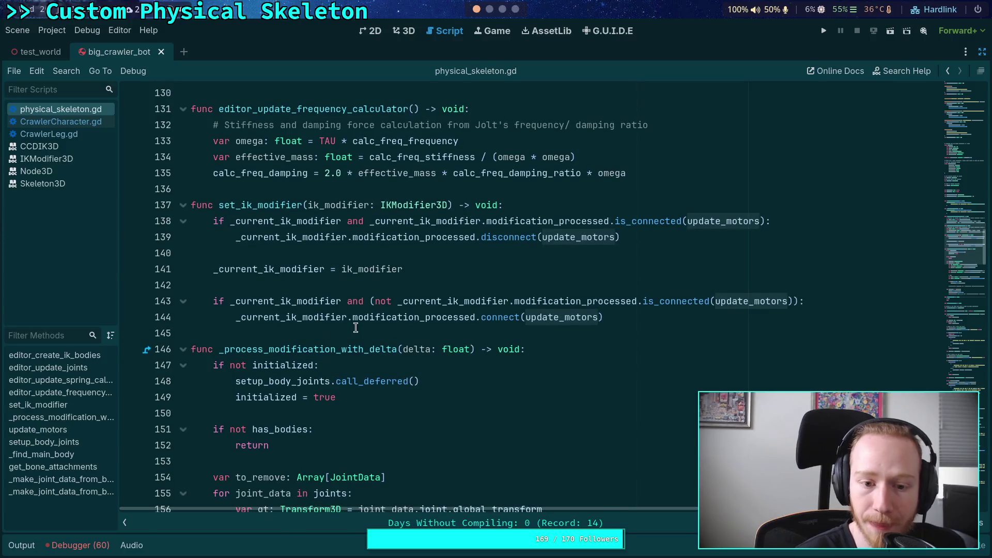
Review the update_motors function and select the has_bodies variable on line 151.
scroll(362, 310, down, 5)
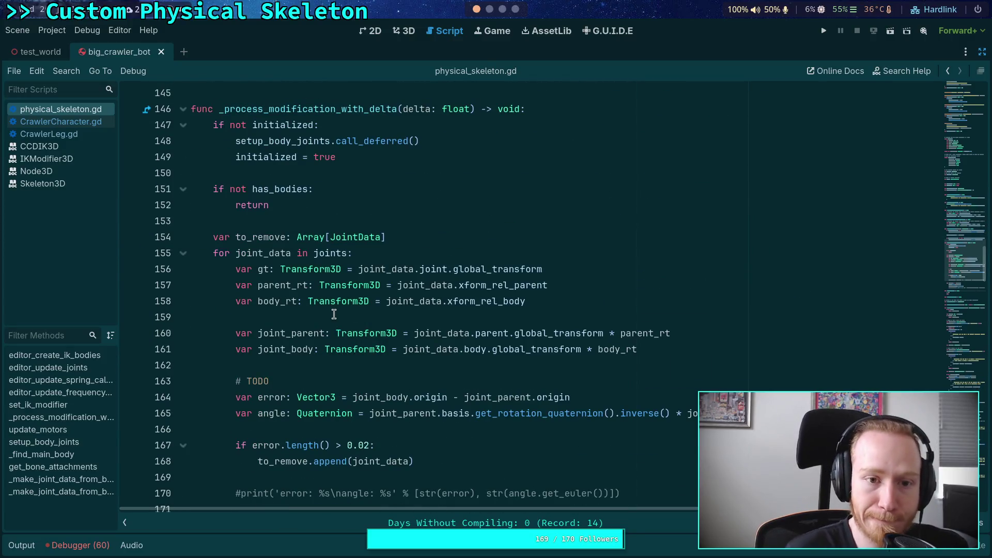
key(ctrl+c)
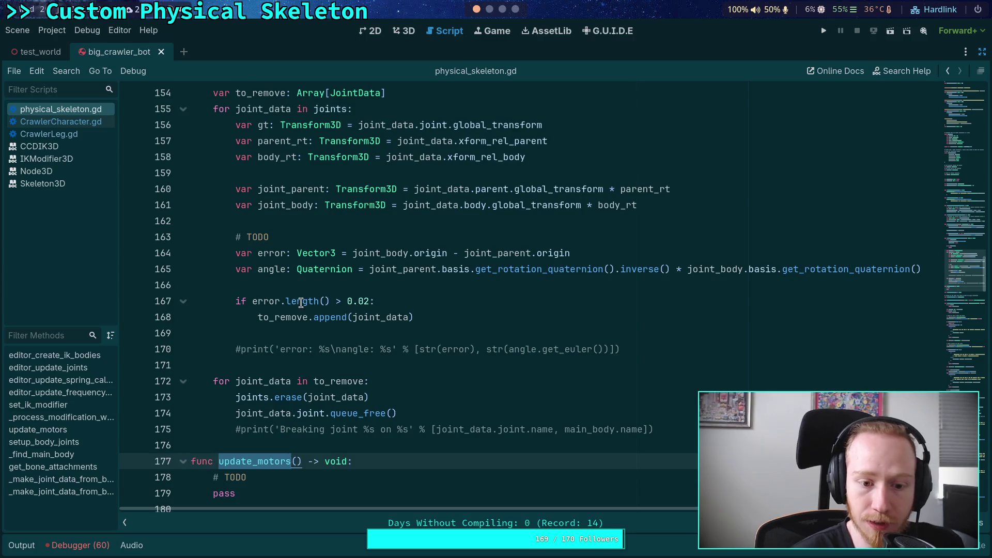
scroll(303, 306, up, 4)
click(270, 198)
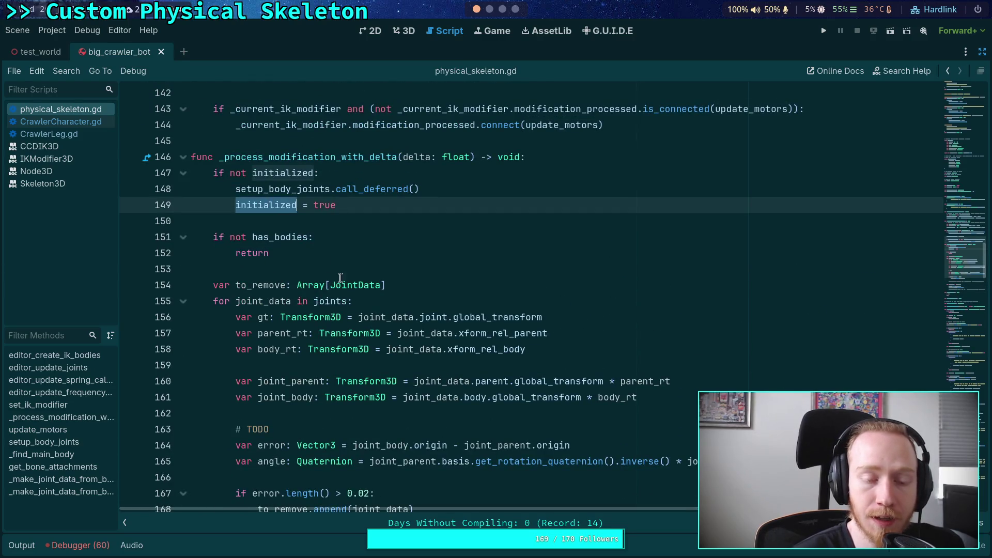
scroll(291, 269, down, 3)
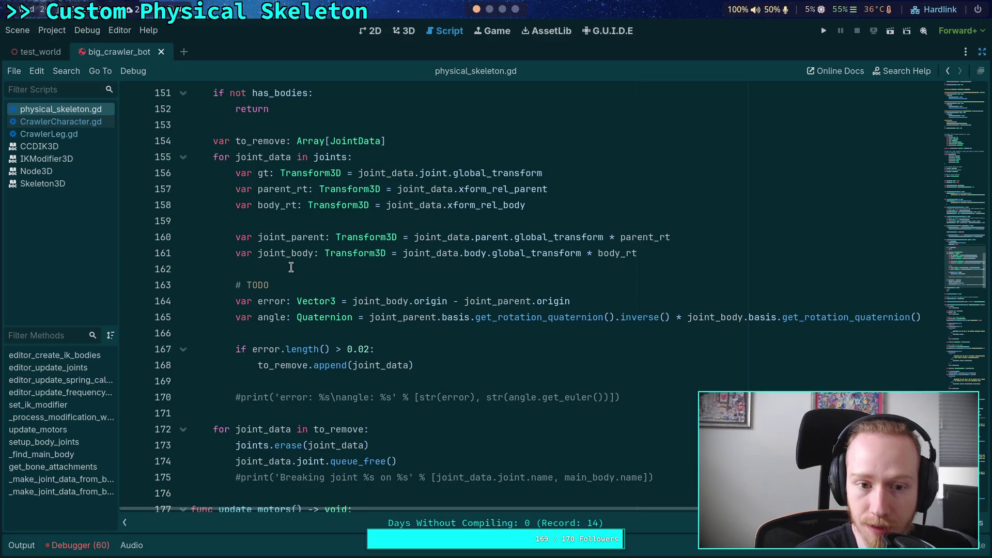
scroll(291, 266, up, 4)
scroll(292, 267, down, 3)
scroll(292, 268, up, 1)
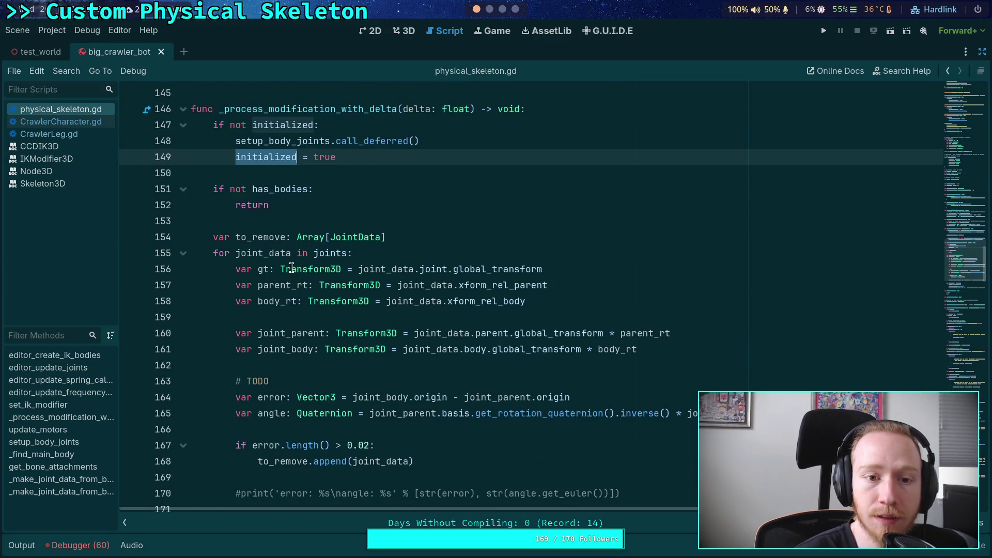
double_click(281, 190)
scroll(343, 310, down, 2)
scroll(343, 310, down, 20)
scroll(343, 310, down, 1)
Search the script for has_bodies occurrences, including its declaration on line 109.
key(ctrl+f)
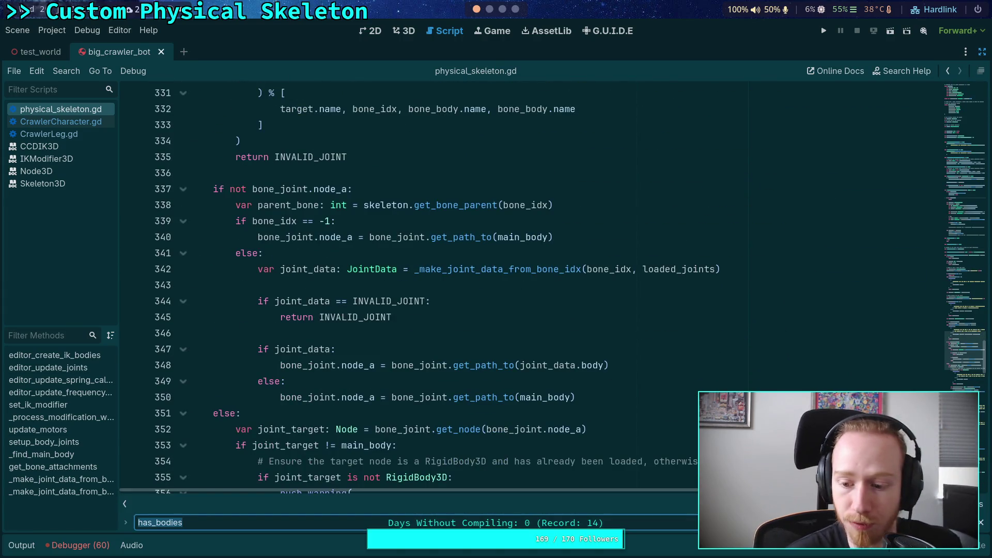
key(Return)
scroll(419, 403, up, 1)
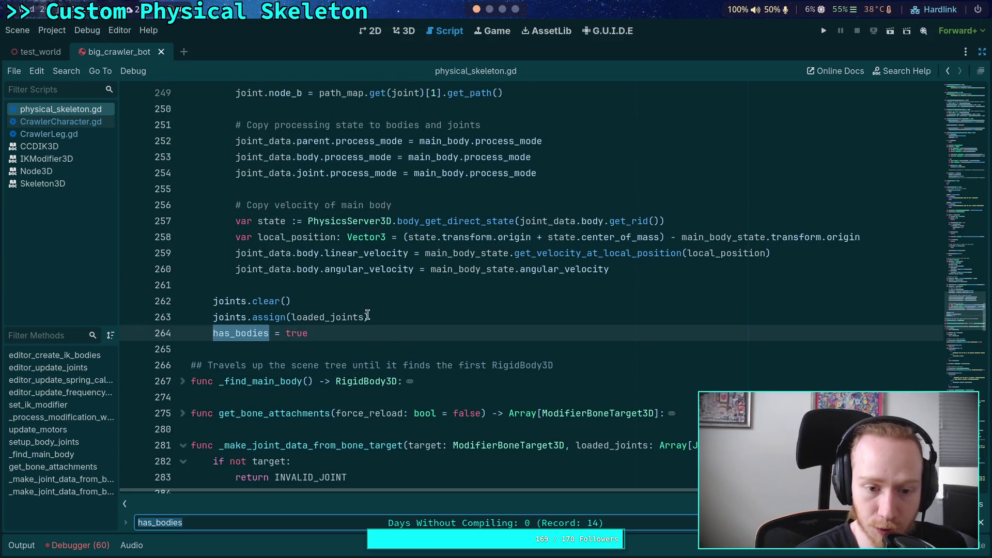
key(Return)
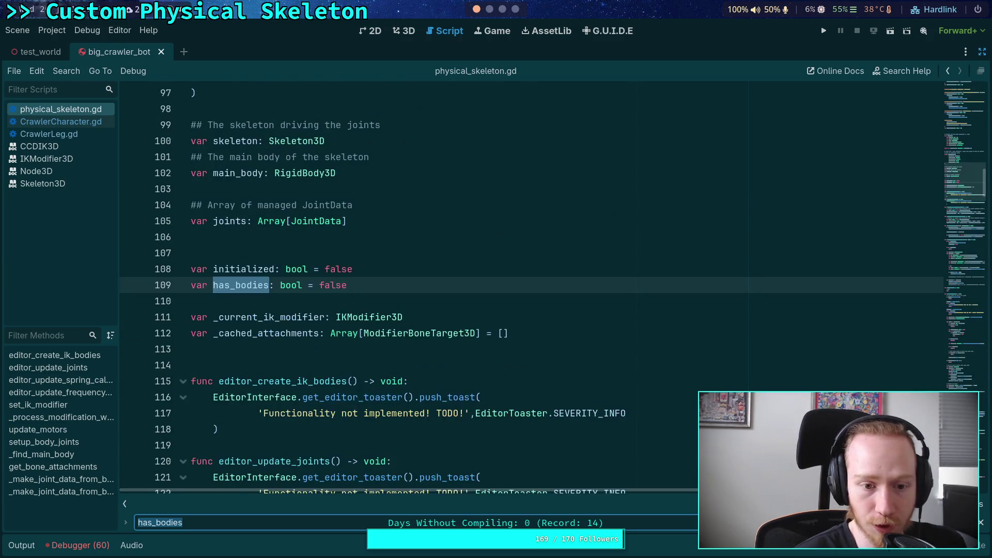
scroll(604, 383, down, 10)
scroll(569, 372, down, 4)
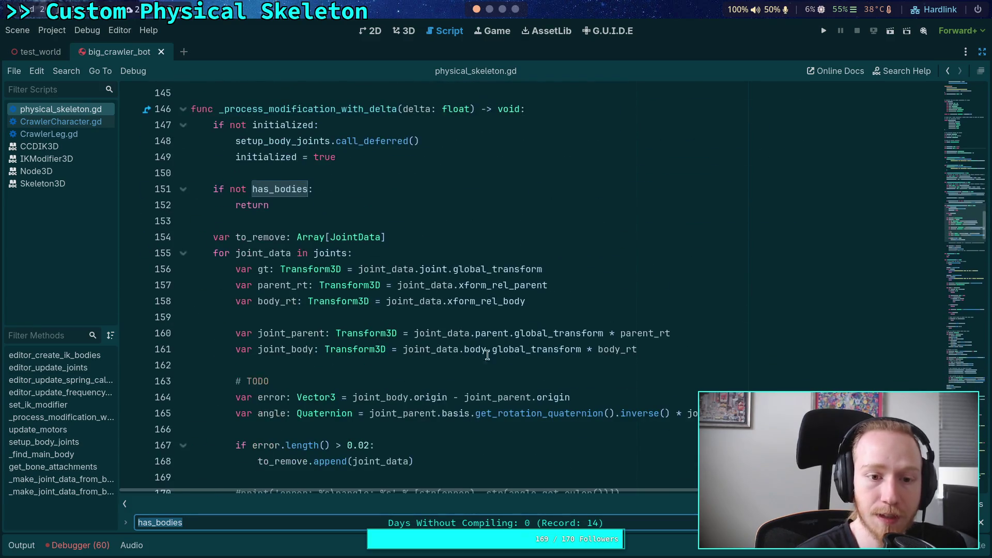
scroll(362, 318, down, 1)
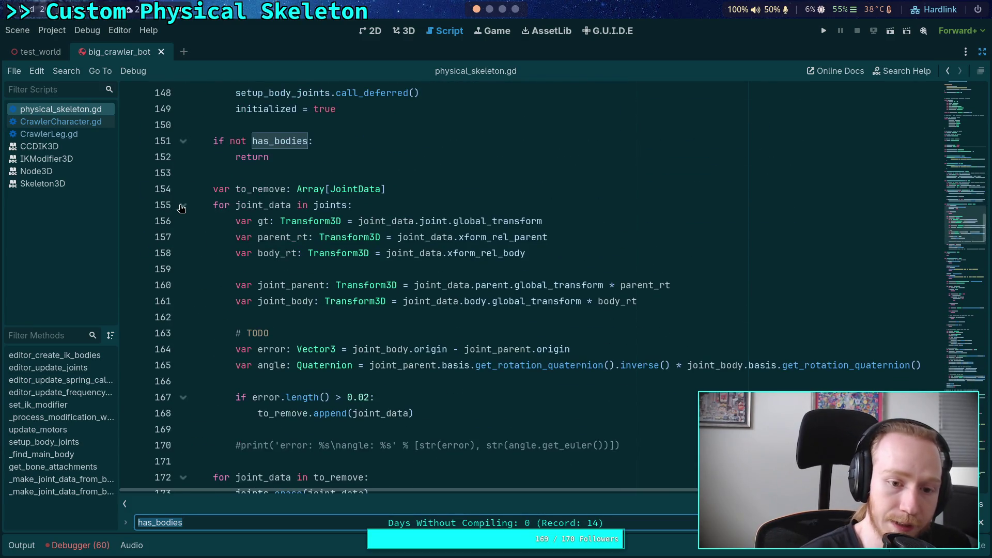
click(315, 187)
click(309, 160)
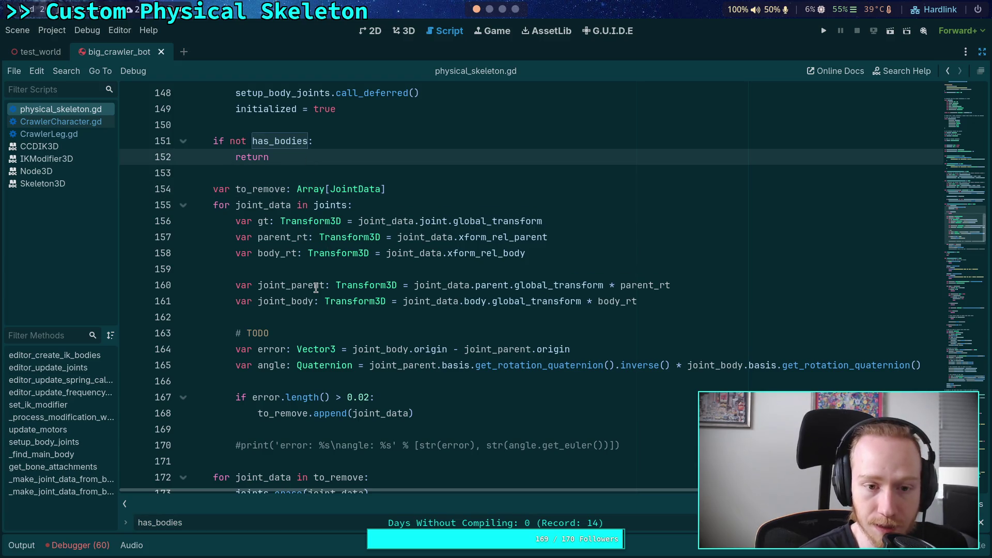
scroll(316, 288, down, 2)
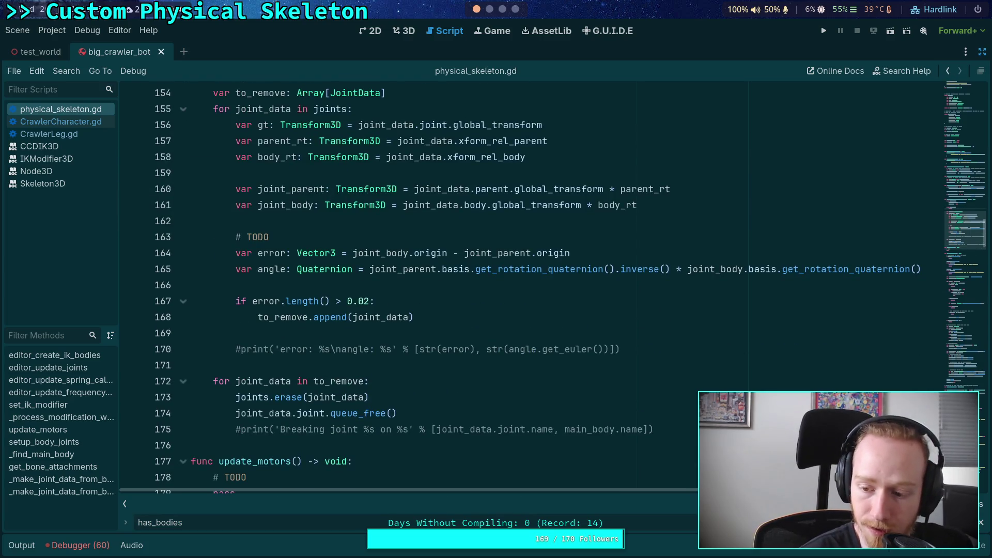
key(Escape)
scroll(415, 337, up, 1)
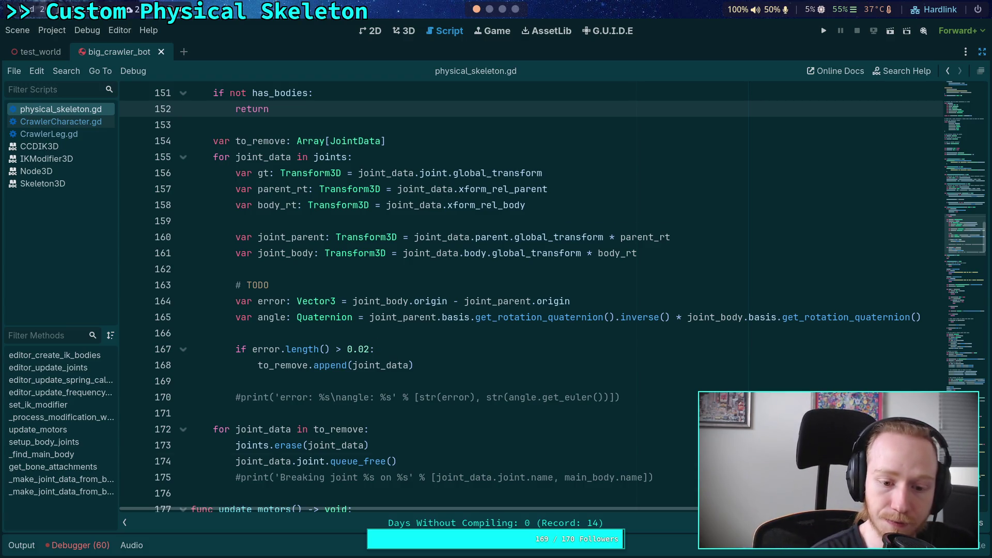
Add two empty lines after the joint-removal loop ending on line 175.
click(654, 477)
key(Return)
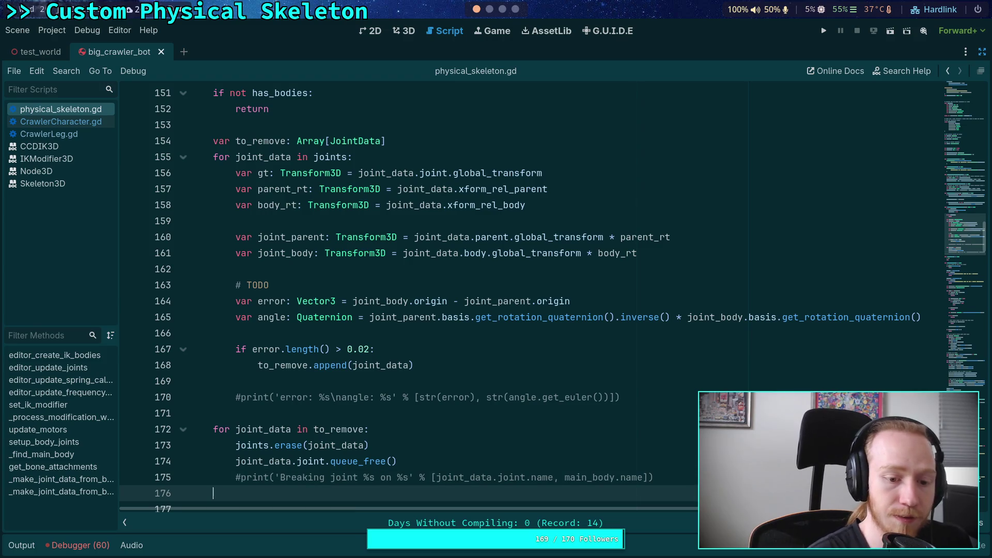
key(Return)
key(BackSpace)
Insert a blank line after to_remove.append(joint_data) in the 0.02 error check.
click(501, 351)
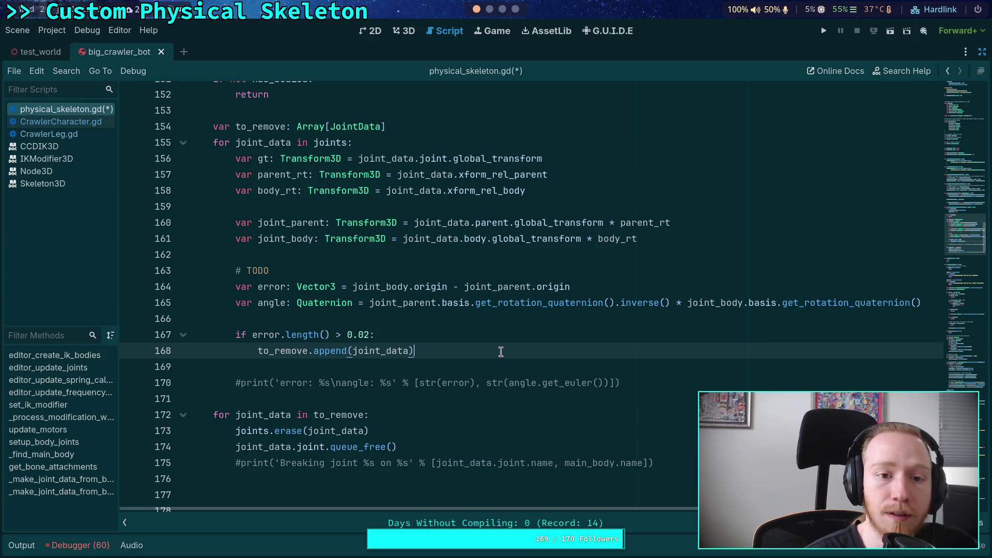
key(Return)
key(BackSpace)
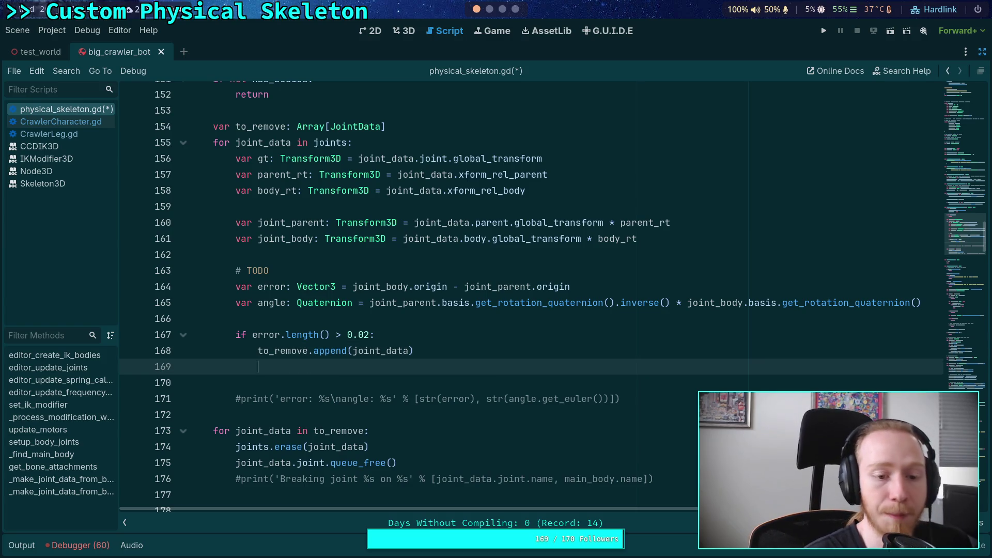
key(Return)
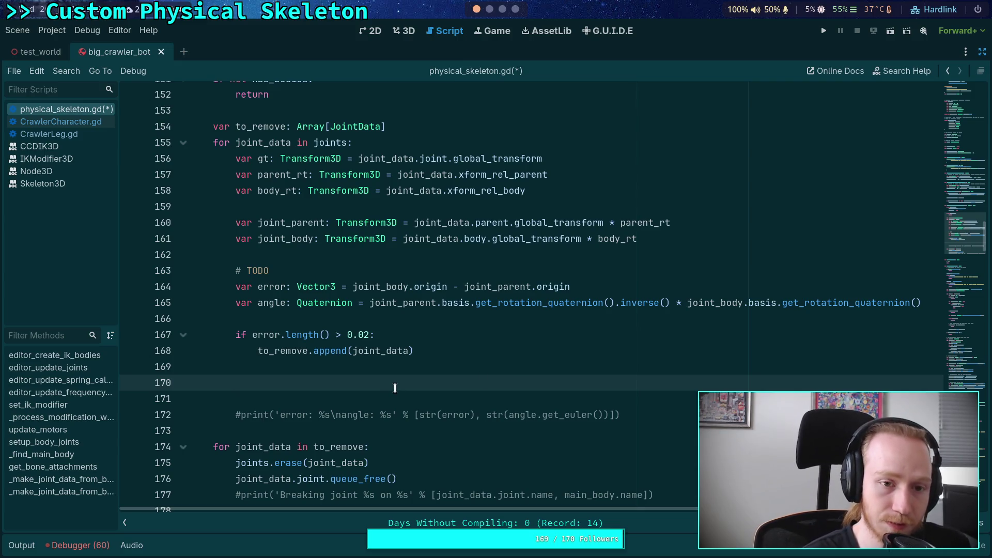
Write skeleton.set_bone_pose(joint_data.bone_idx, ) on line 170 via autocomplete, leaving the pose argument empty.
scroll(396, 388, up, 2)
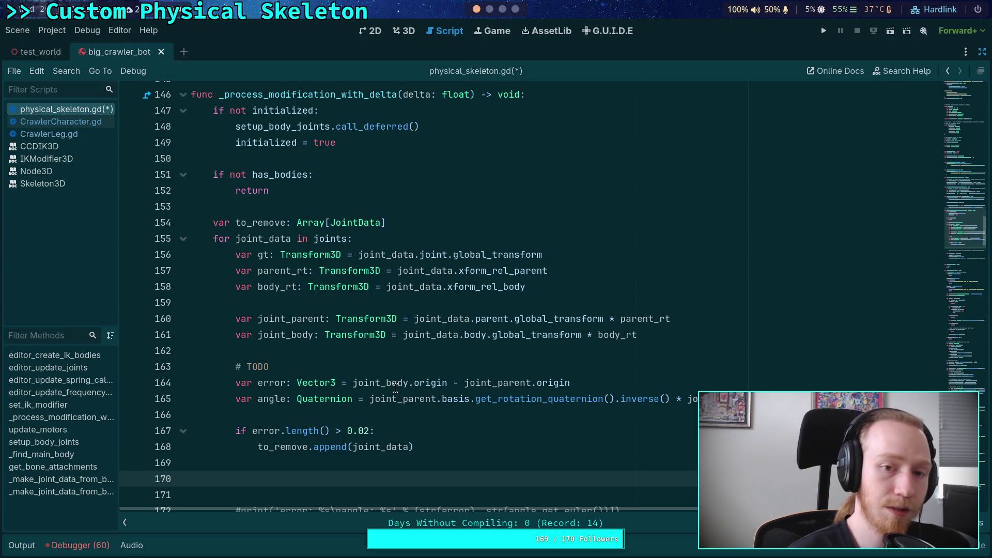
text(ske)
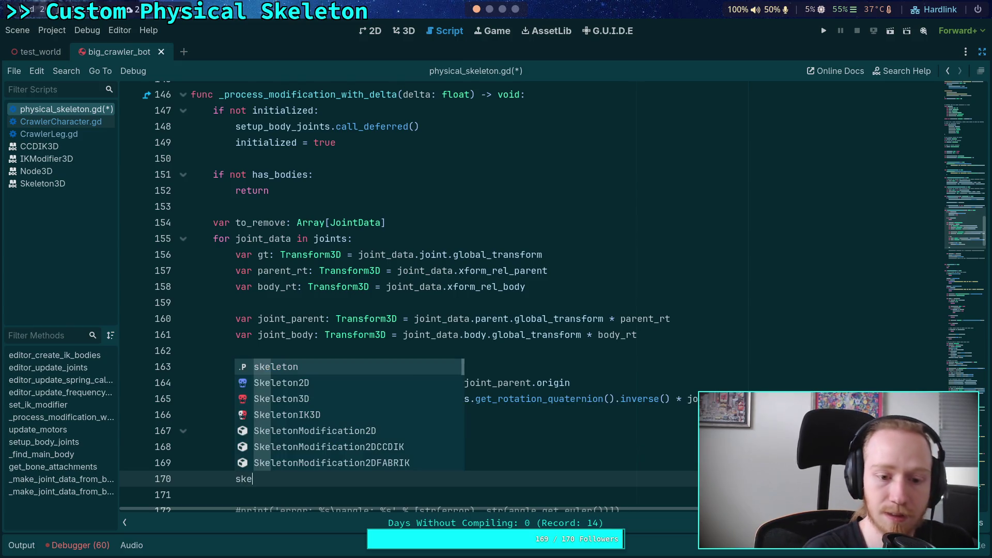
text(leton.set_bo)
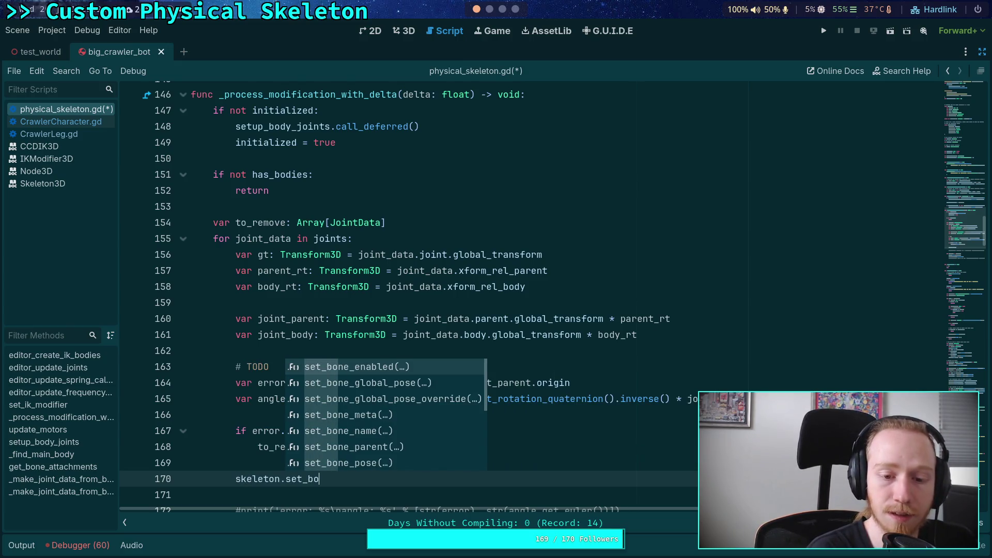
key(Down)
key(Down)
key(Down)
key(Down)
key(Down)
key(Return)
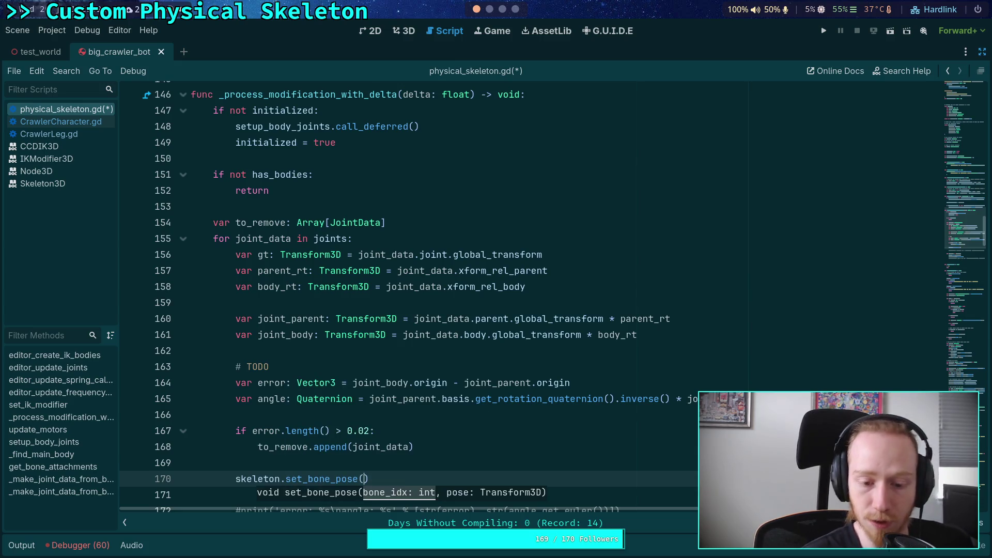
scroll(435, 397, down, 2)
scroll(435, 397, up, 1)
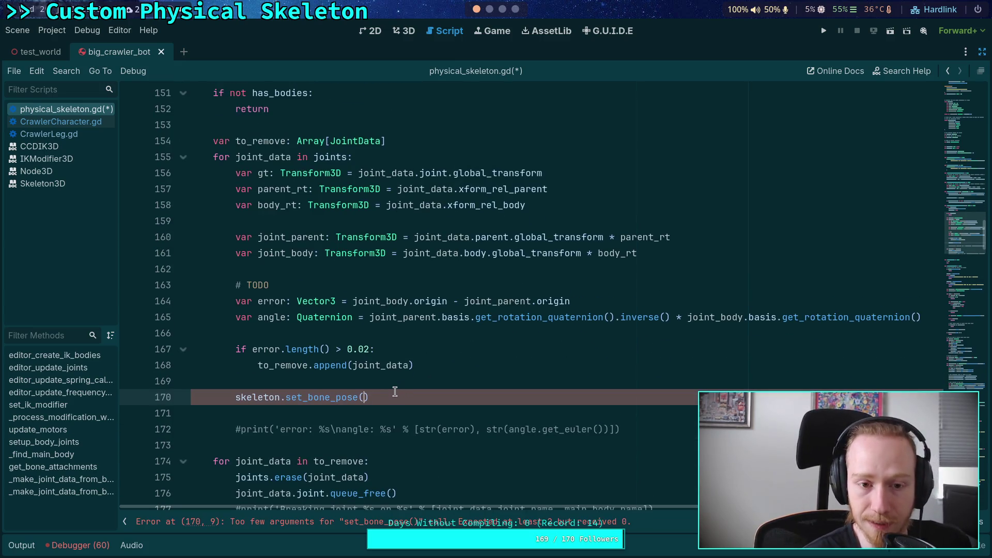
text(joint_data.)
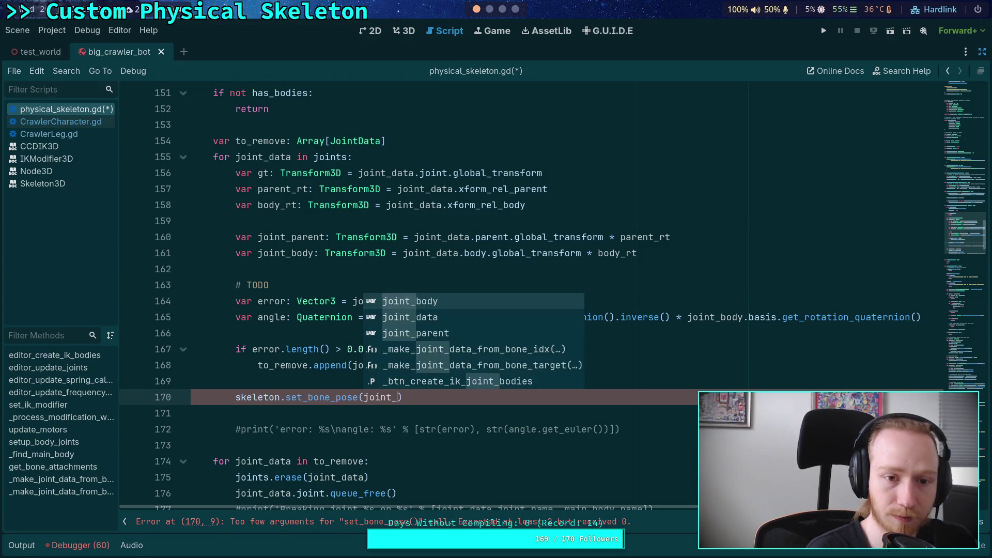
text(bone_idx)
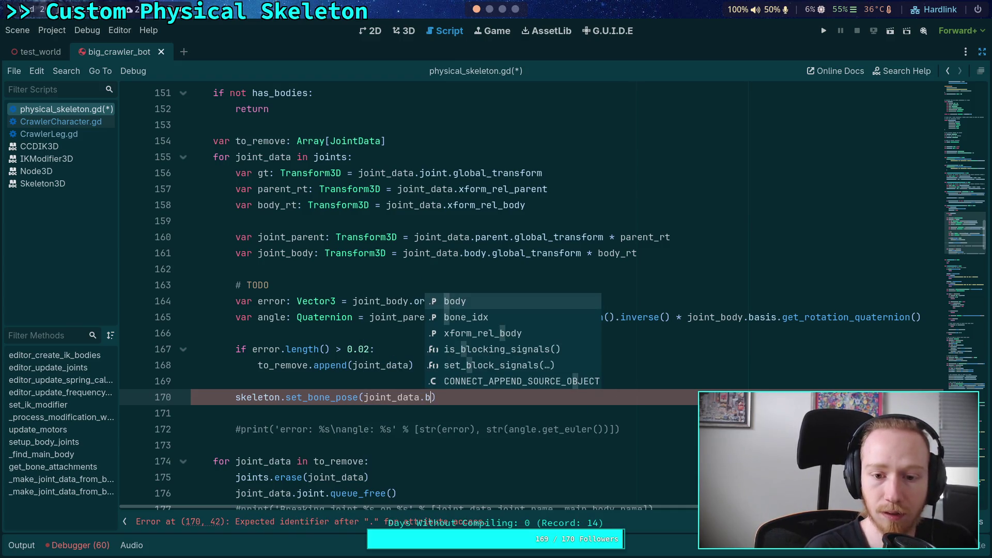
text(,)
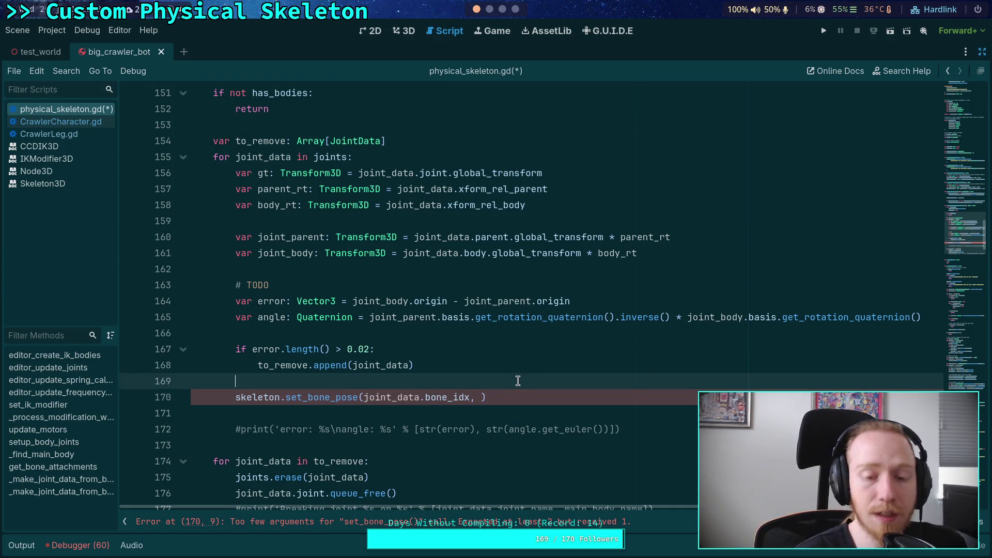
click(502, 381)
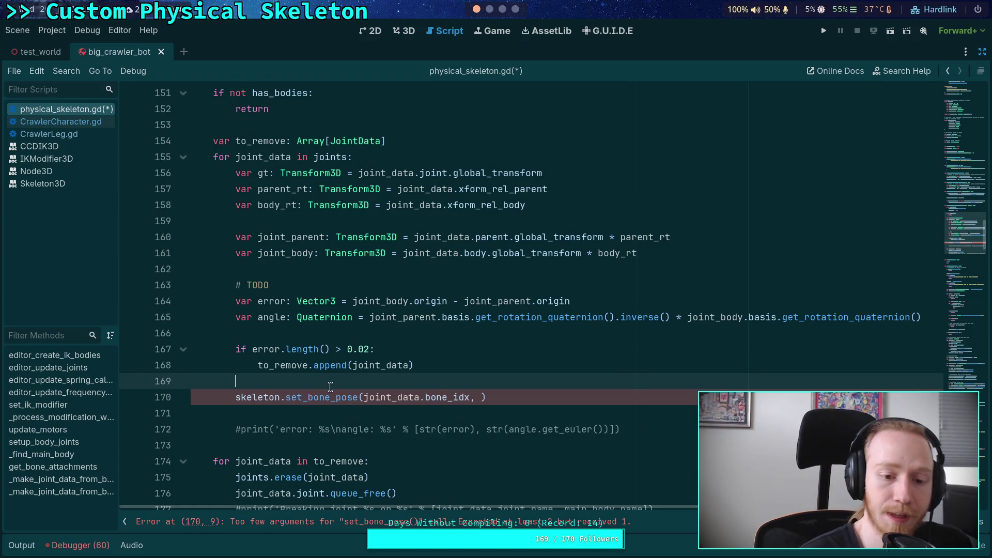
scroll(392, 411, up, 2)
scroll(422, 431, up, 13)
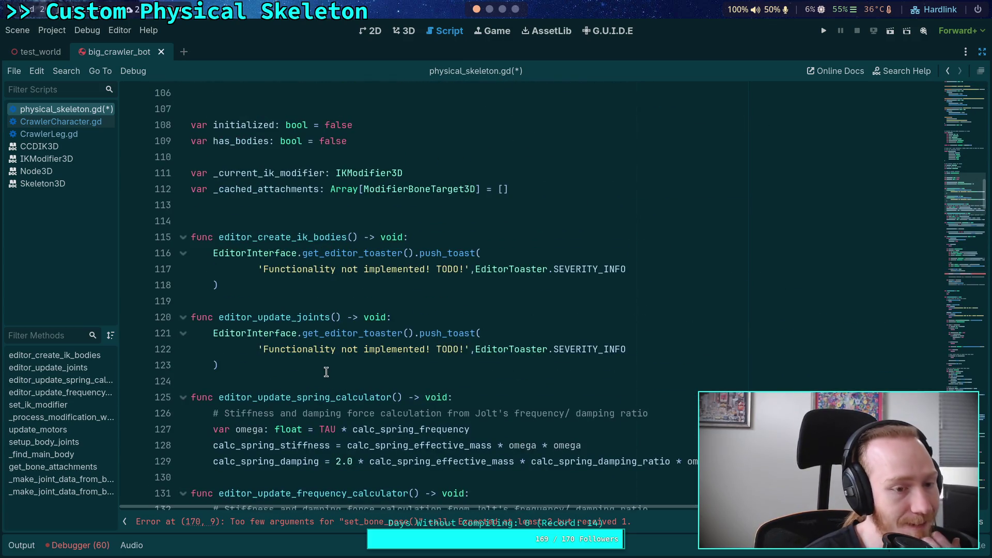
scroll(290, 336, up, 8)
scroll(247, 301, up, 3)
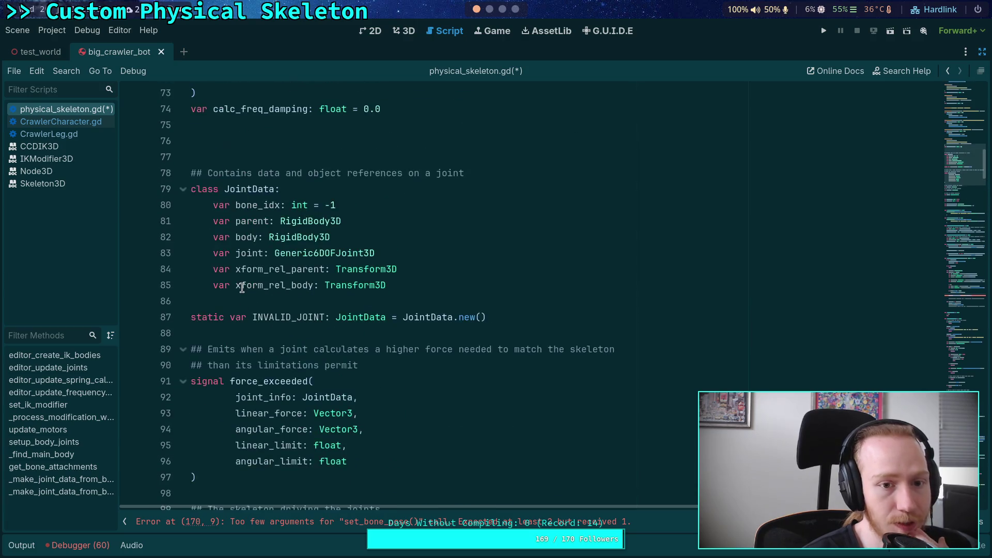
double_click(253, 221)
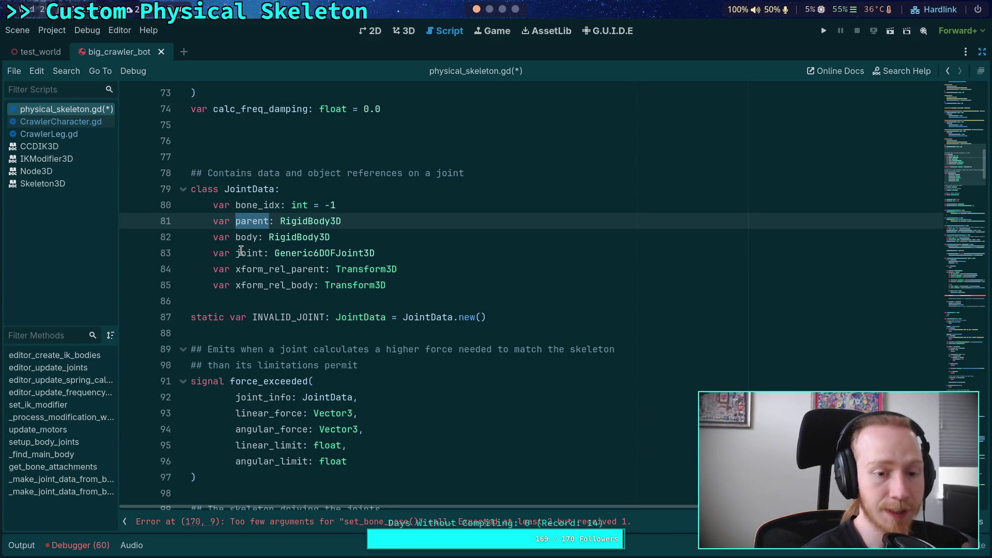
double_click(251, 254)
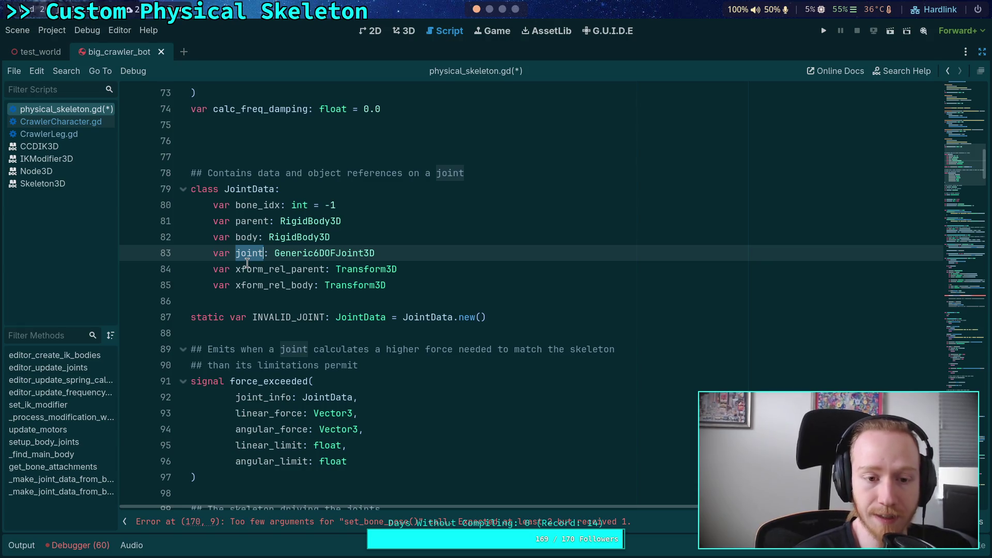
double_click(244, 221)
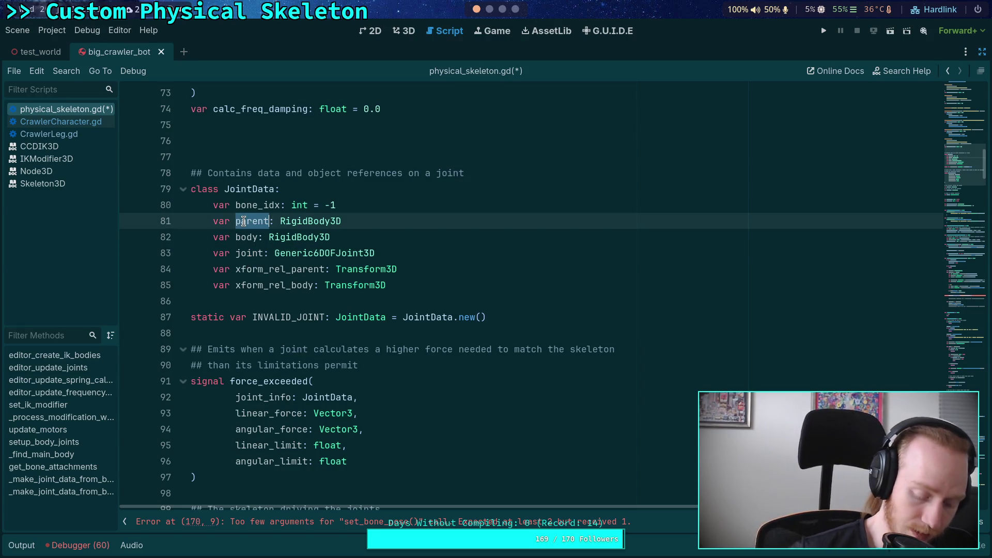
scroll(350, 345, down, 20)
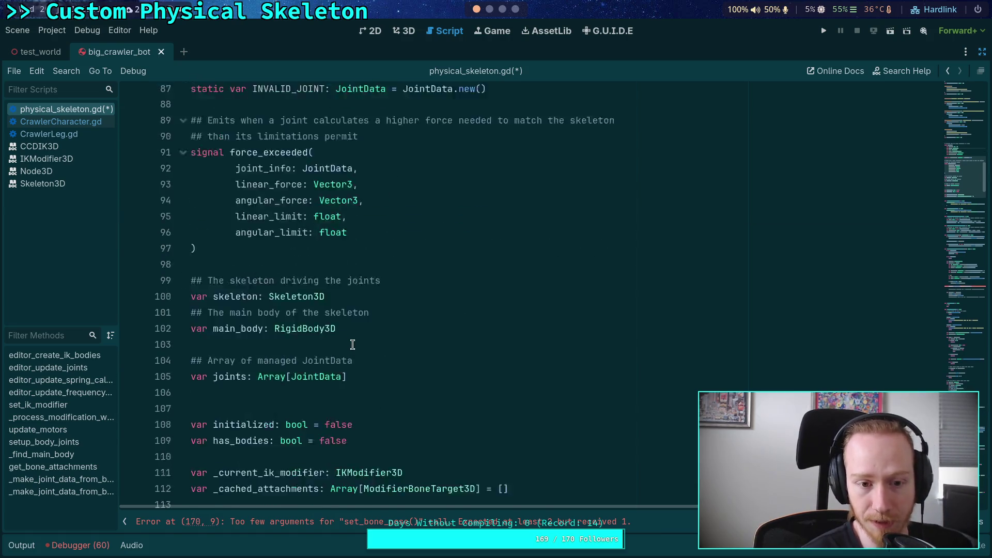
scroll(352, 347, down, 8)
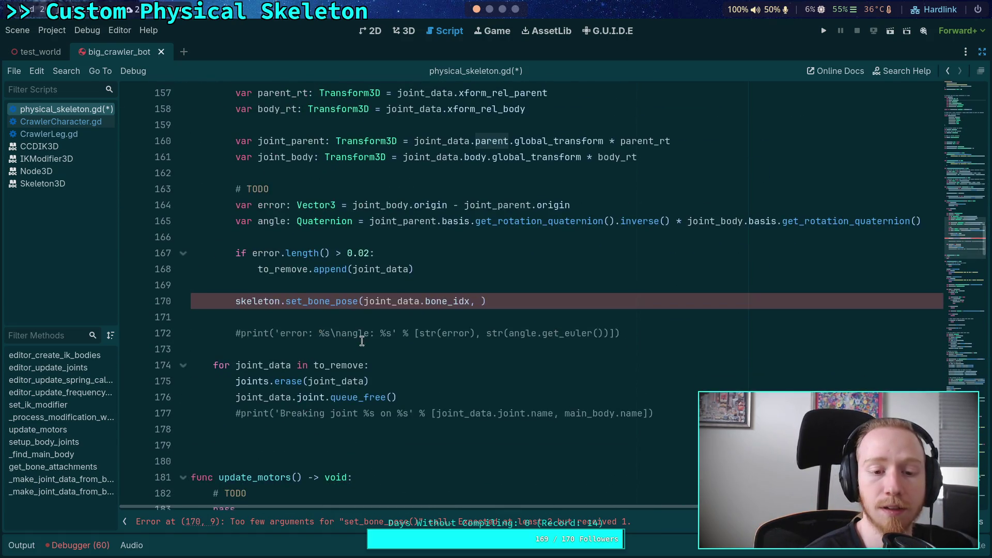
click(462, 288)
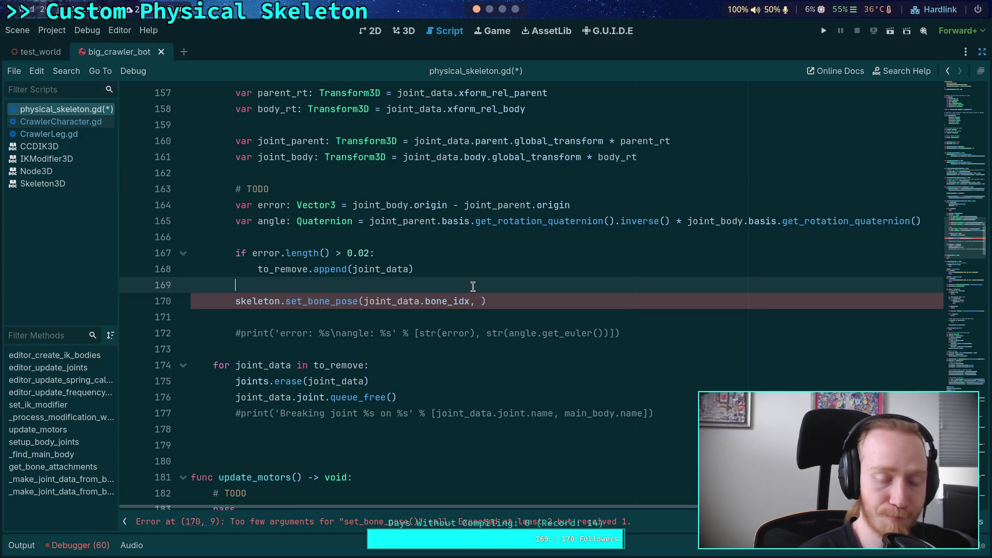
Add the comment '# Retain positions, only update rotations' above the set_bone_pose line.
key(Return)
text(# Retain )
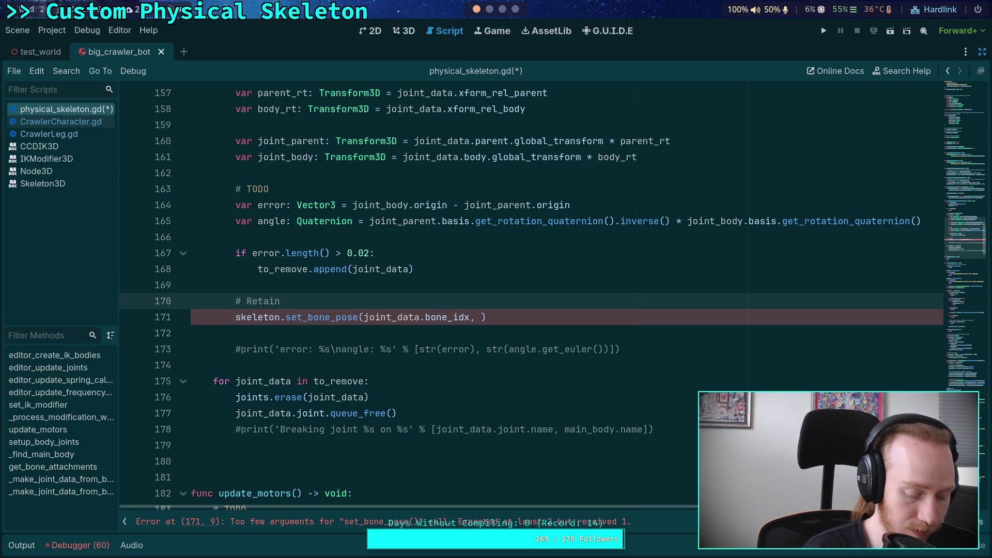
text(position)
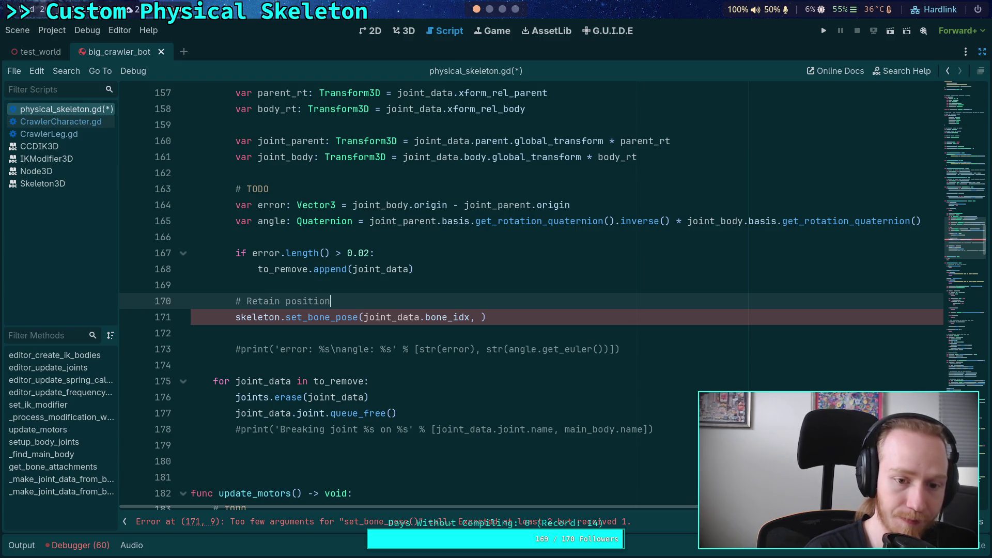
text(s, only up)
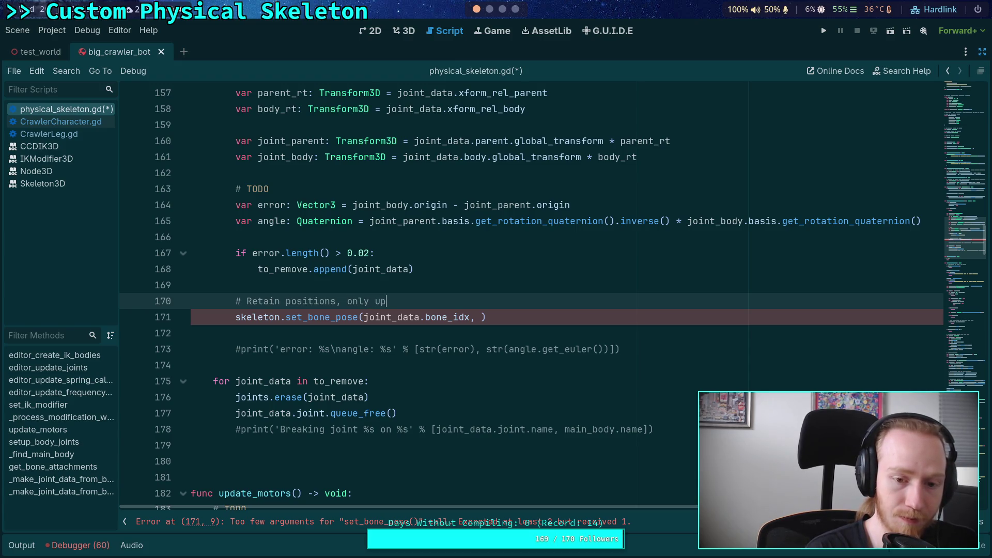
text(date rotaio)
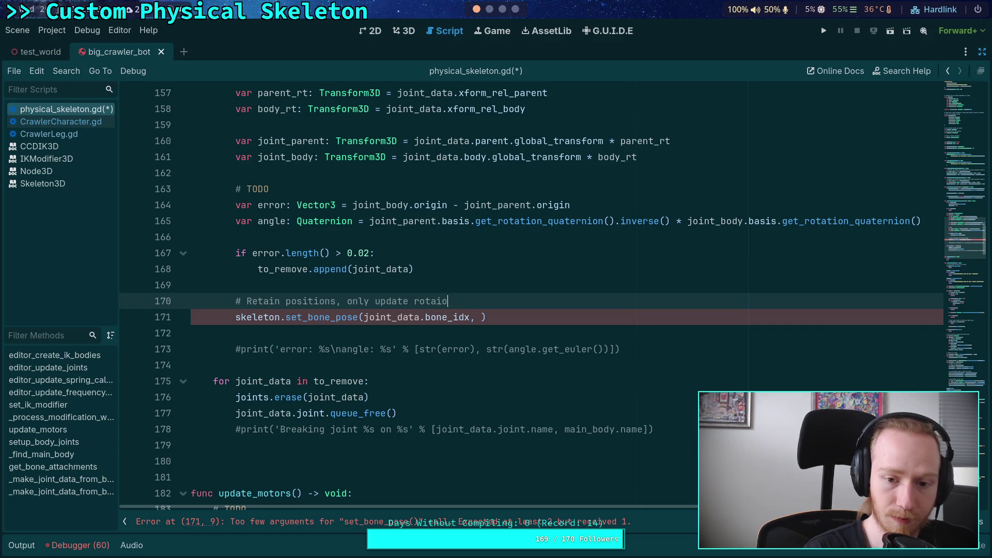
key(BackSpace)
key(BackSpace)
text(tions)
key(Return)
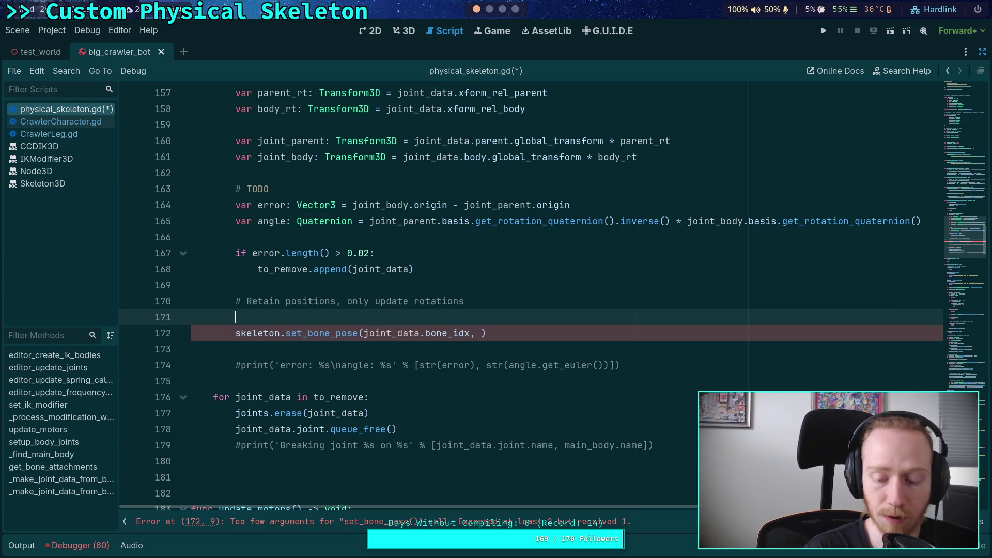
Declare var bone_pose: Transform3D = skeleton.get_bone_pose() using autocomplete.
text(var )
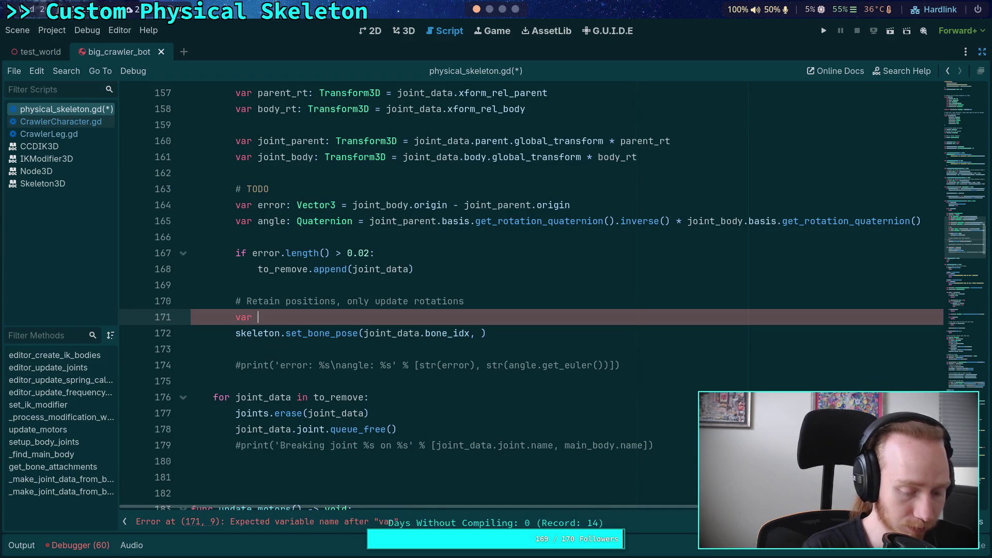
text(xform: Transform3D =)
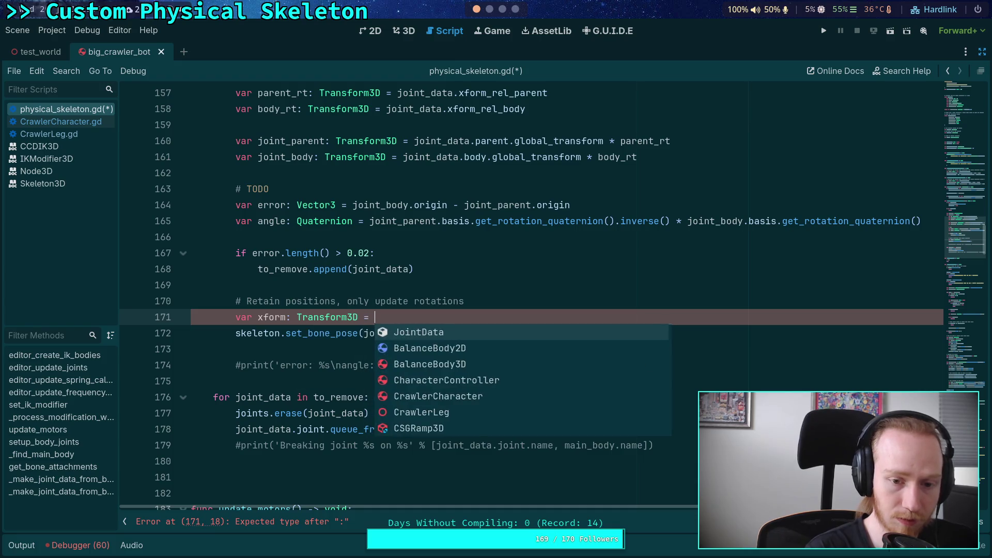
click(256, 314)
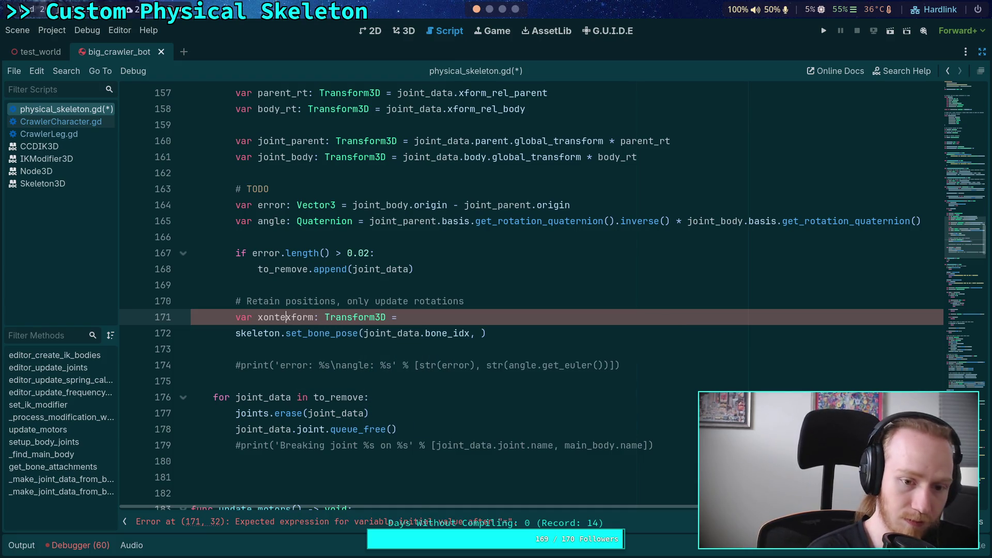
text(x)
key(BackSpace)
text(bone_pas)
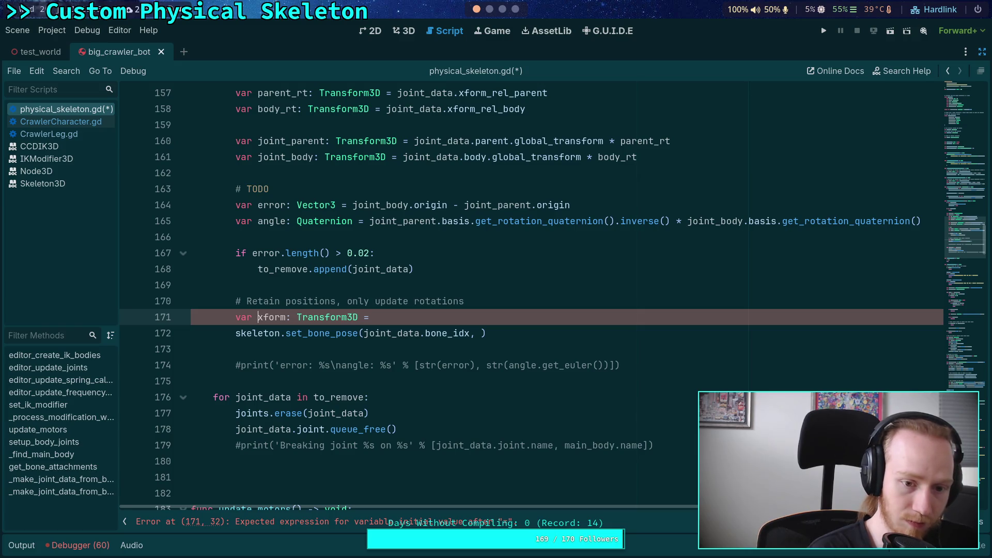
key(BackSpace)
key(BackSpace)
text(ose)
key(Delete)
key(Delete)
key(Delete)
key(Delete)
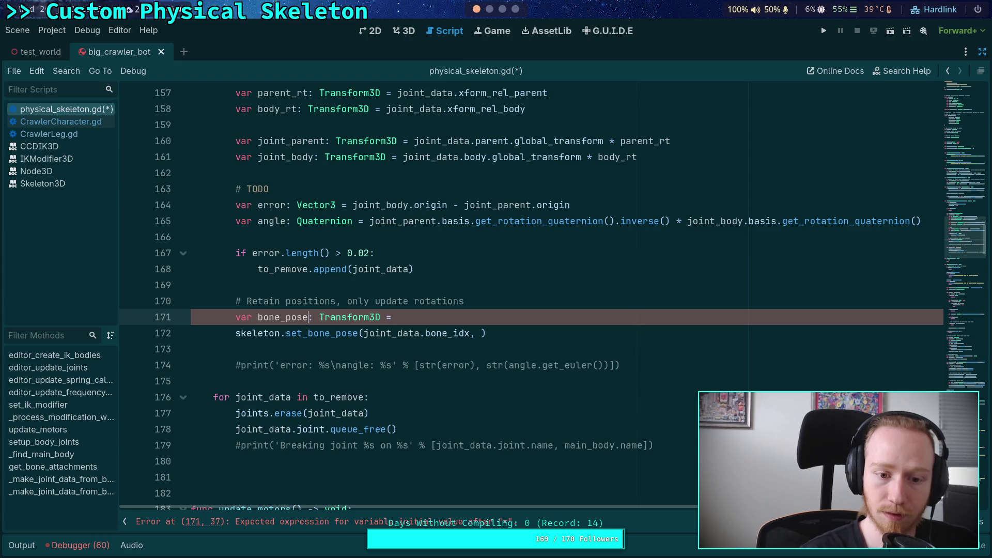
text(skel)
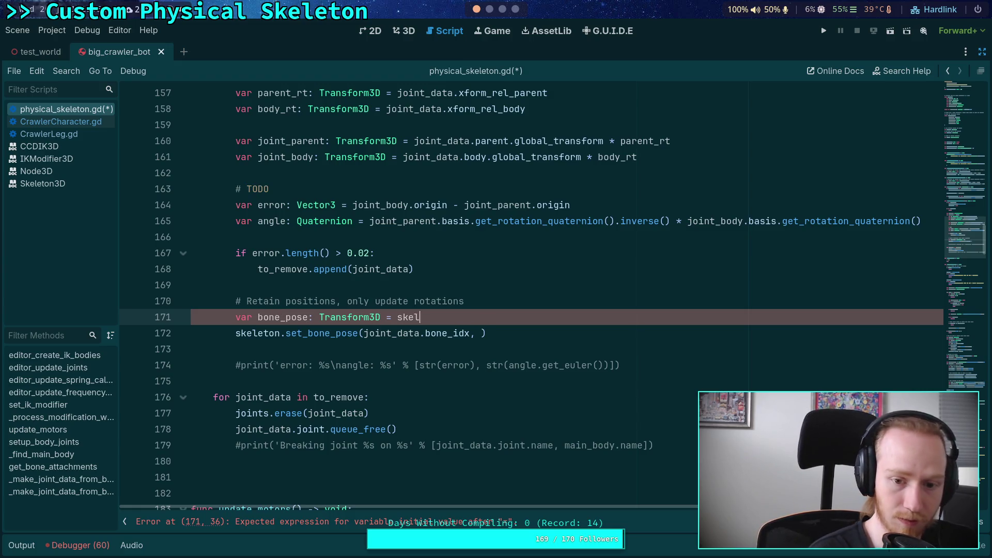
text(eton.get_bon)
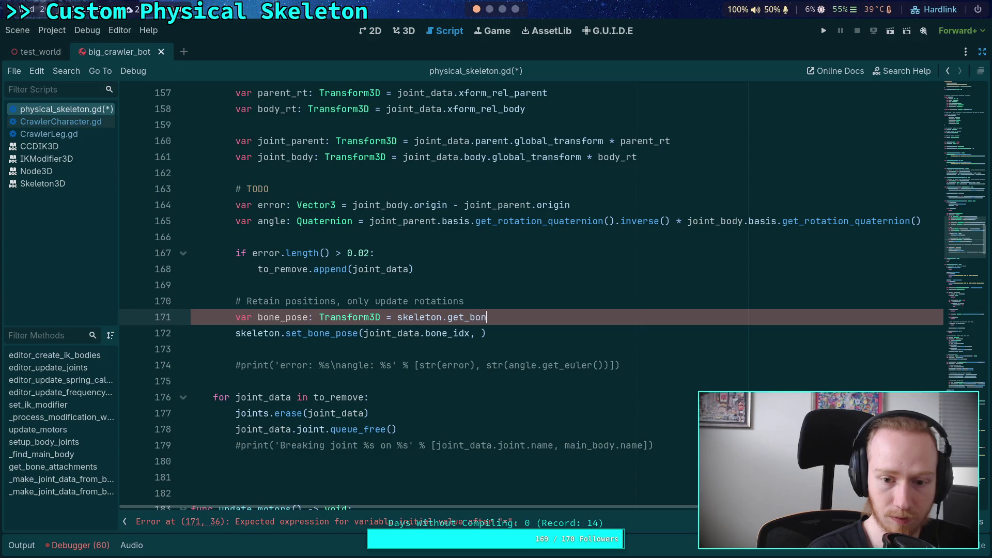
key(Down)
key(Down)
key(Down)
key(Up)
key(Up)
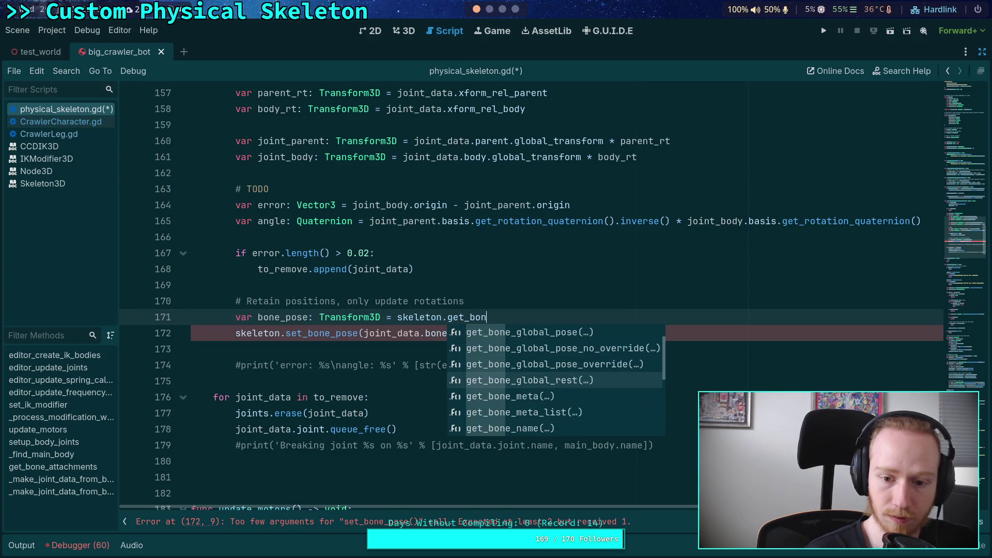
key(Down)
key(Down)
key(Down)
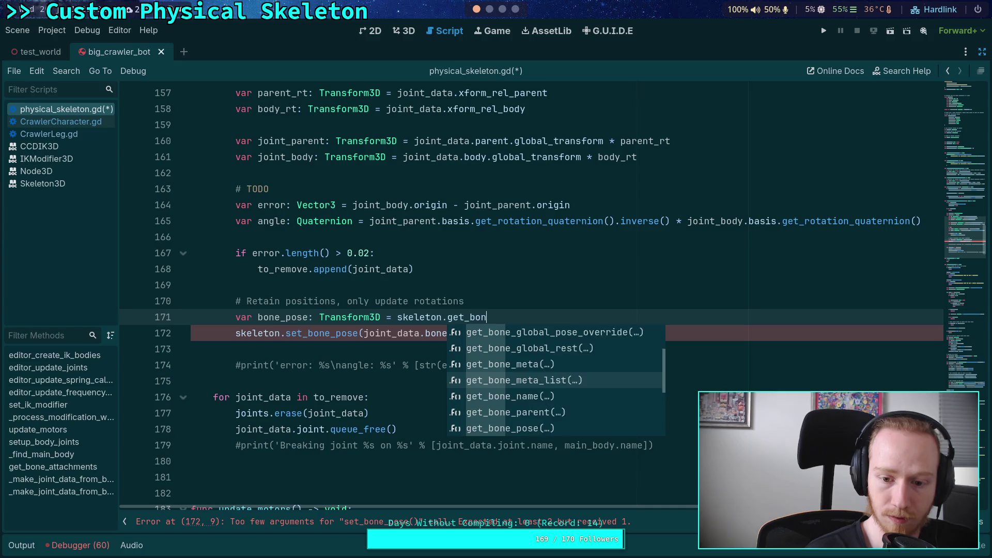
key(Return)
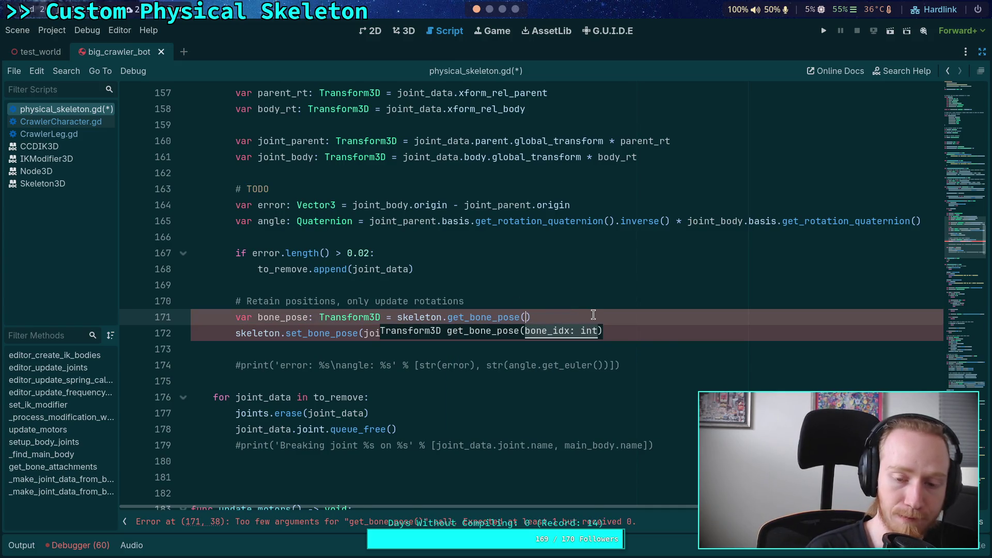
Bring up the engine's iterate_ik_3d.cpp source in the nvim terminal window.
click(515, 8)
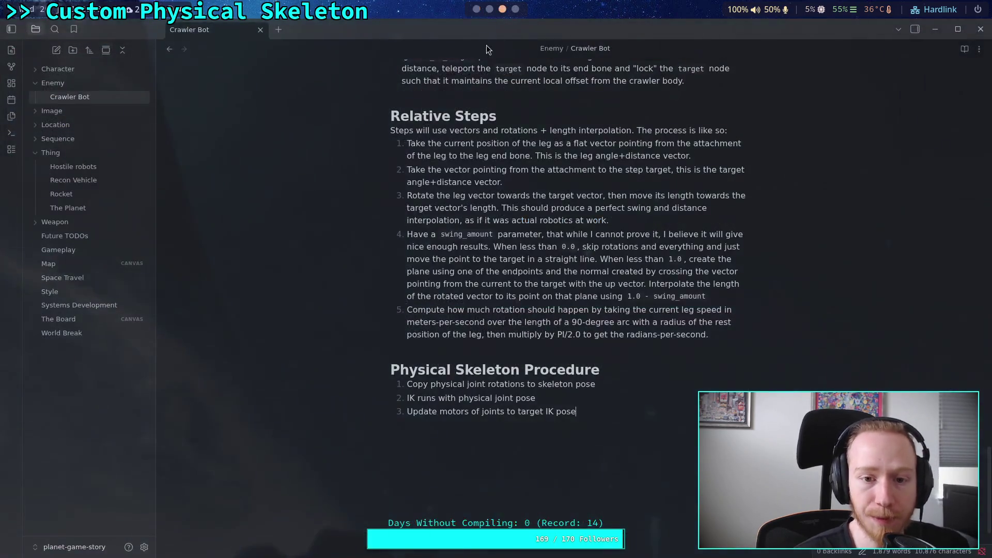
key(ctrl+b)
key(2)
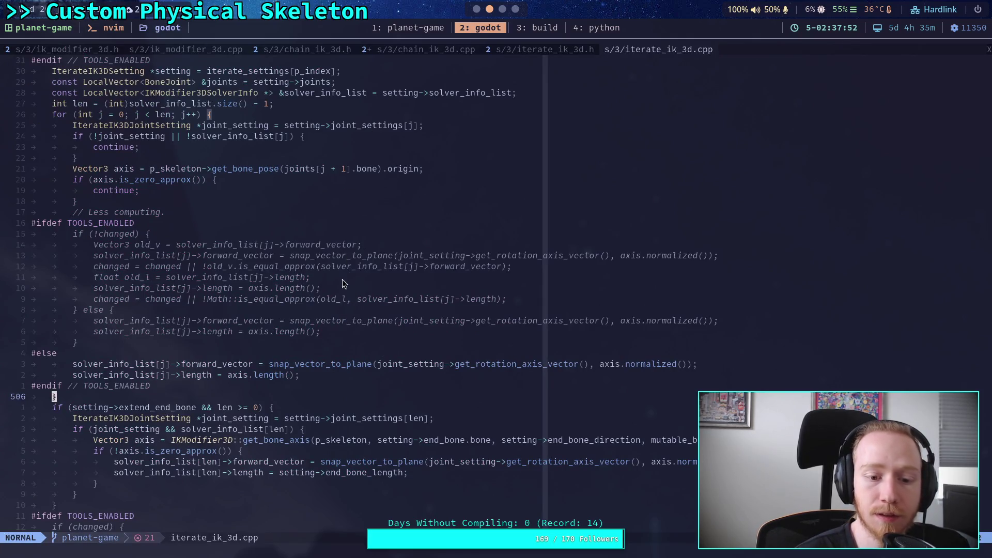
Scroll to _process_joints' set_bone_pose_rotation usage, then return to Godot and add a line after bone_pose.
scroll(331, 314, down, 10)
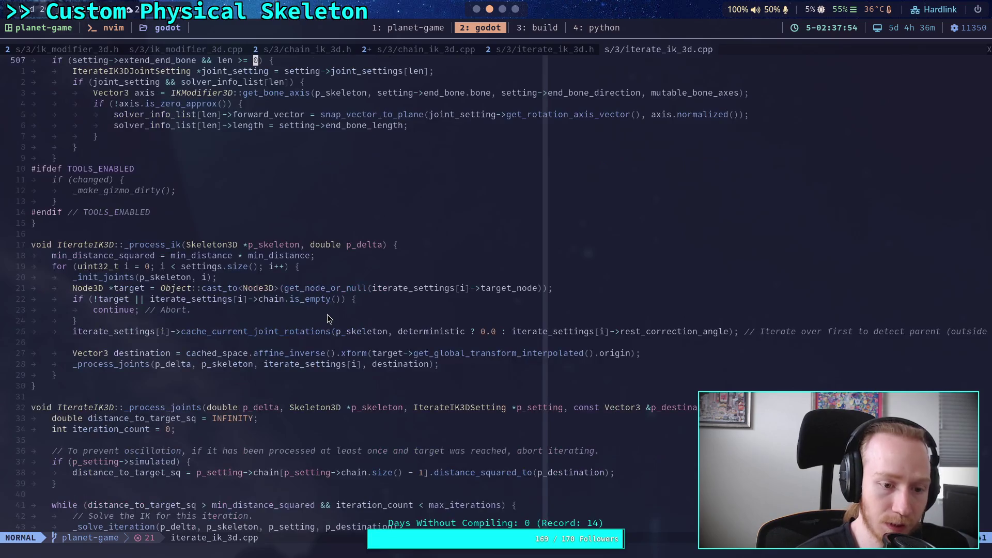
scroll(328, 314, down, 9)
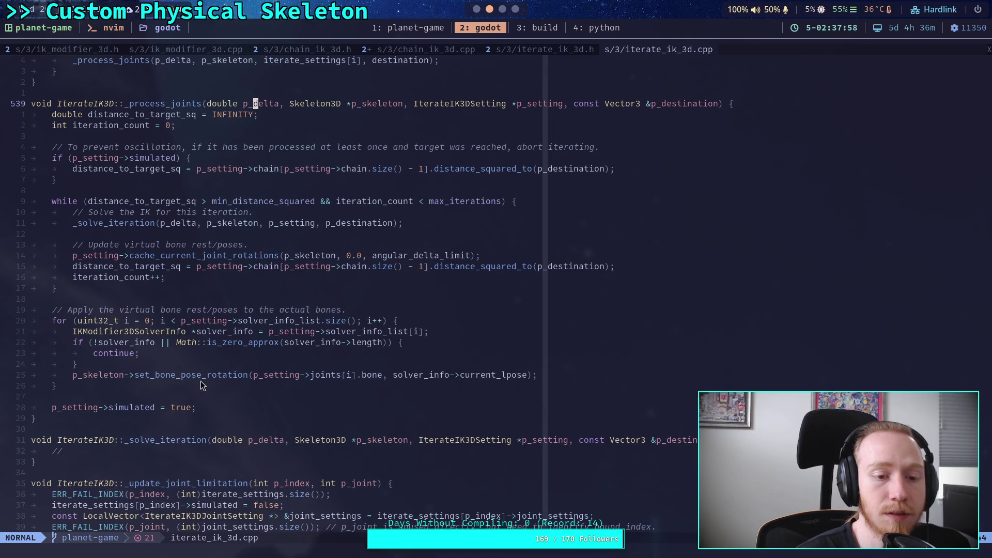
key(super+1)
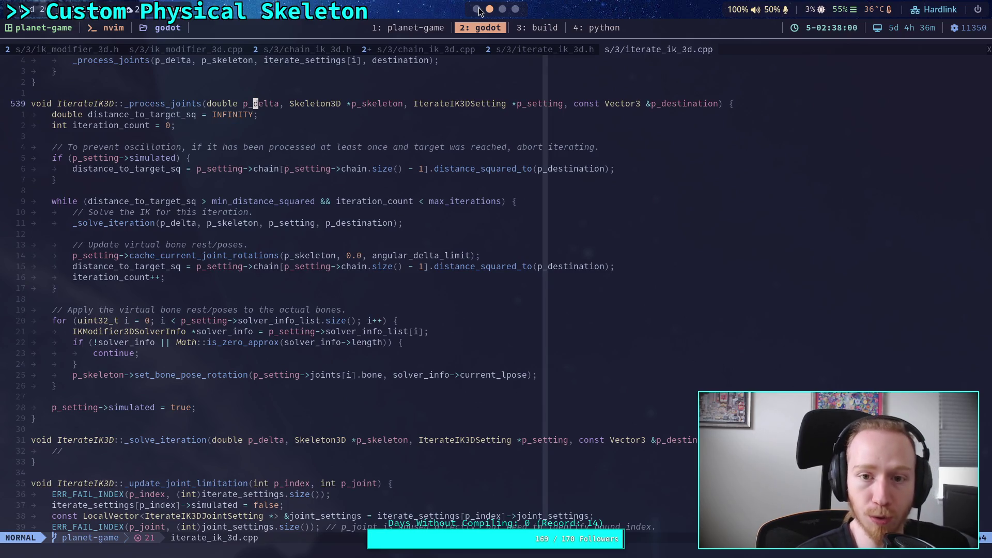
key(End)
key(Return)
Write skeleton.set_bone_pose_rotation(joint_data.bone_idx, bone_rotation) on the new line.
text(skeleton.set)
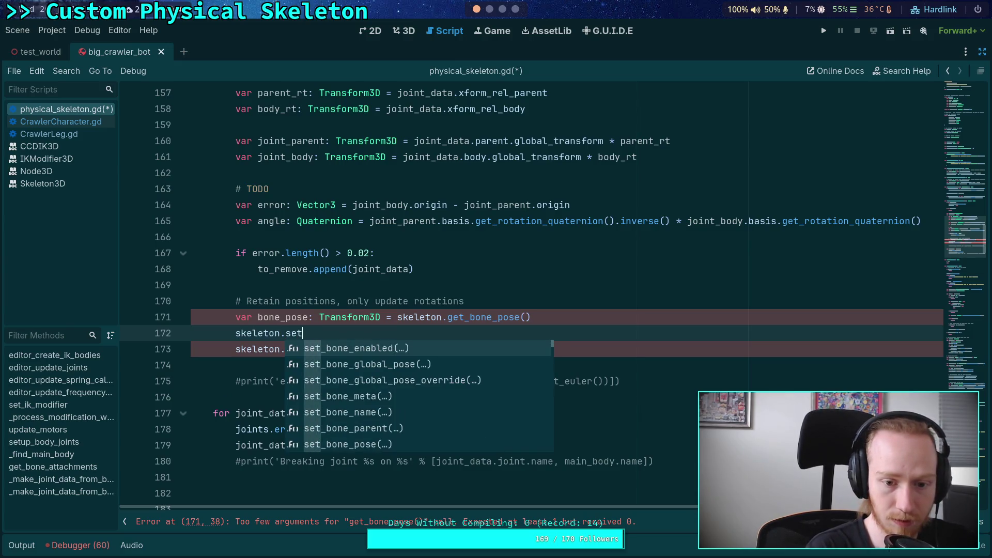
text(_bone_pos)
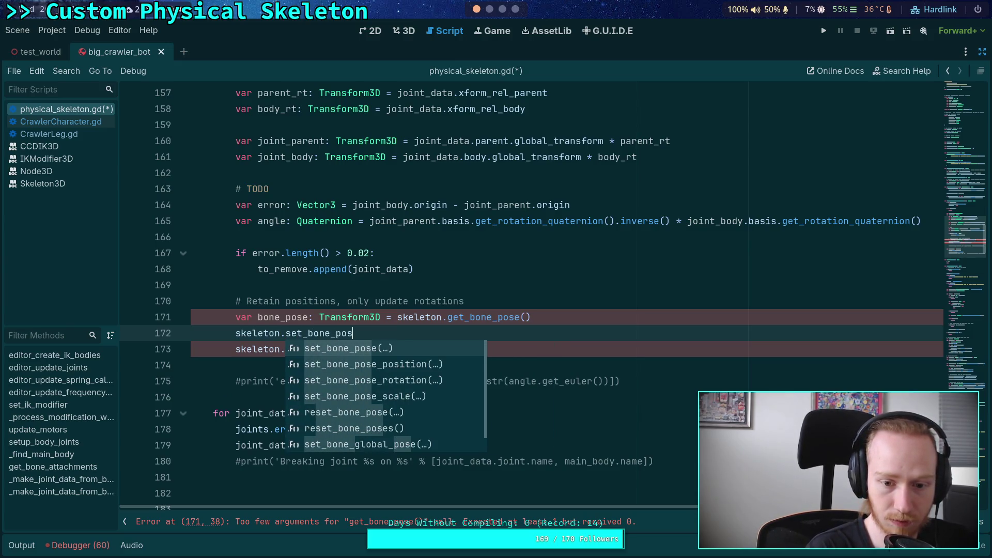
key(Down)
key(Down)
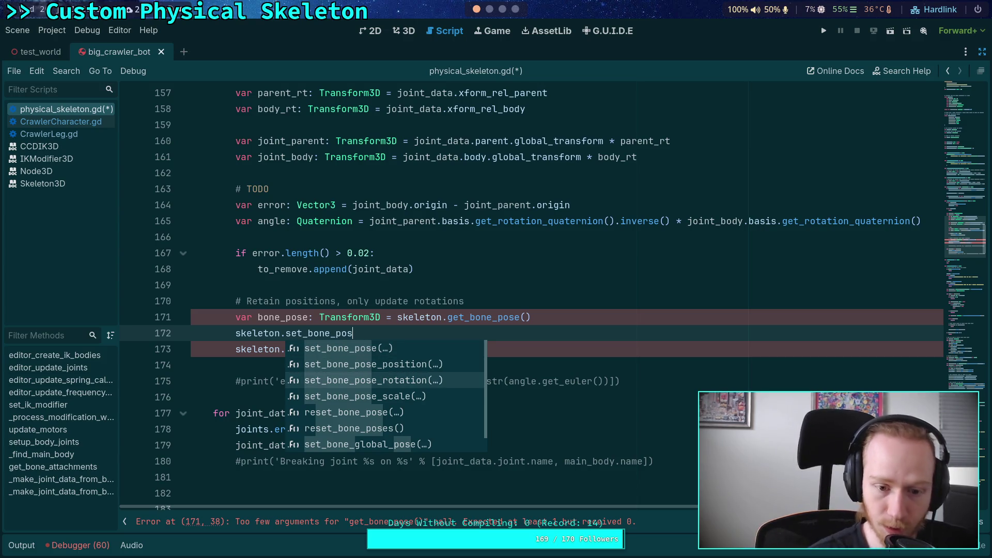
key(Return)
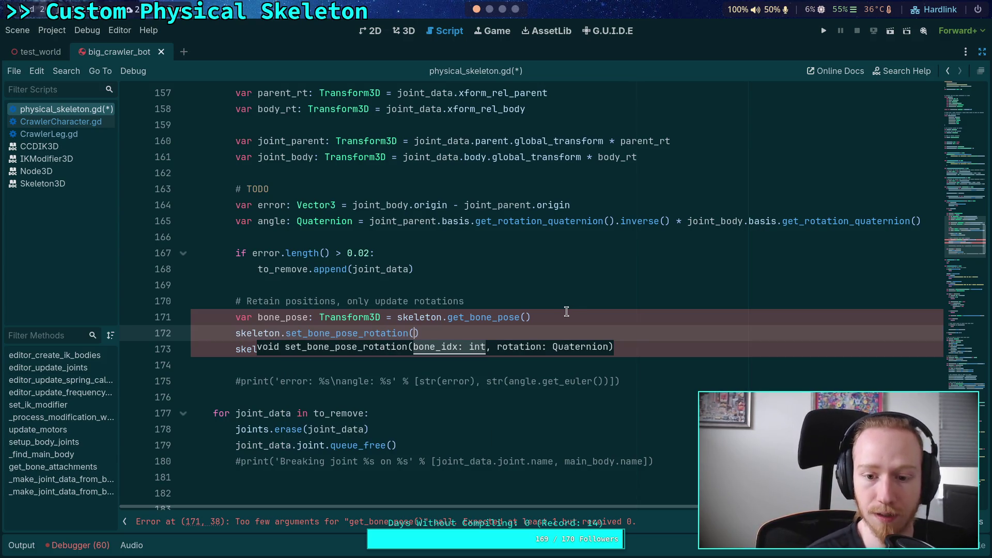
click(556, 304)
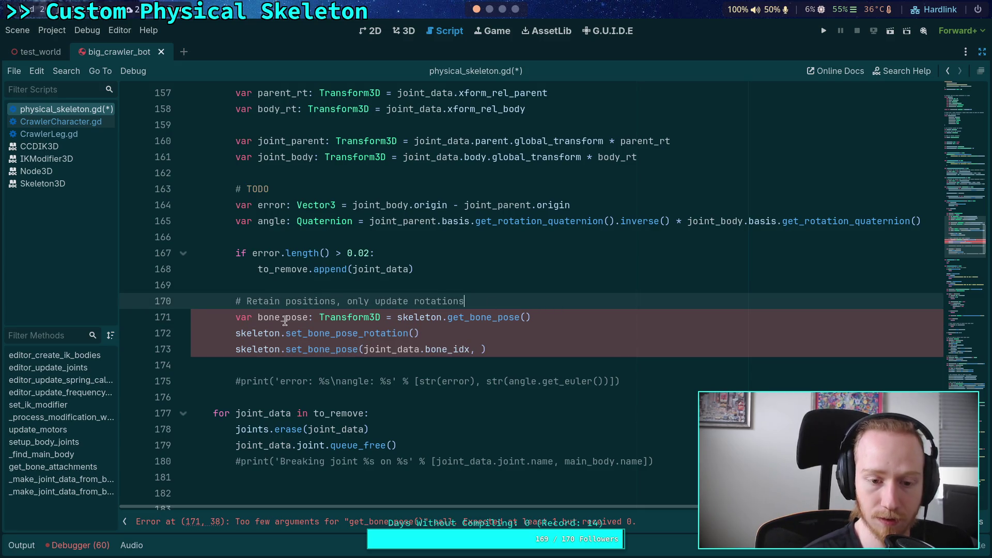
drag(286, 317, 310, 318)
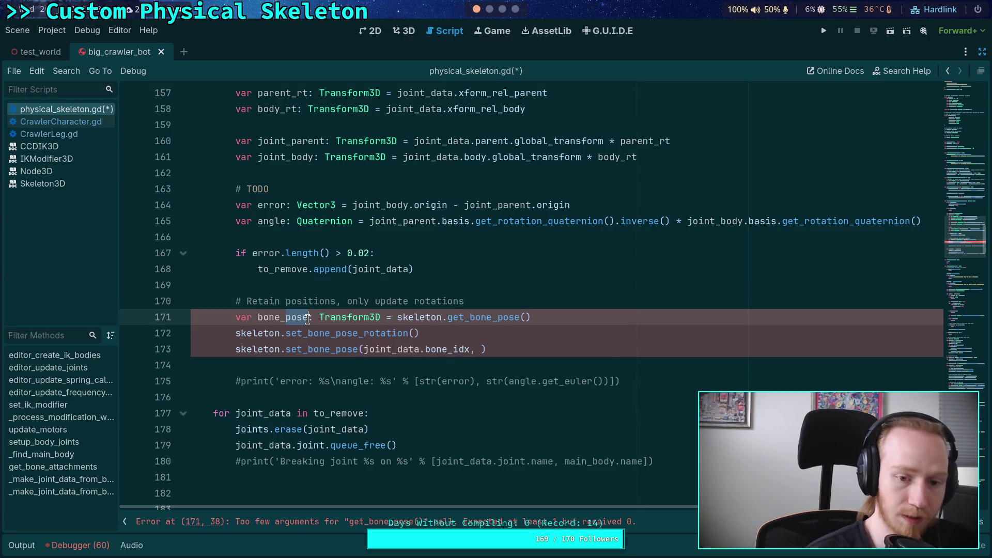
drag(551, 316, 401, 319)
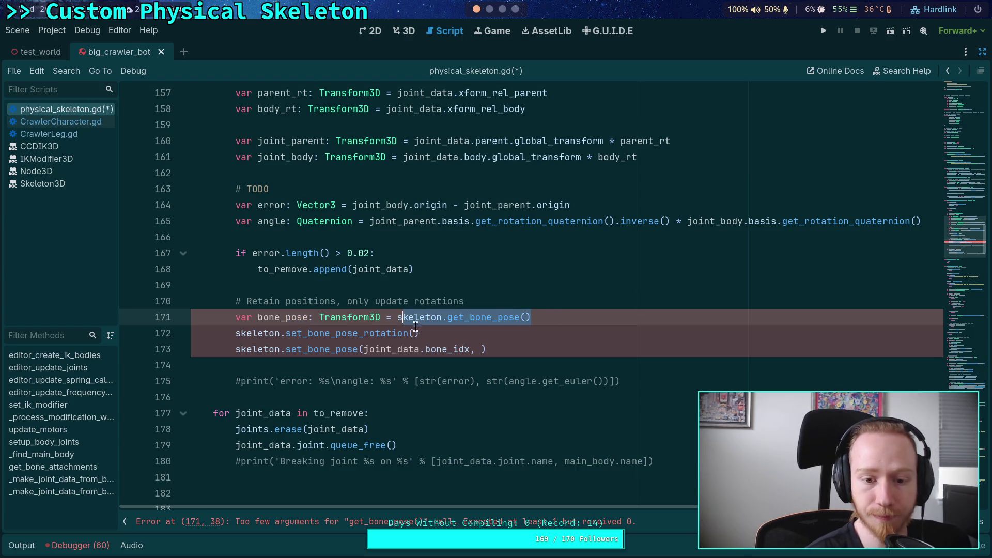
click(414, 333)
text(joint_data.bone)
key(Return)
text(, )
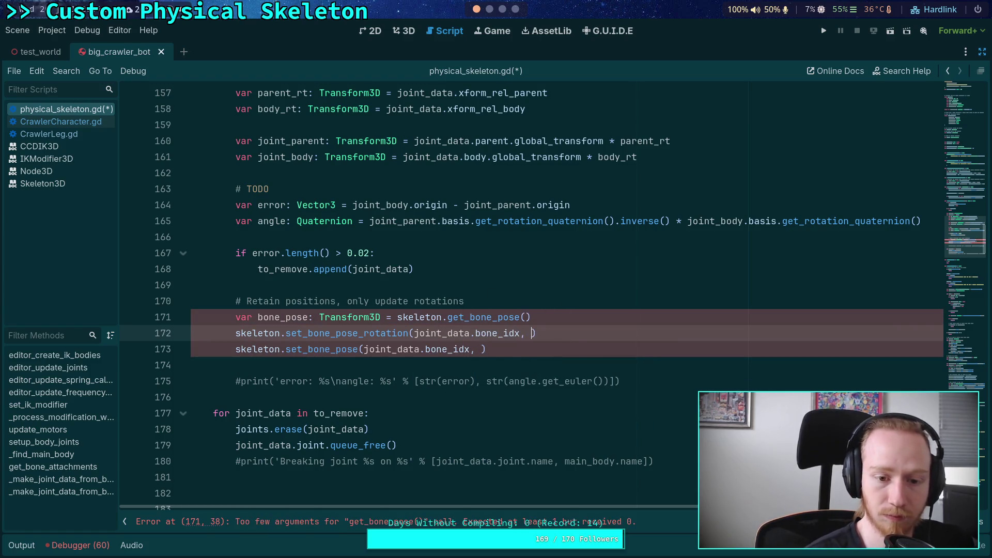
text(bone_)
text(rotation)
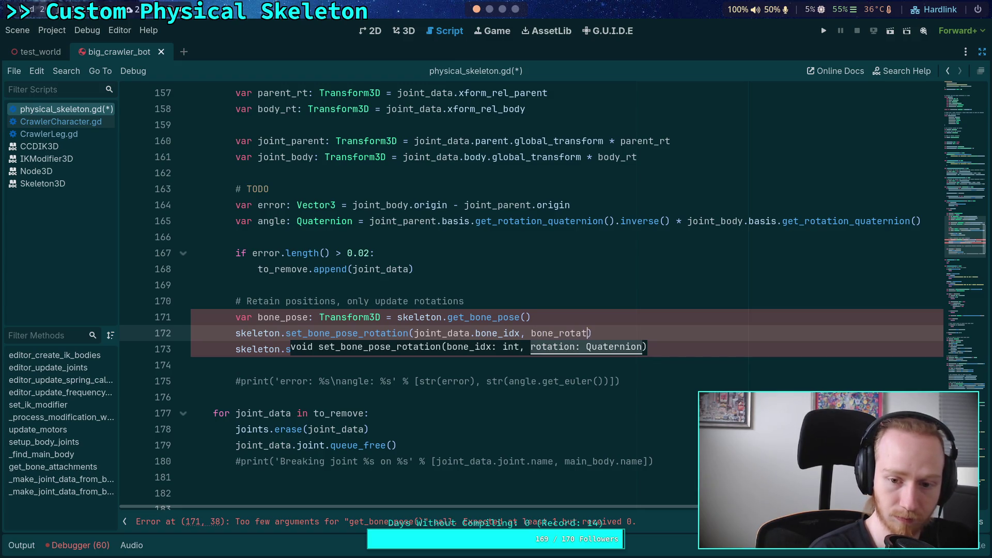
Delete the leftover set_bone_pose line and bone_pose declaration, and shorten the comment to '# Only update rotations'.
click(587, 299)
drag(589, 349, 652, 339)
key(BackSpace)
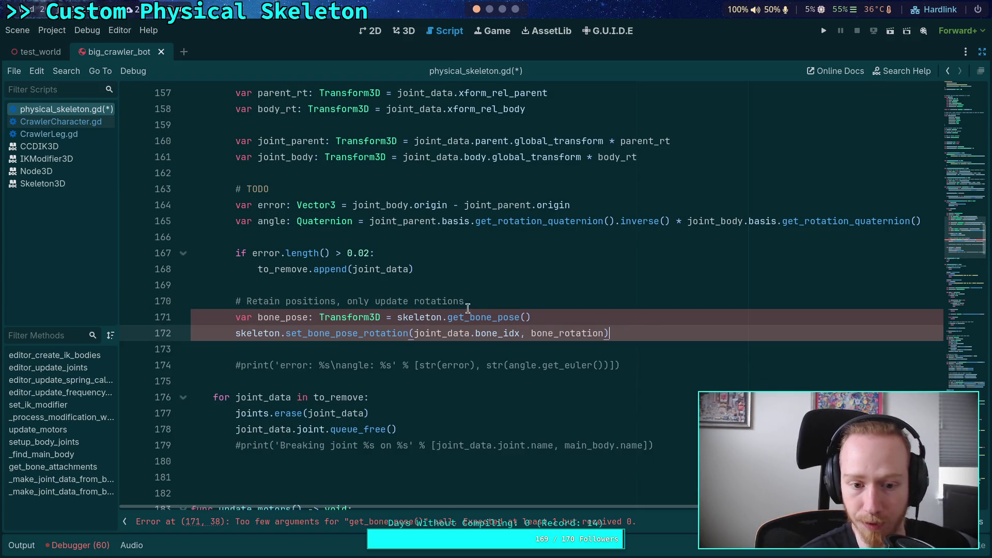
double_click(304, 317)
mouse_move(531, 316)
mouse_down()
mouse_move(233, 312)
mouse_move(354, 301)
mouse_up()
text(O)
click(603, 316)
drag(602, 317, 235, 317)
key(BackSpace)
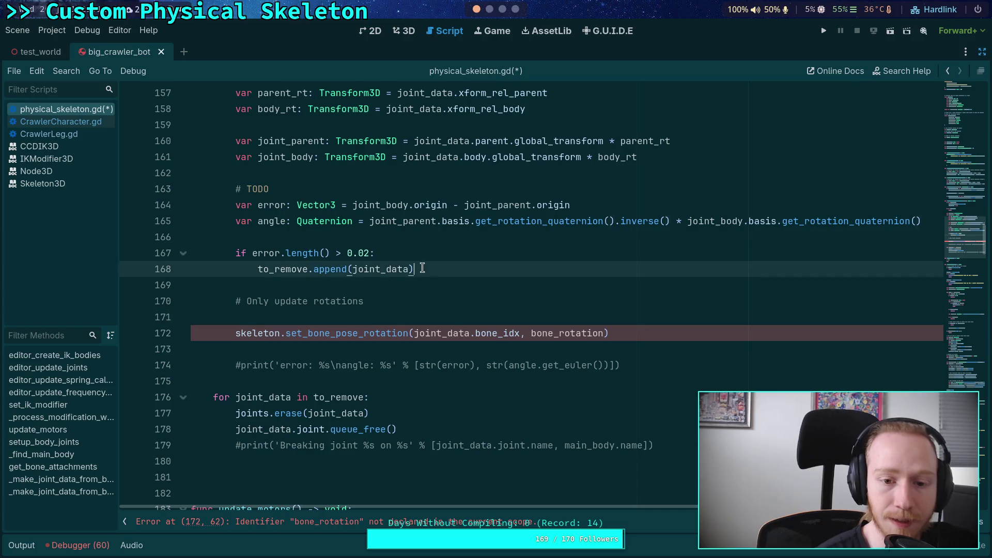
drag(415, 269, 236, 253)
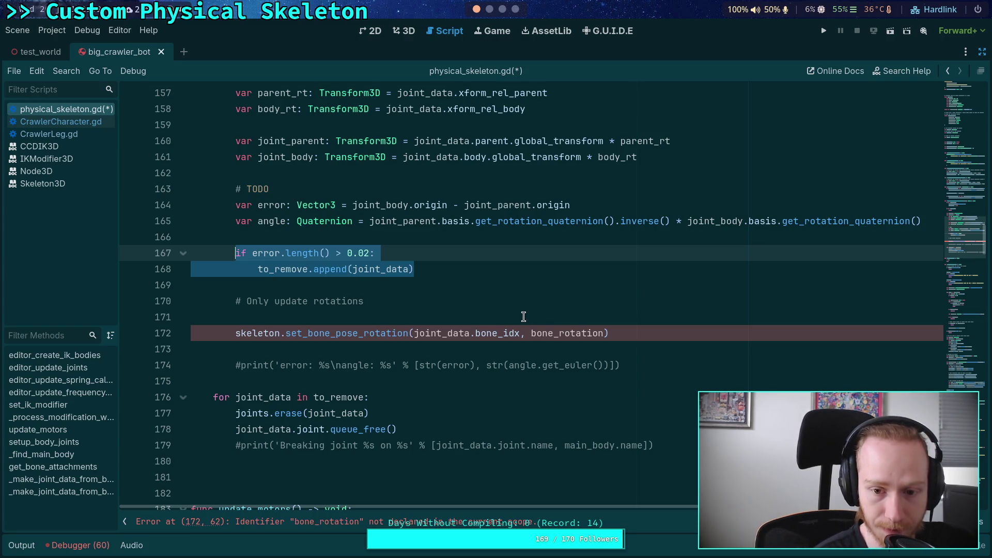
click(523, 318)
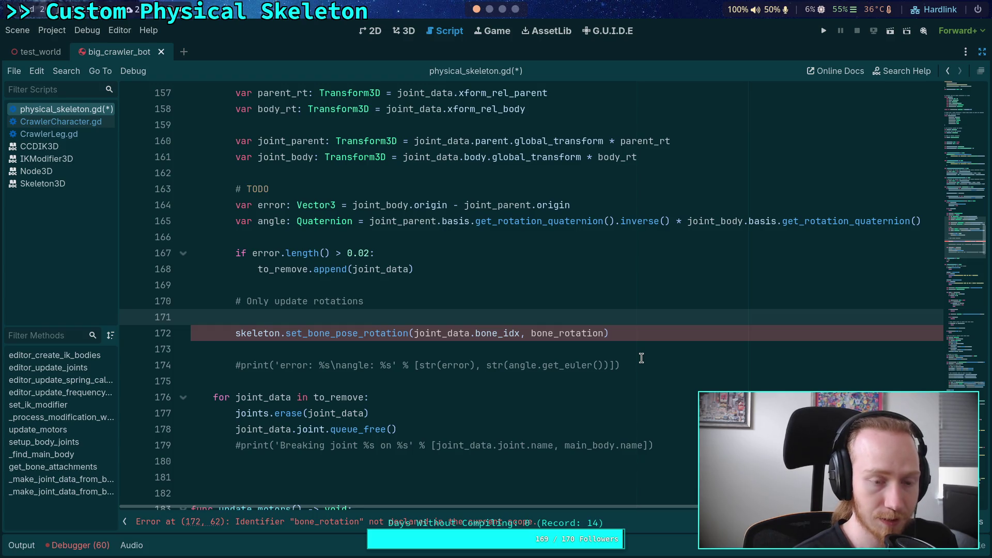
Declare joint_relative_xform as joint_data.parent.global_basis * joint_data.joint.global_basis, then begin a bone_rotation declaration.
text(var )
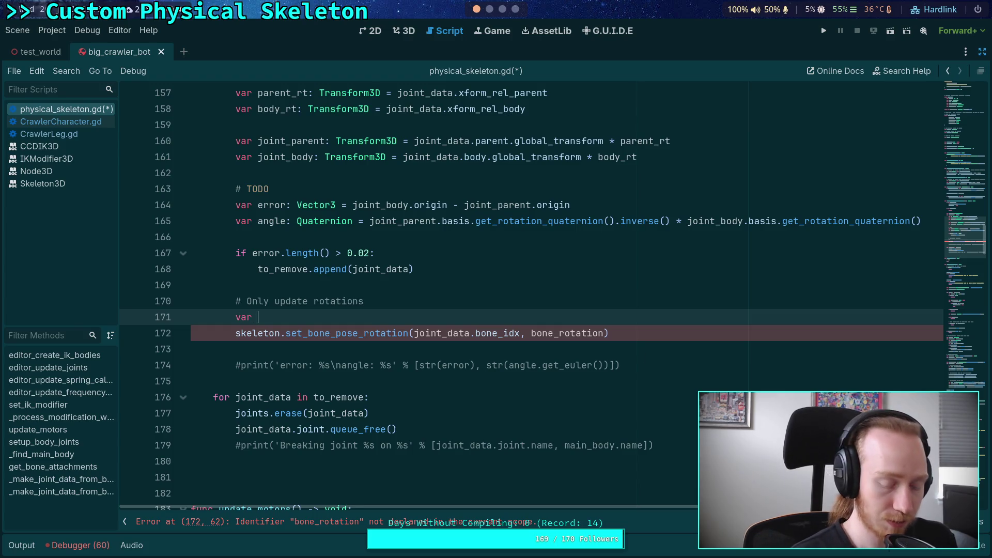
text(joint_rel)
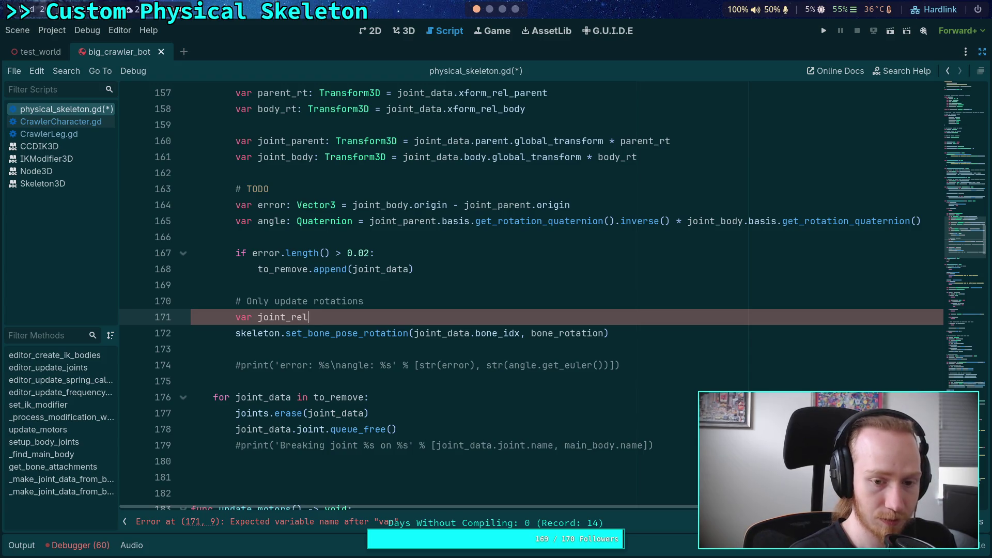
text(ative_xform: )
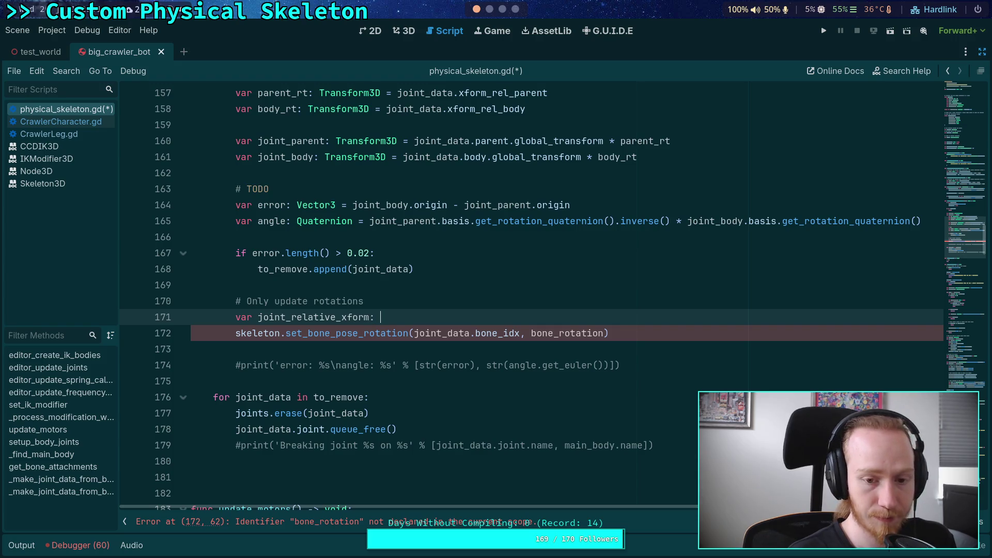
text(Transform3D = )
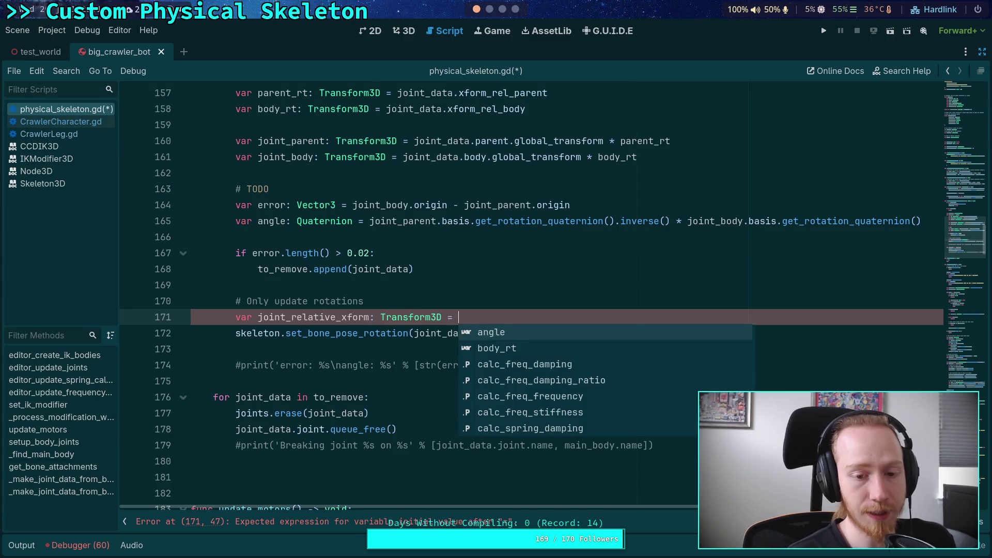
text(joint_da)
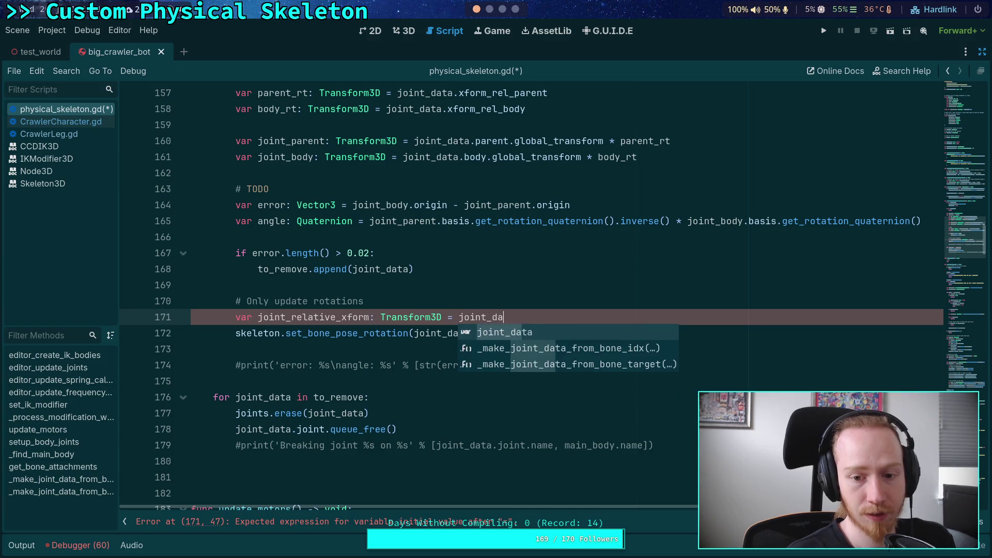
text(ta.parent.glob)
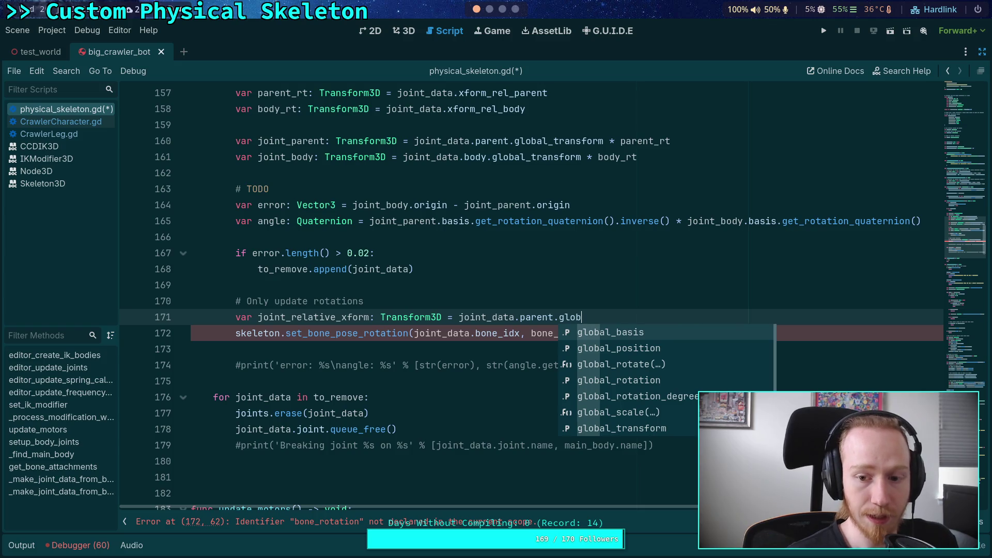
key(Down)
key(Down)
key(Down)
key(Up)
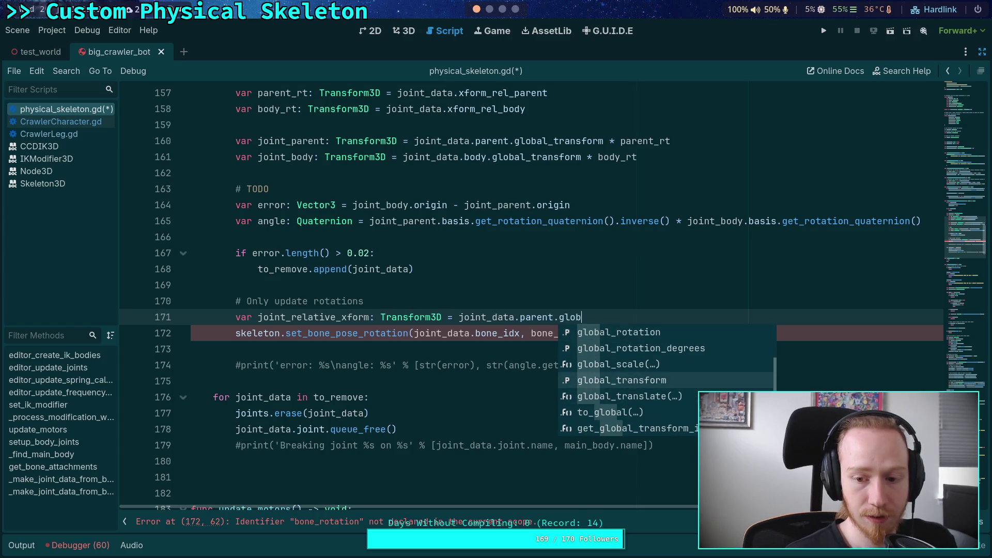
key(Up)
key(Up)
key(Up)
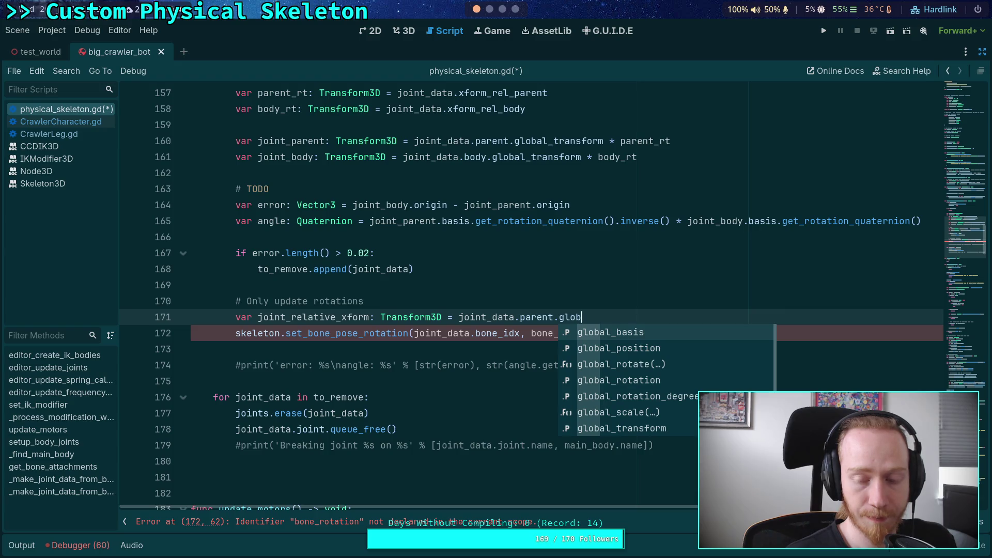
key(Return)
text(*)
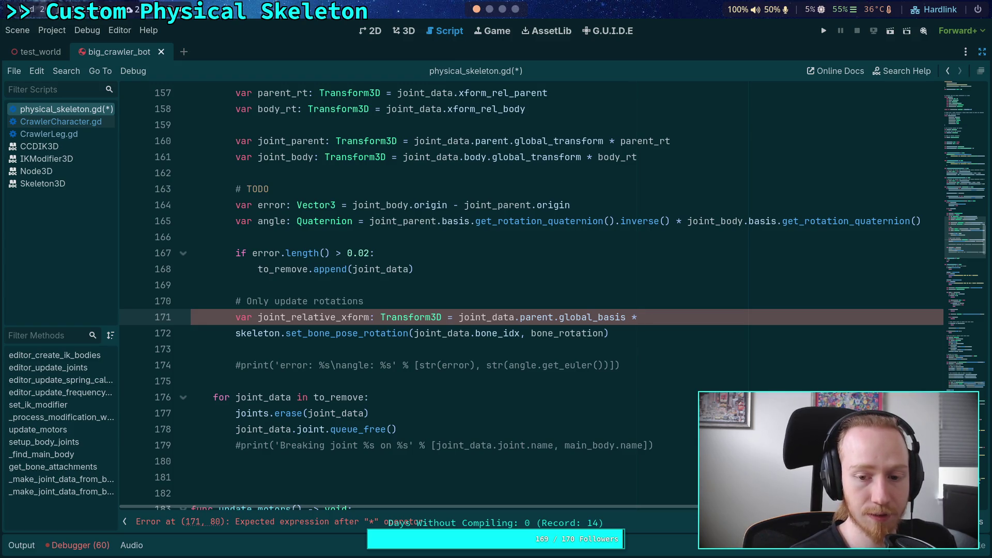
text(joint_data.joint)
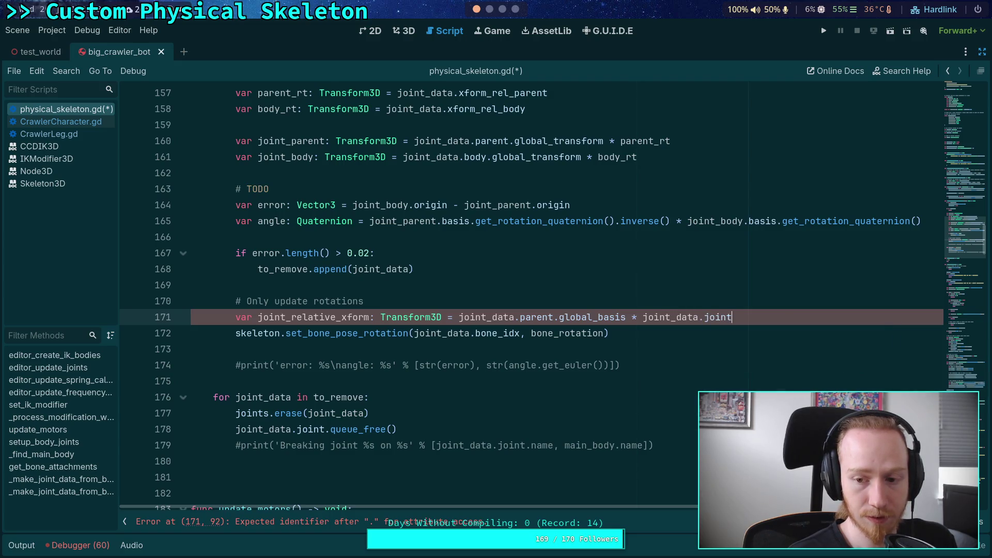
text(.glob)
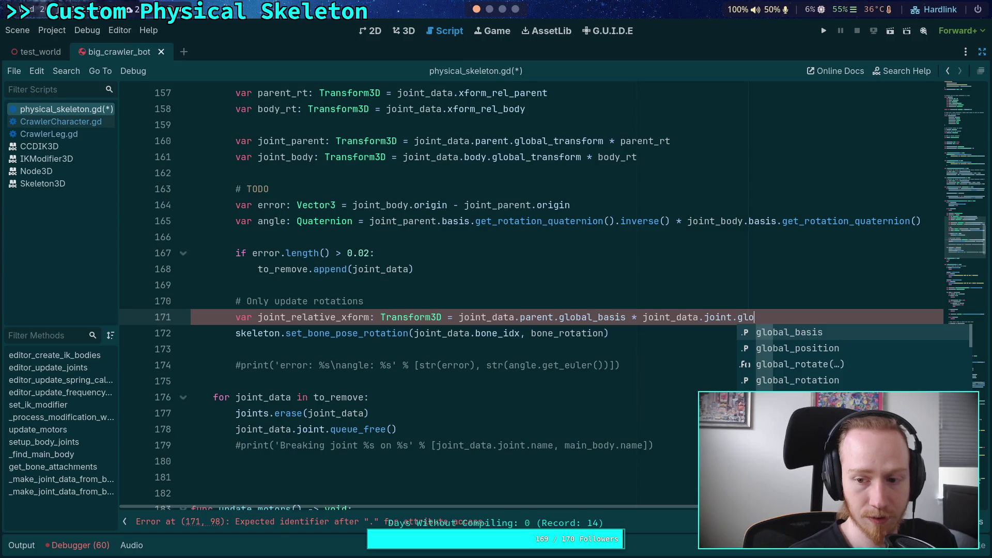
key(Return)
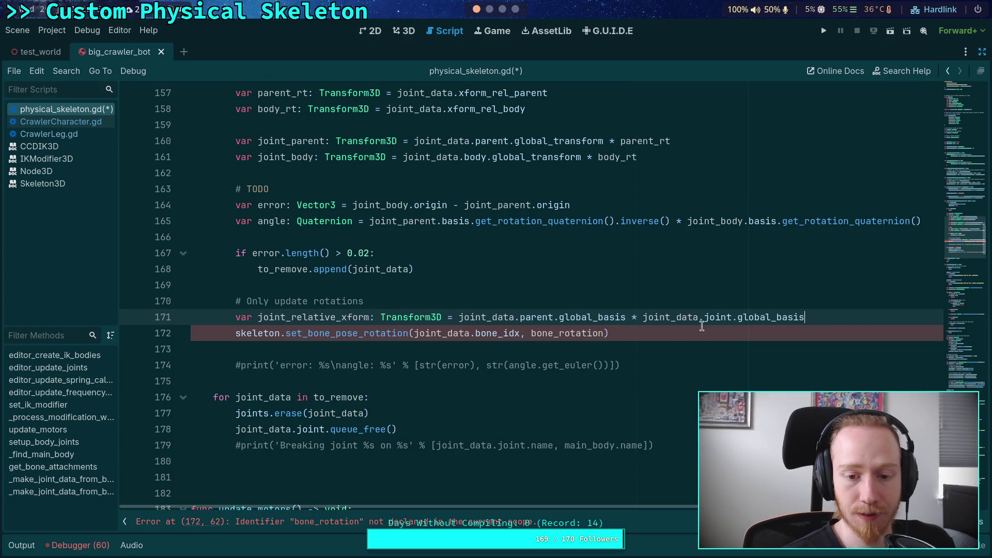
key(Return)
text(var )
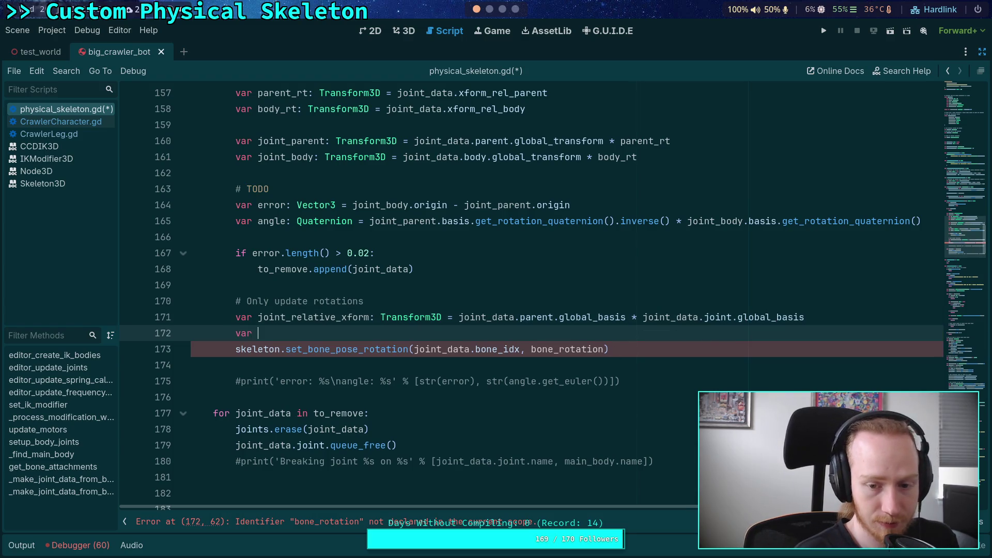
text(bone_rotation: J)
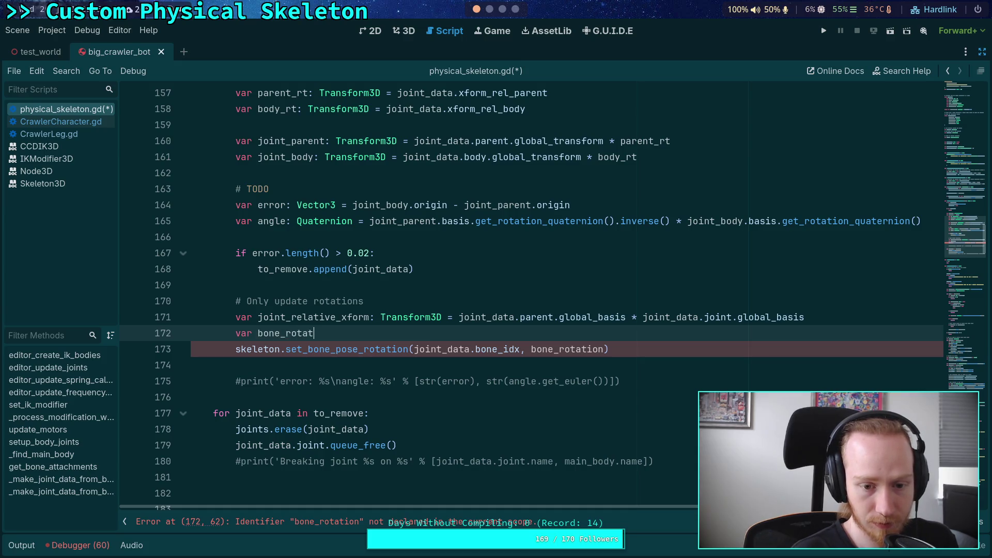
Declare a Quaternion on line 172, assigned from joint_relative_xform.
key(BackSpace)
text(Qua)
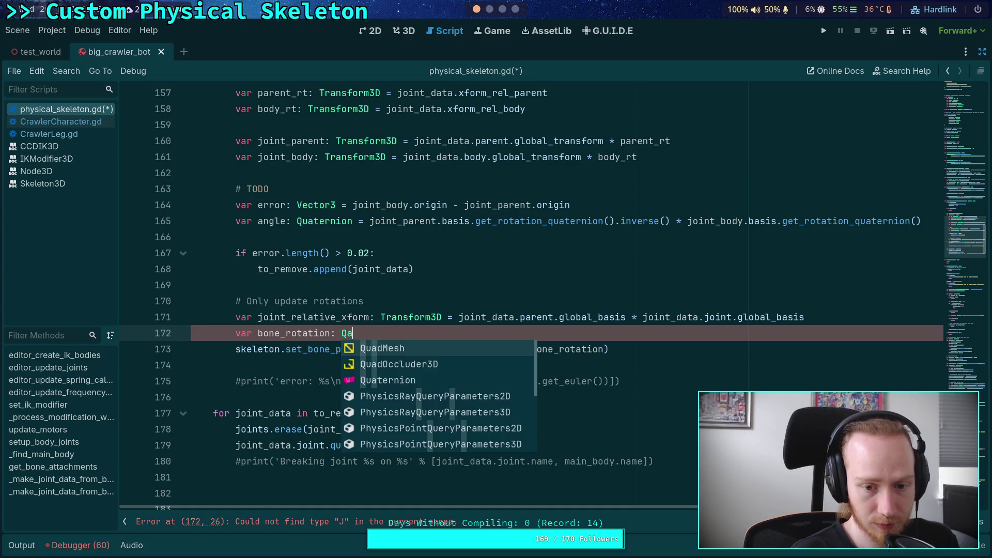
text(t)
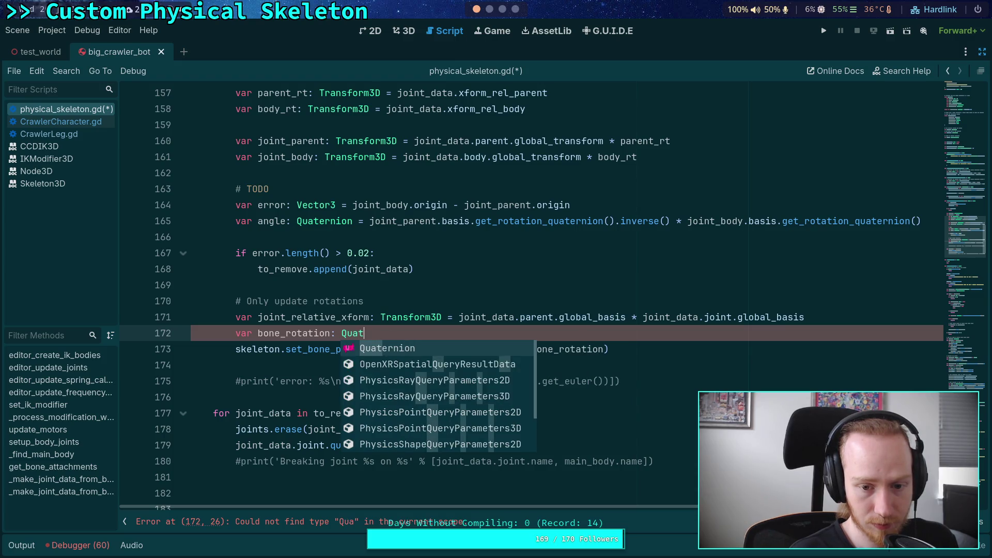
key(Return)
text(= joint_r)
key(Return)
text(.b)
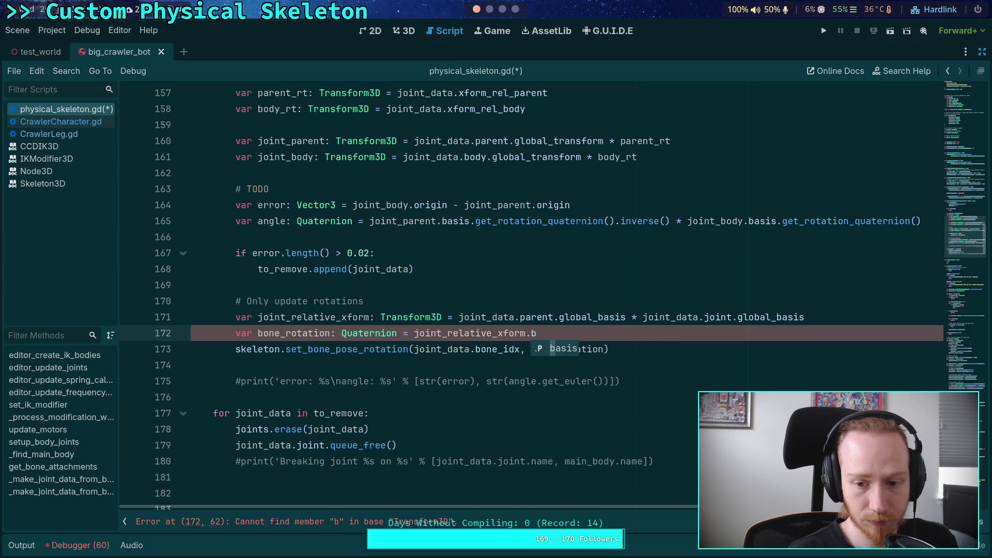
Change line 171's Transform3D type to Basis and rename xform to basis.
double_click(408, 321)
text(Basi)
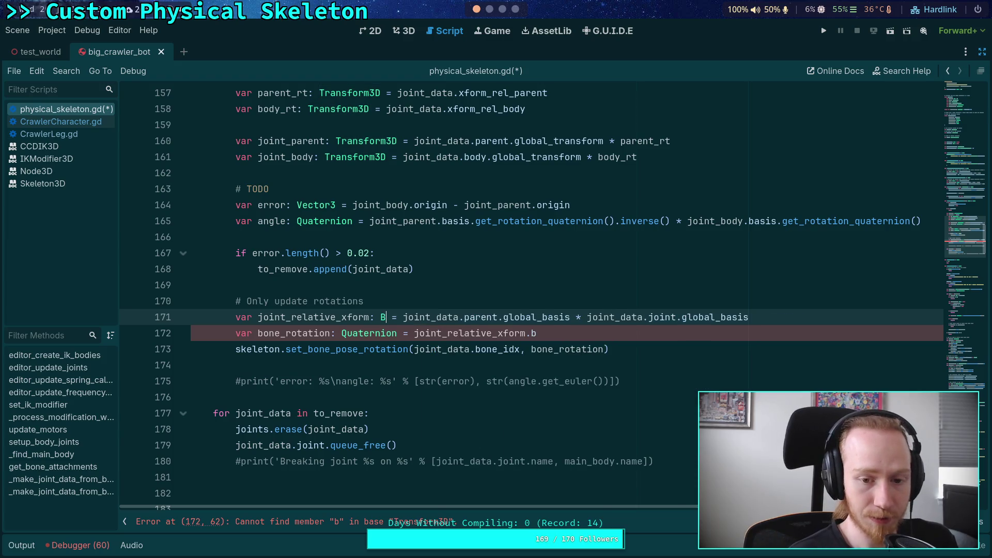
key(Return)
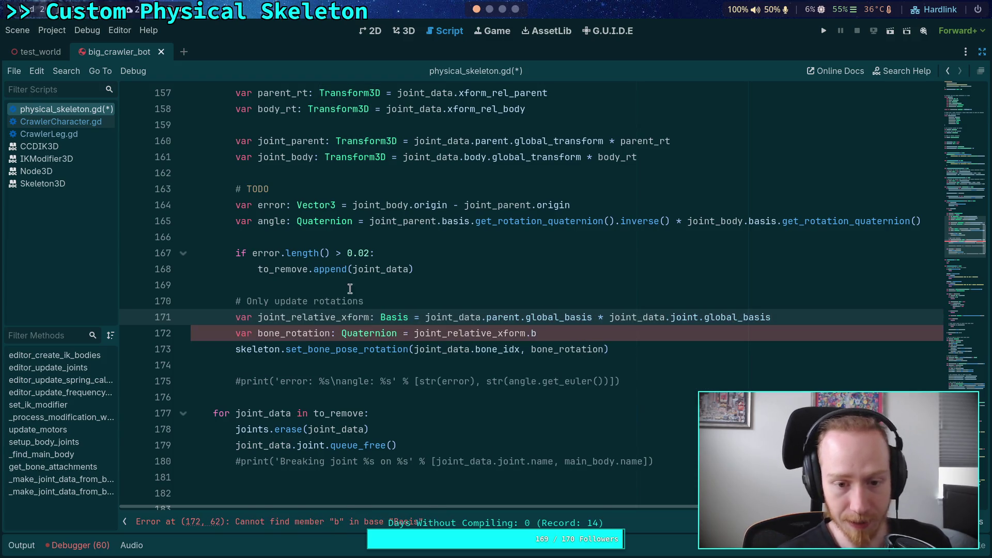
drag(346, 317, 369, 318)
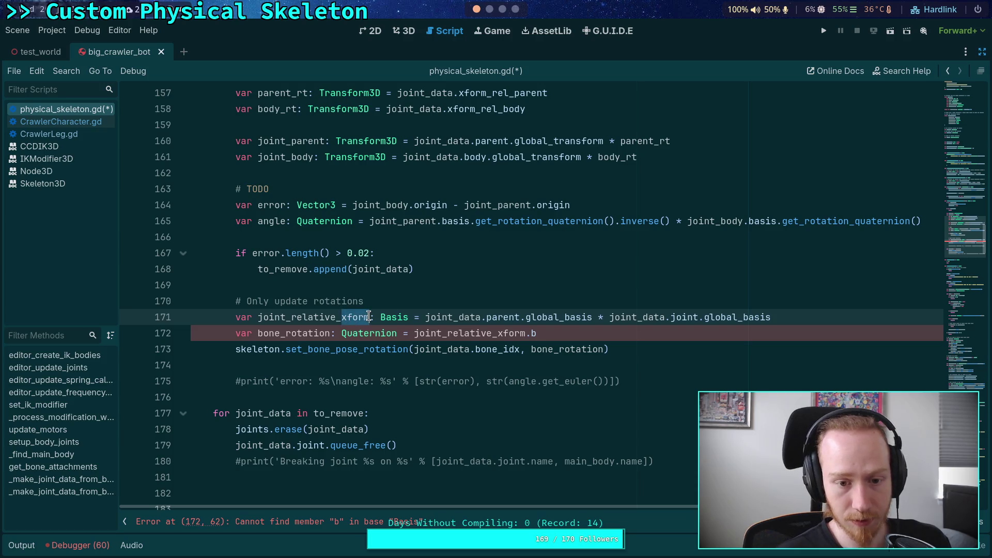
text(basis)
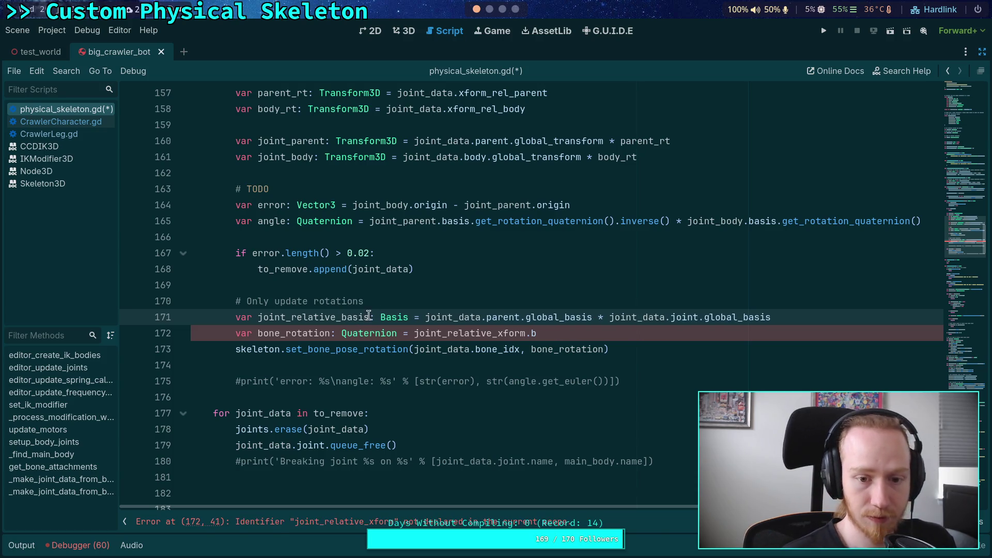
Replace xform.b on line 172 with basis.get_rotation_quaternion().
click(560, 334)
drag(499, 333, 576, 332)
text(basis.qu)
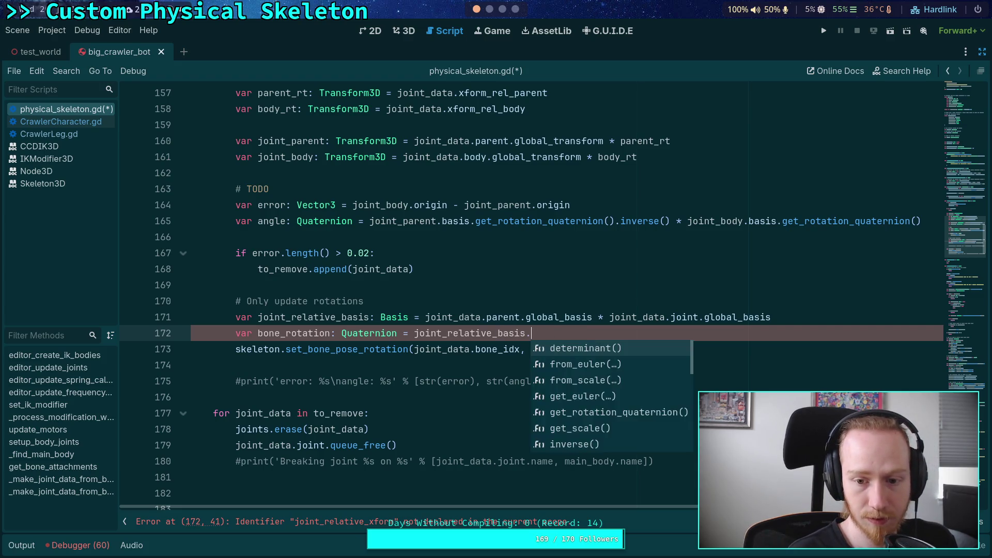
key(Down)
key(Return)
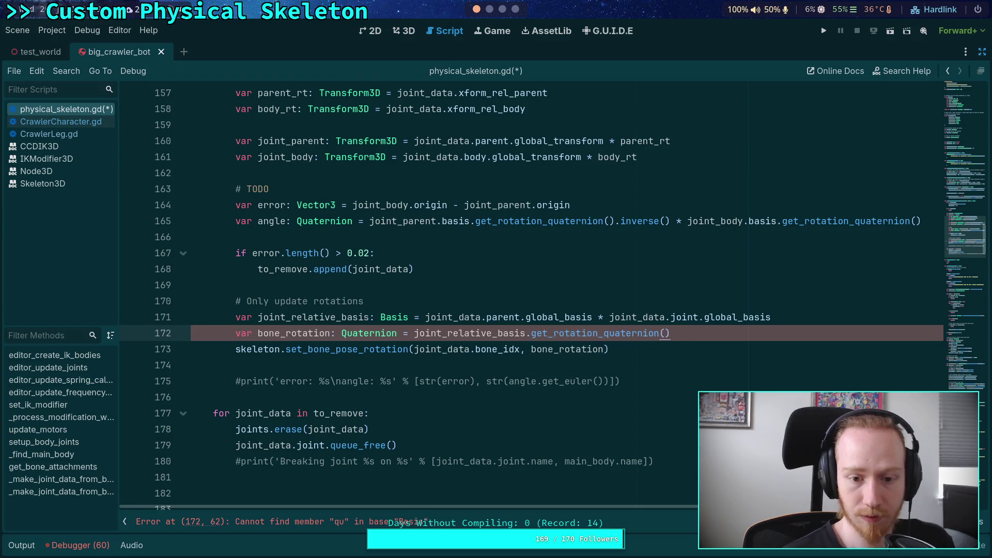
Rename the basis variable to bone_rotation and delete the redundant quaternion line.
drag(414, 334, 711, 333)
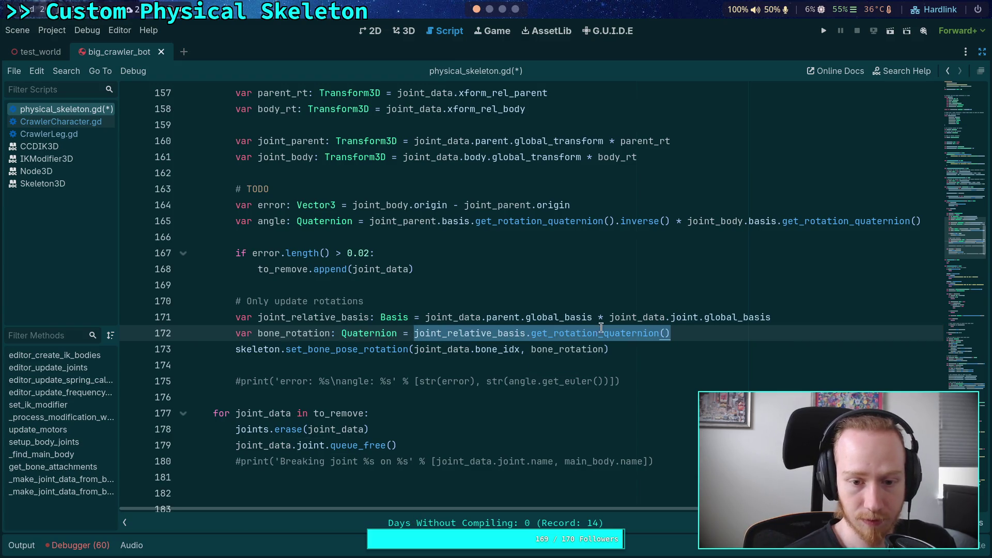
double_click(276, 317)
text(bone_r)
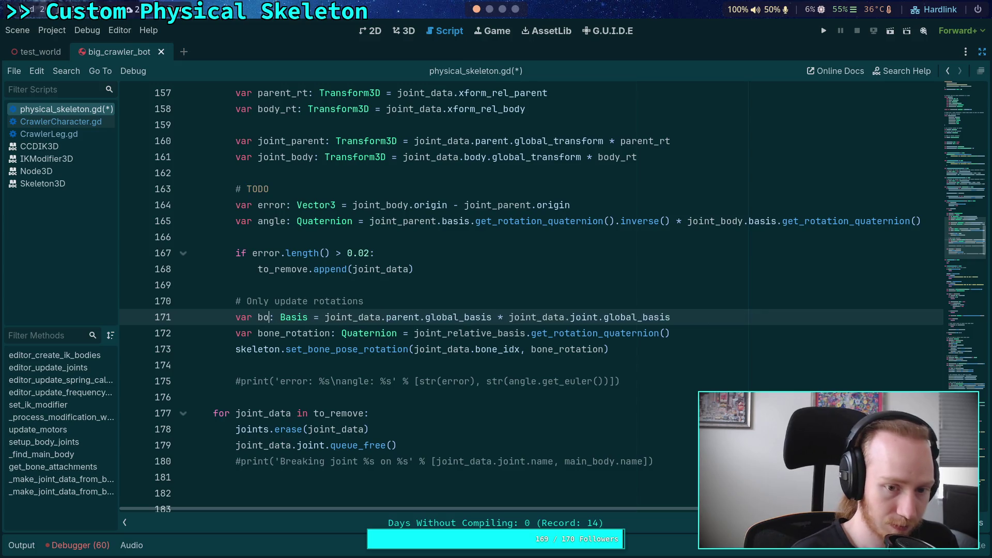
text(otation)
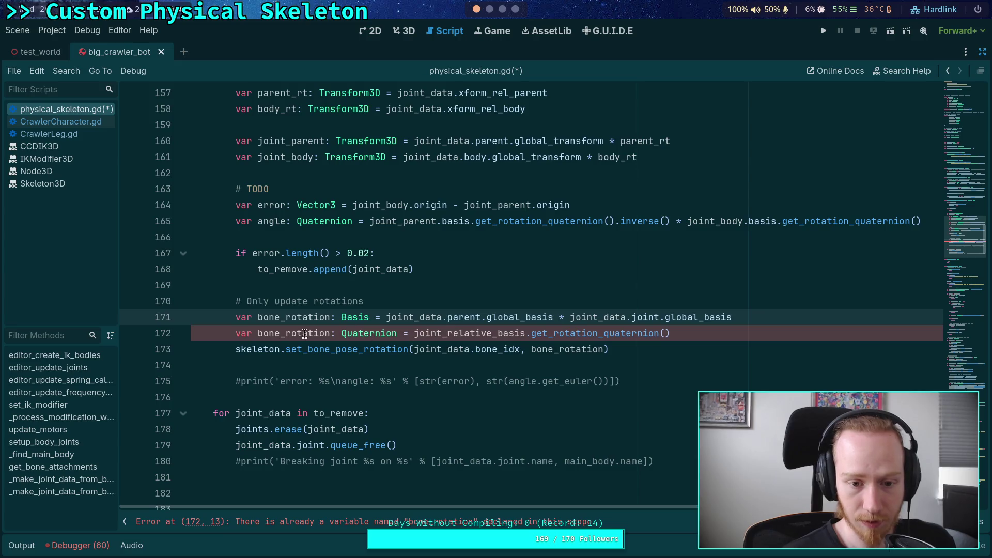
drag(723, 334, 779, 312)
key(Delete)
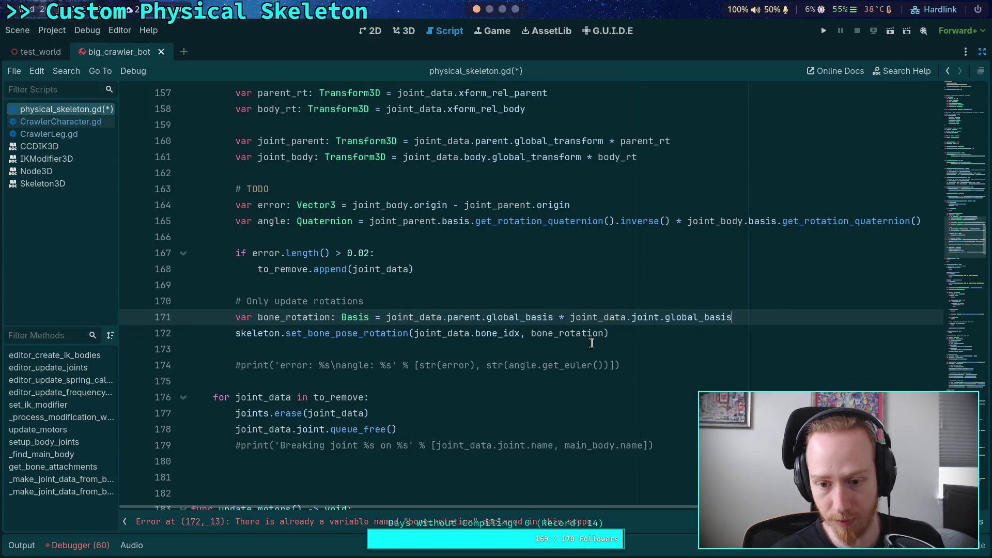
Pass bone_rotation.get_rotation_quaternion() into set_bone_pose_rotation and save the script.
key(Down)
key(Left)
text(.get)
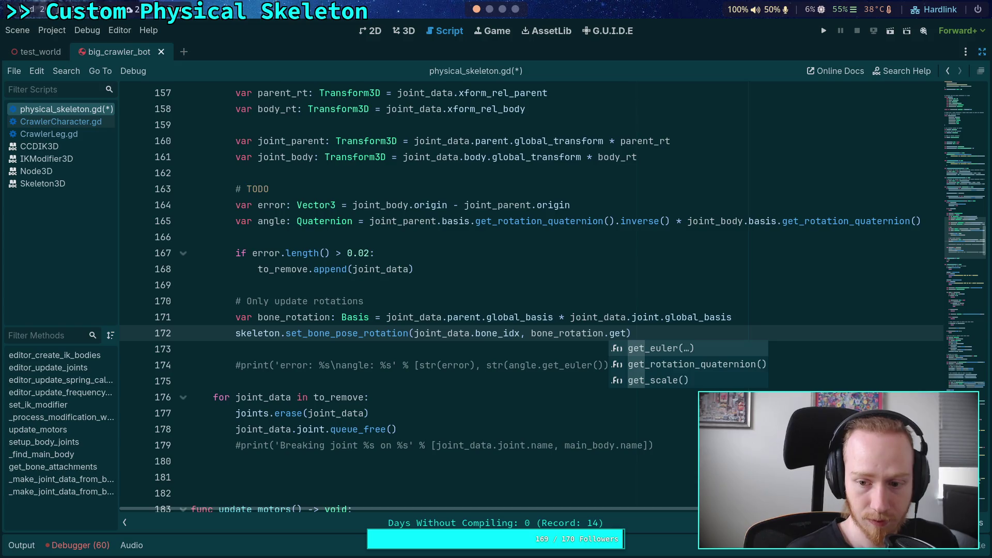
key(Down)
key(Return)
key(ctrl+s)
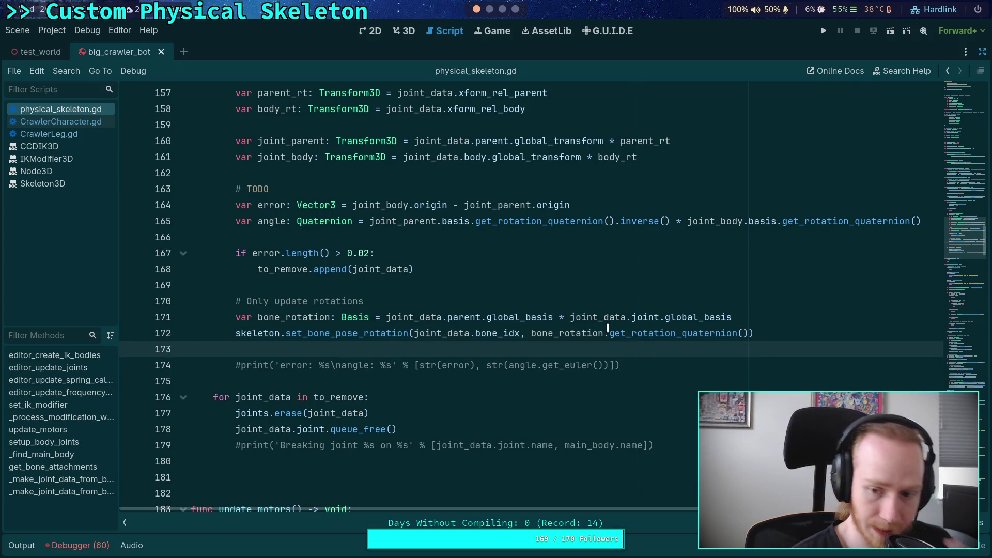
Remove the .get_rotation_quaternion() conversion from line 172 and save.
drag(604, 332, 747, 331)
key(Delete)
click(715, 357)
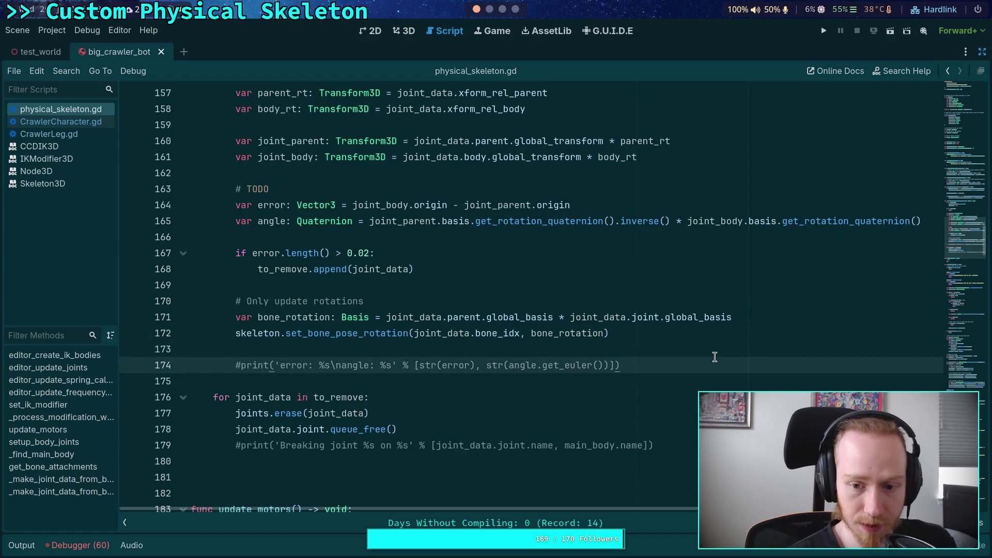
key(ctrl+s)
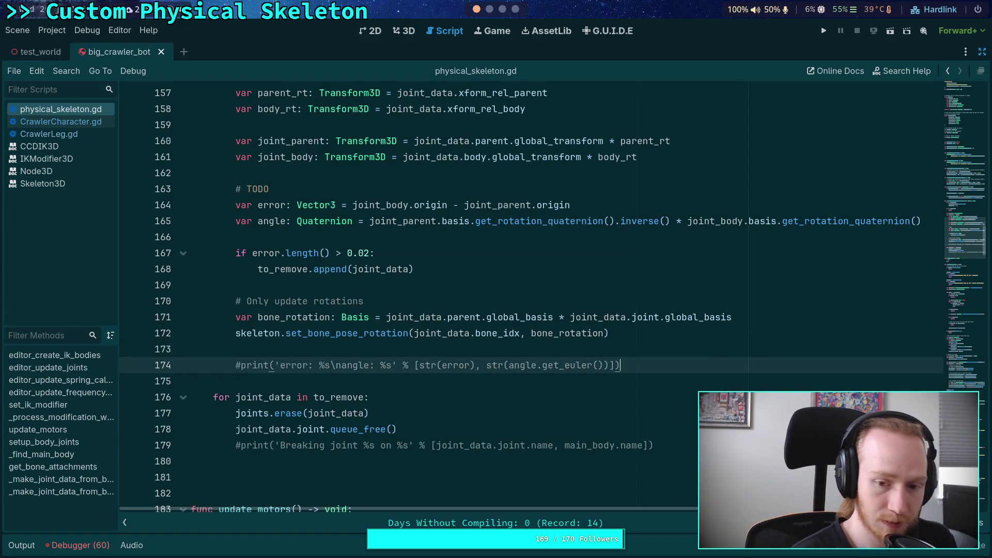
mouse_move(359, 336)
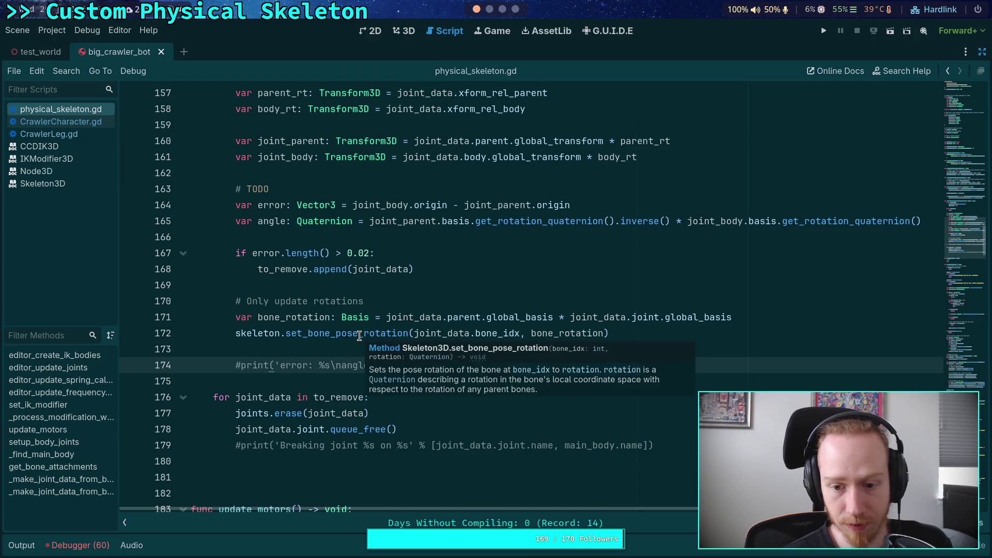
click(578, 333)
click(487, 349)
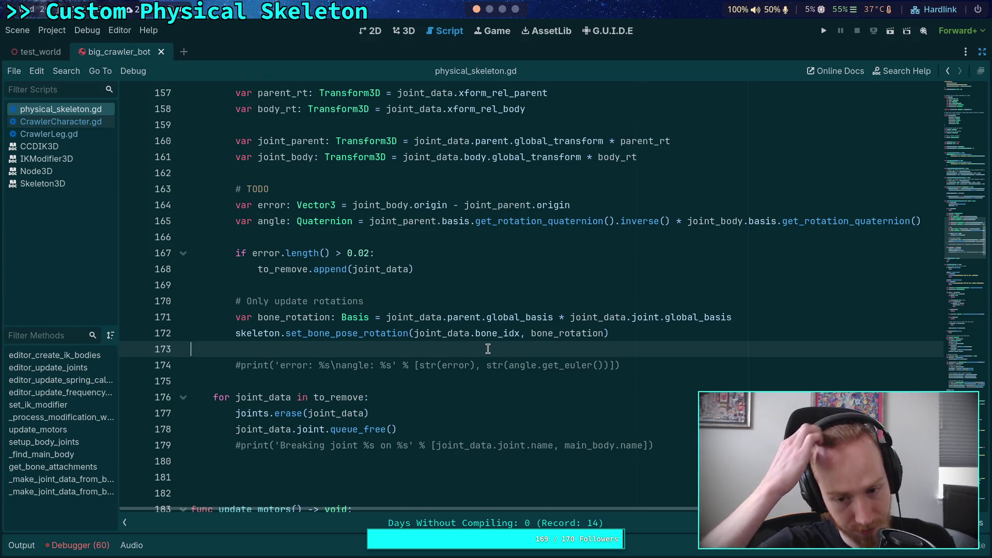
Restore .get_rotation_quaternion() after bone_rotation on line 172 and save again.
click(608, 333)
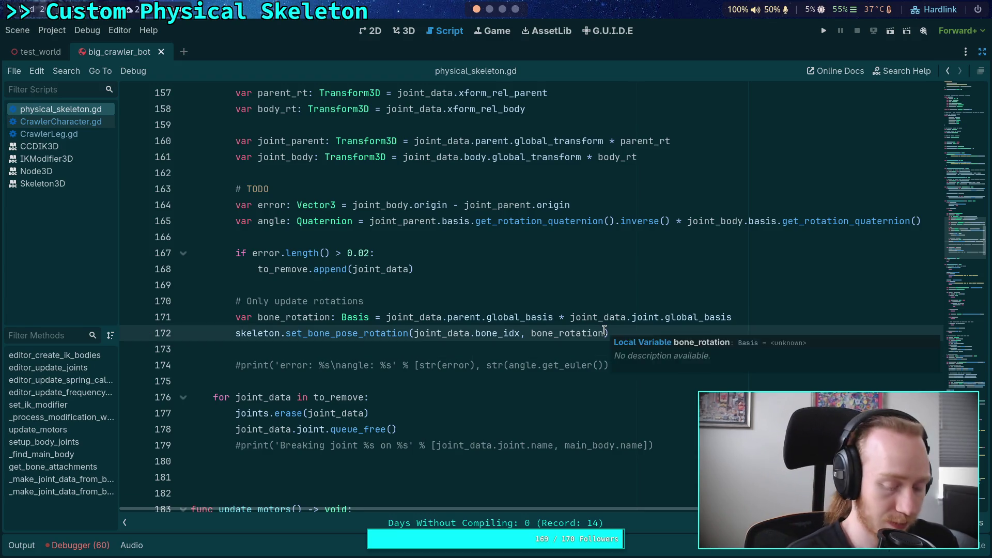
text(.)
key(Down)
key(Down)
key(Down)
key(Return)
key(ctrl+s)
click(431, 348)
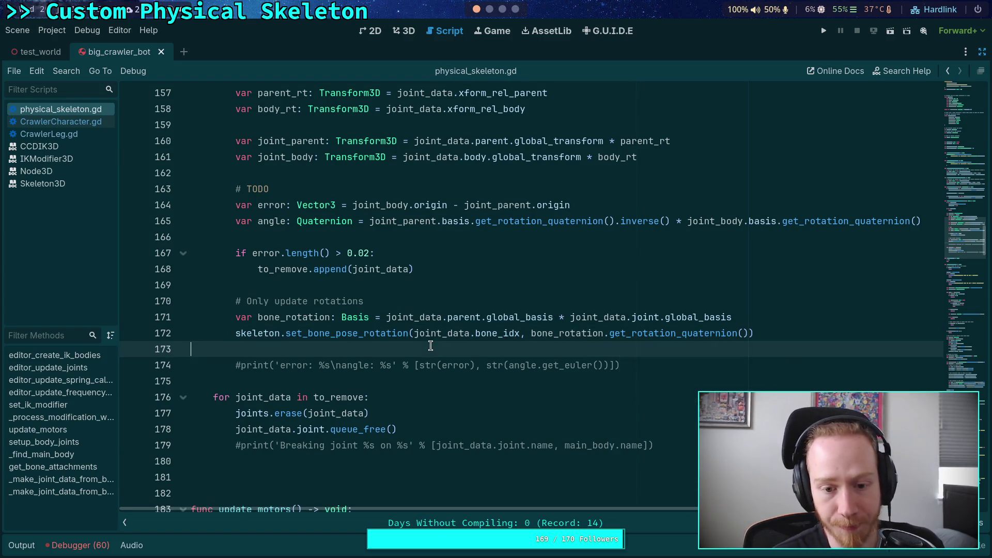
Delete the extra blank line 180 and run the game with F5.
mouse_move(468, 309)
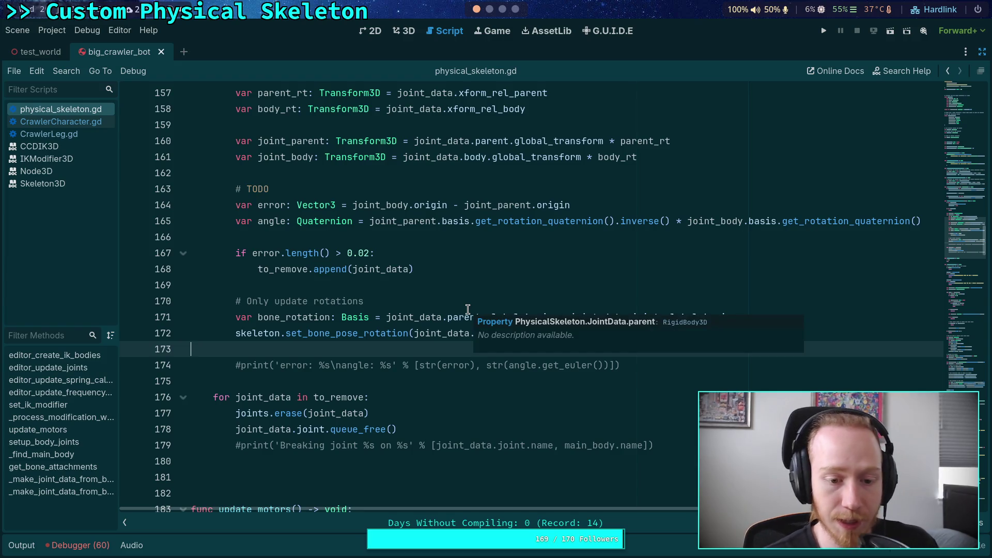
click(414, 283)
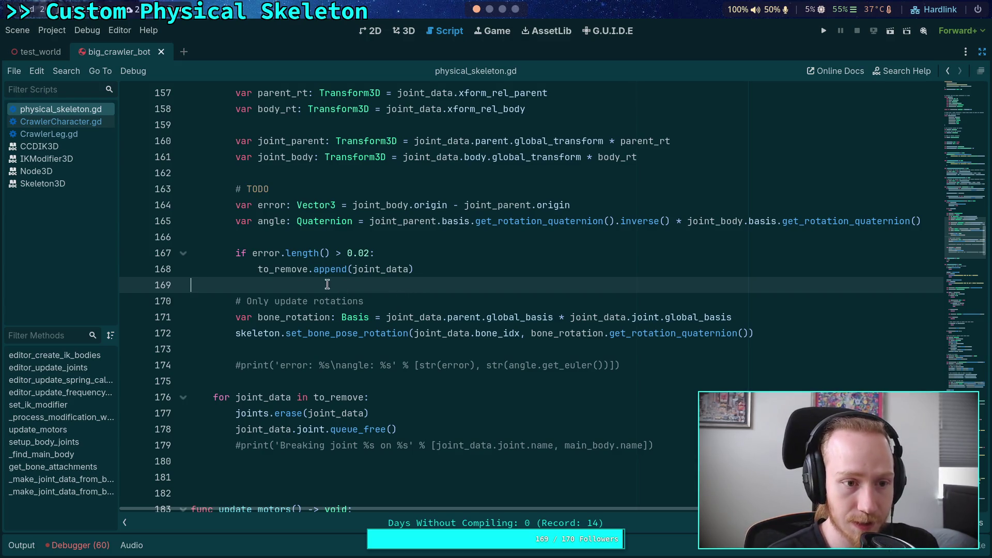
scroll(360, 292, down, 4)
scroll(380, 291, up, 4)
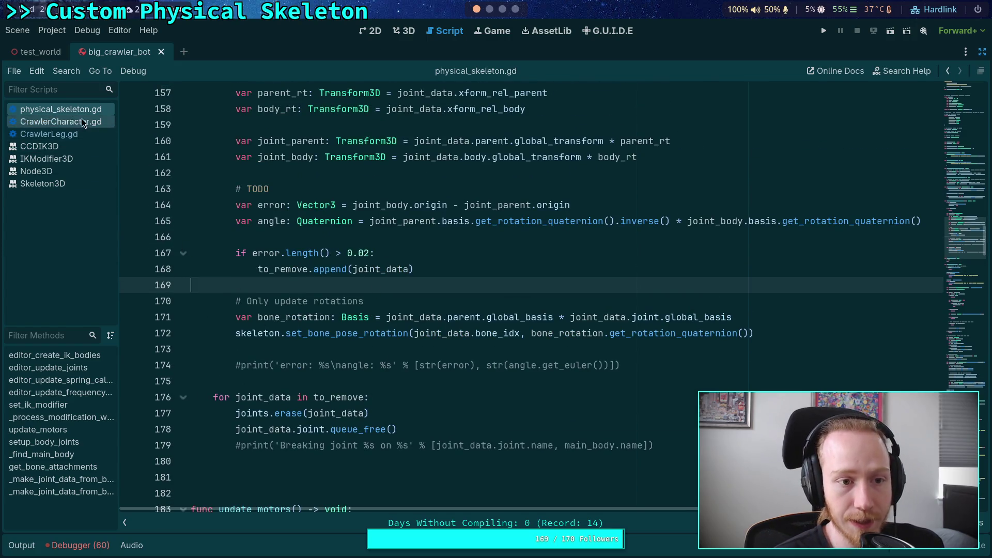
scroll(381, 309, down, 5)
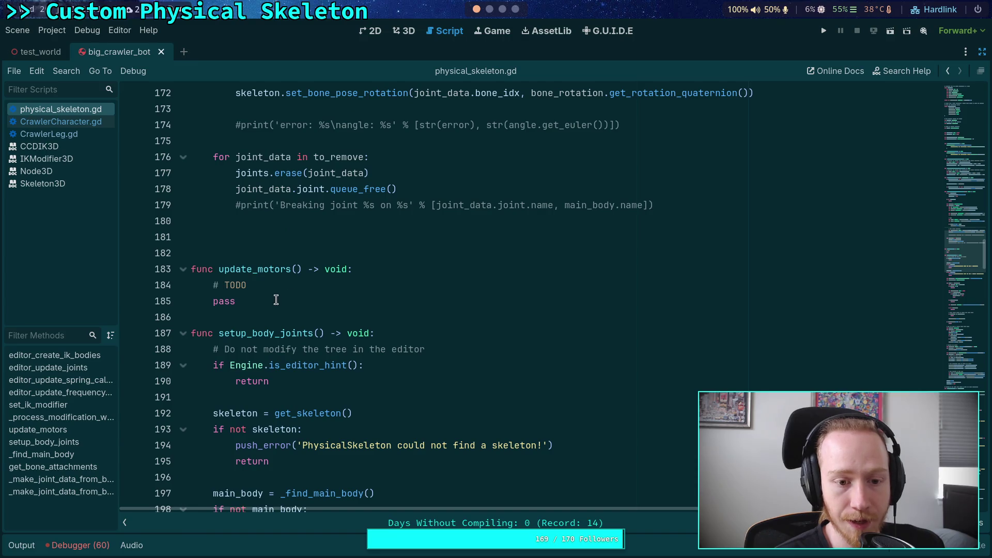
drag(276, 300, 210, 285)
scroll(339, 283, up, 4)
click(273, 418)
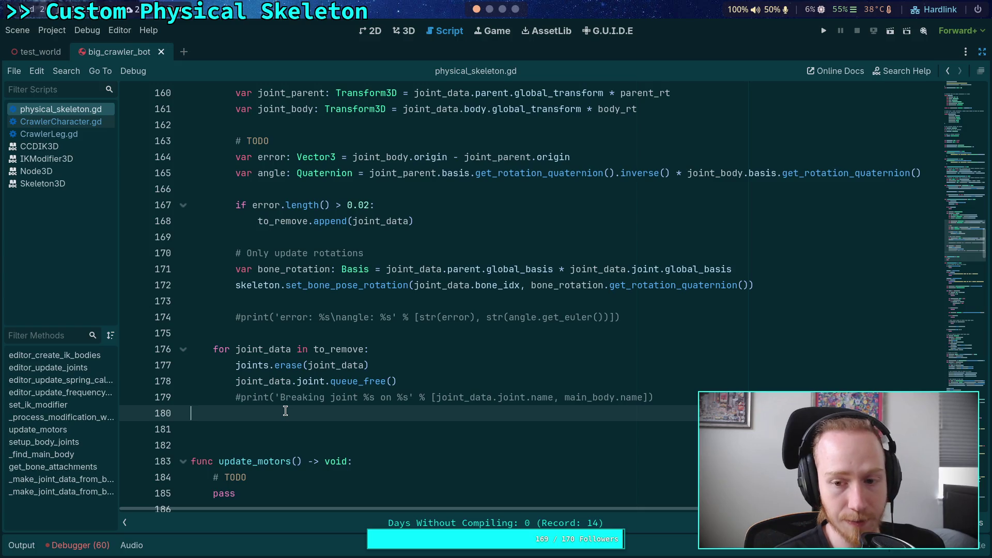
key(BackSpace)
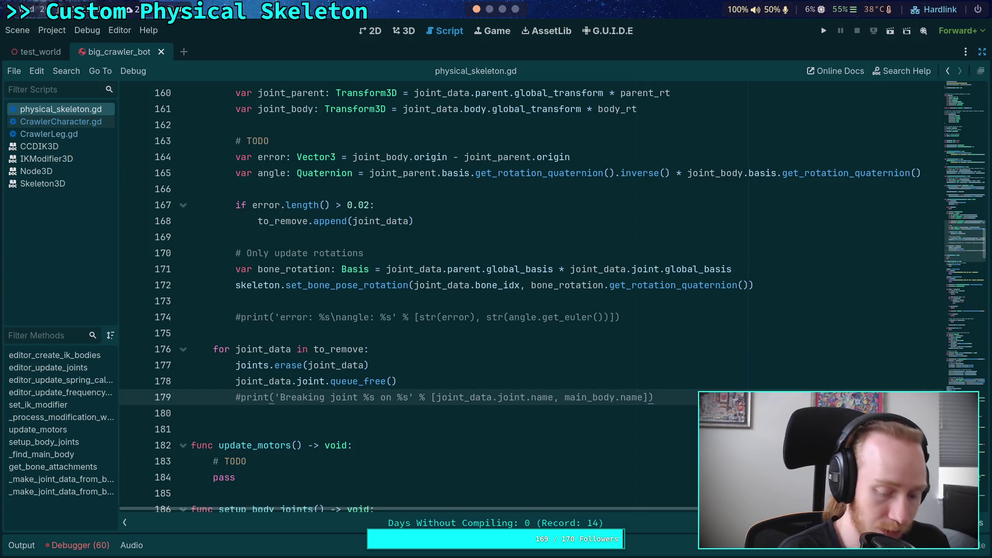
key(F5)
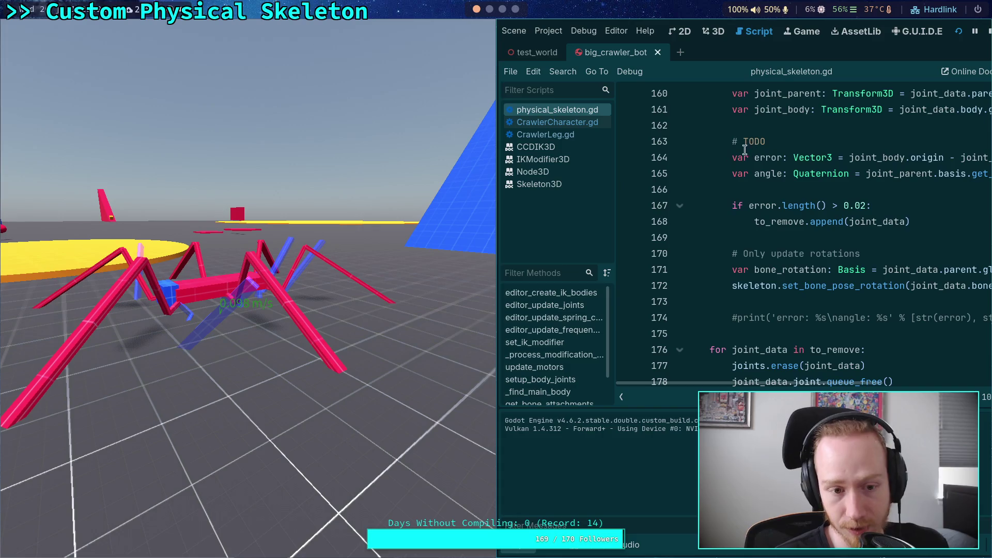
Stop the game, collapse the Output panel, and select line 171's parent basis factor.
key(F8)
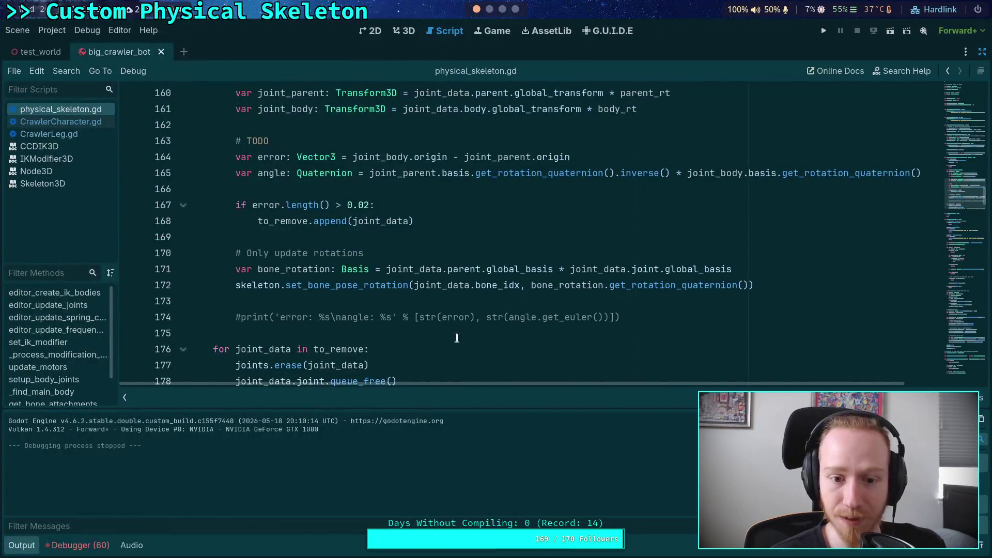
click(22, 546)
scroll(558, 366, up, 2)
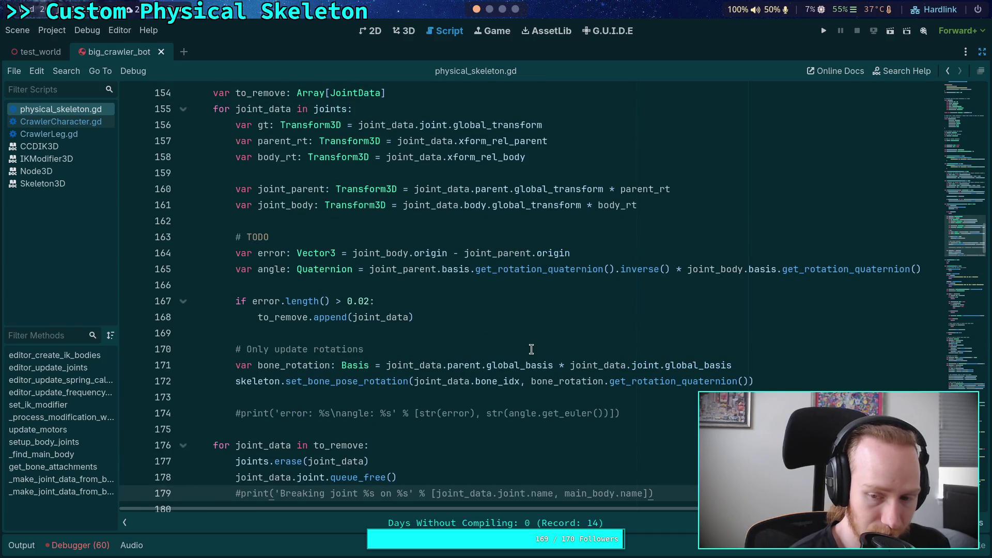
mouse_move(377, 379)
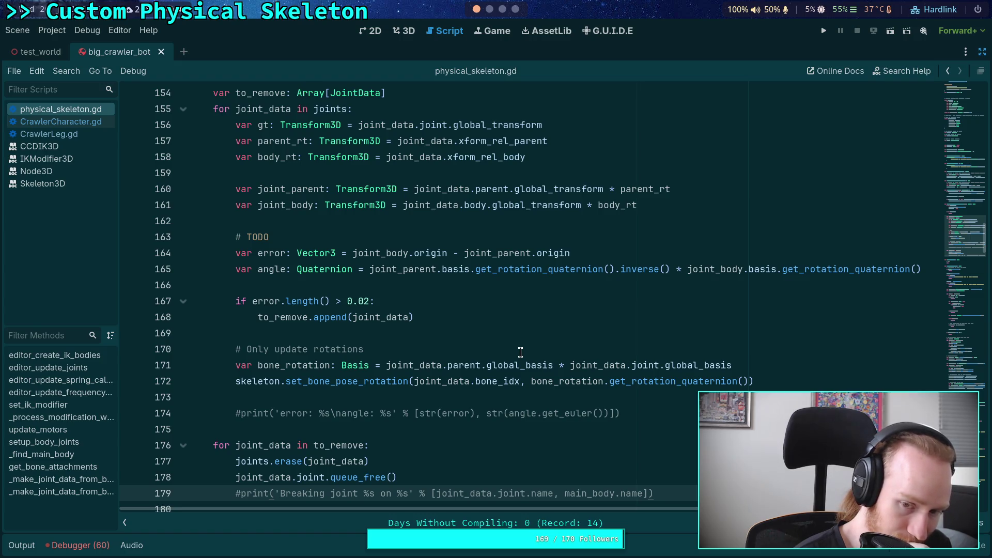
mouse_move(523, 369)
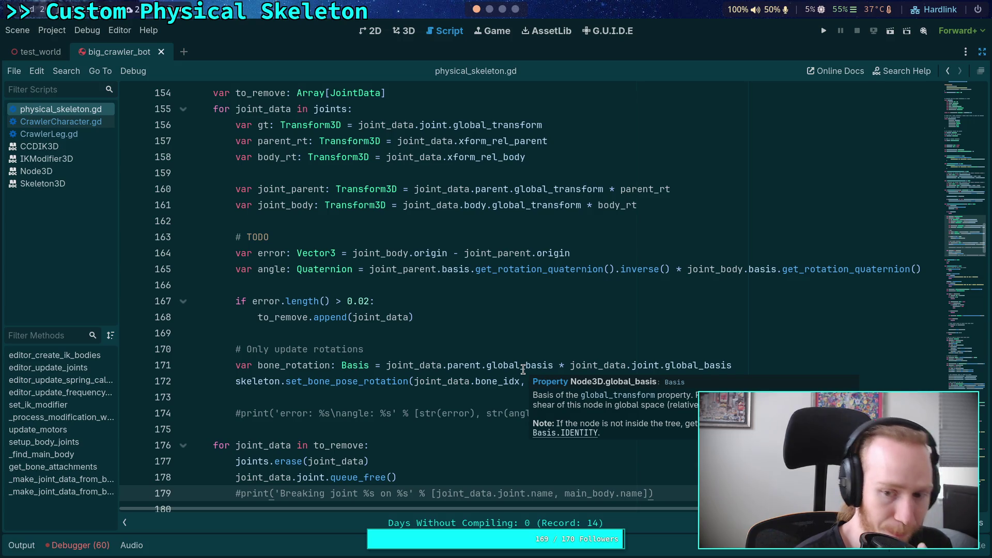
drag(571, 365, 388, 365)
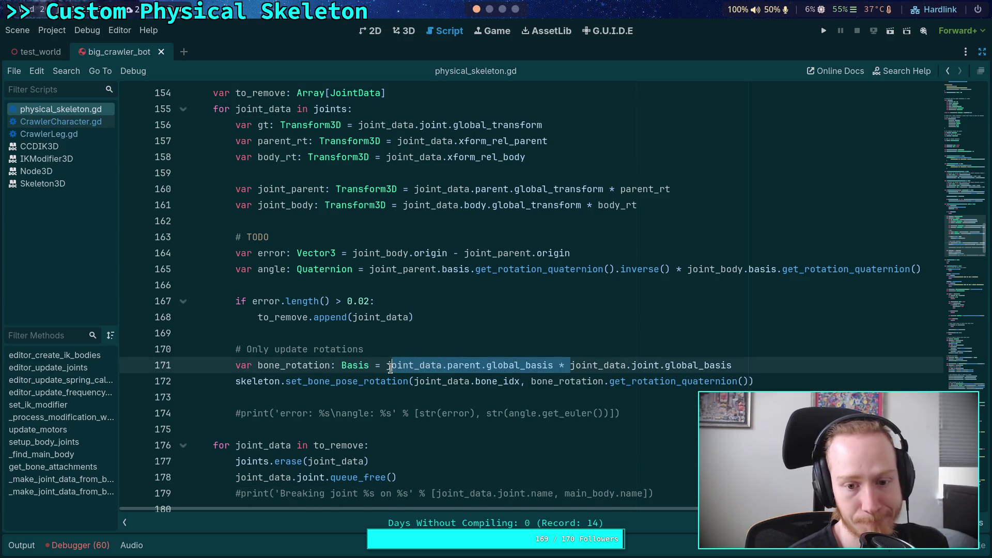
Cut the parent factor, append * joint_data.parent.global_basis.inverse() to line 171, save, and run.
key(ctrl+x)
click(666, 369)
text(* )
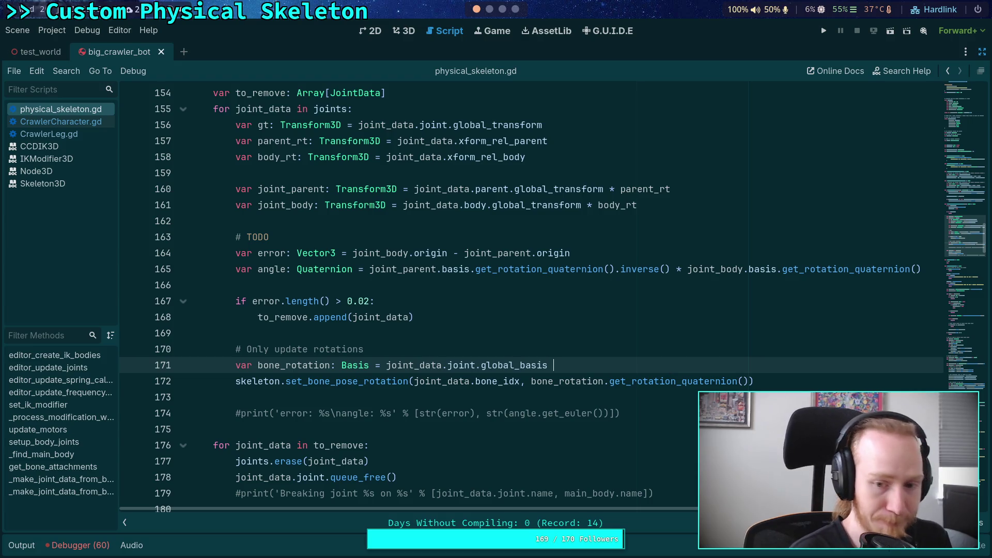
text(joint_data.)
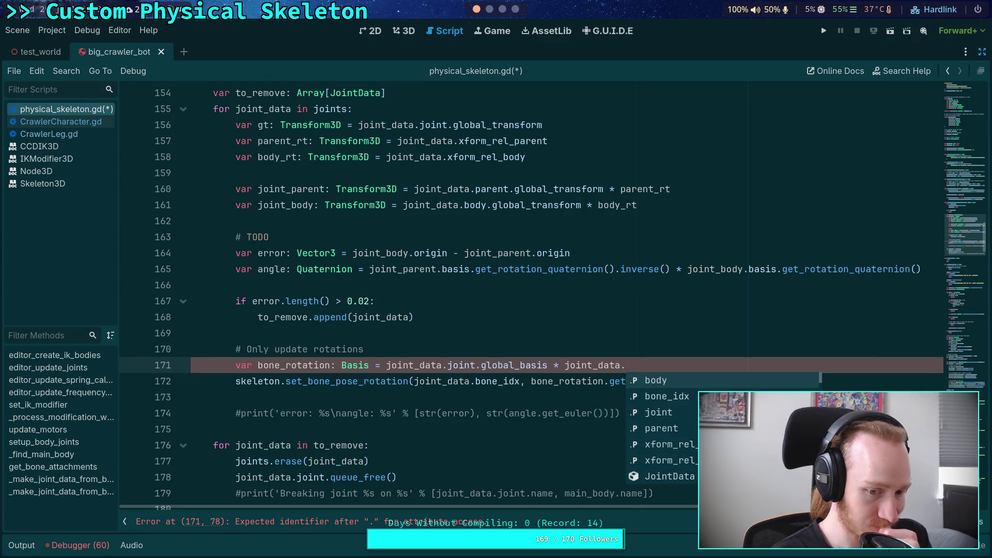
text(pa)
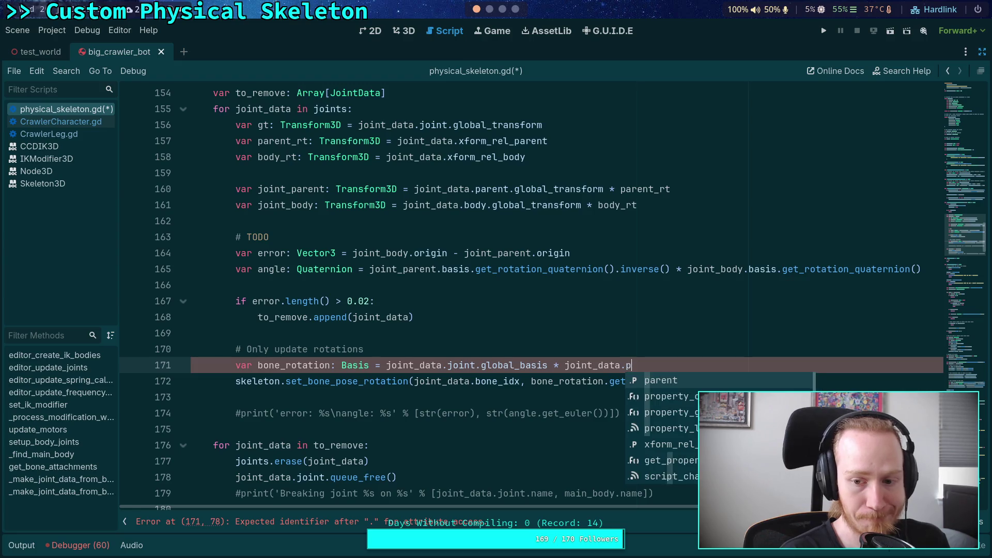
key(Return)
text(.)
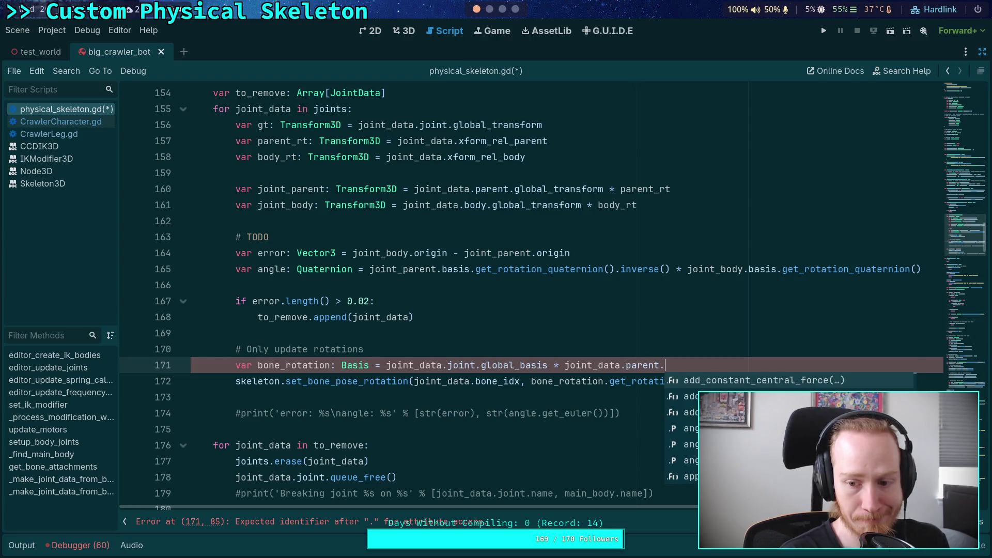
text(gl)
key(Return)
text(.in)
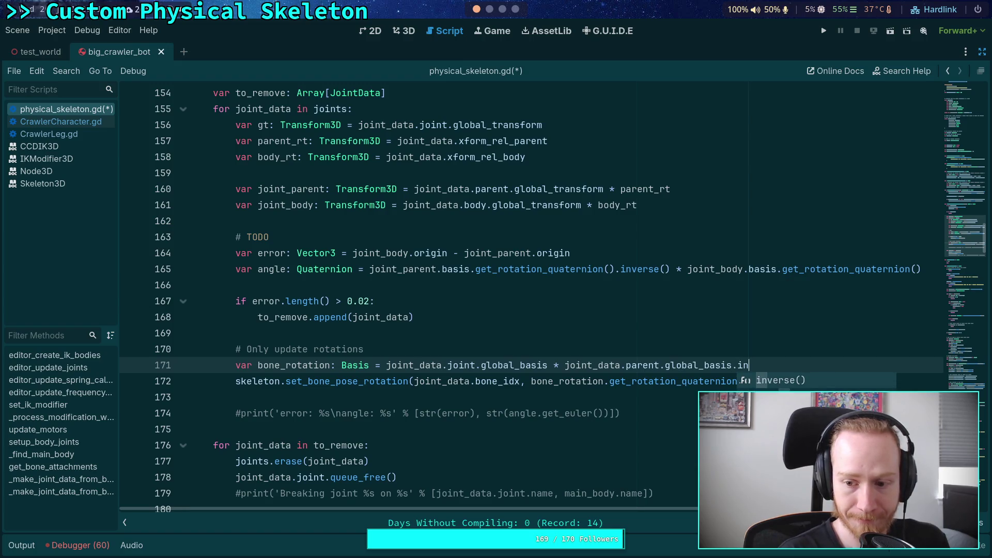
key(Return)
key(ctrl+s)
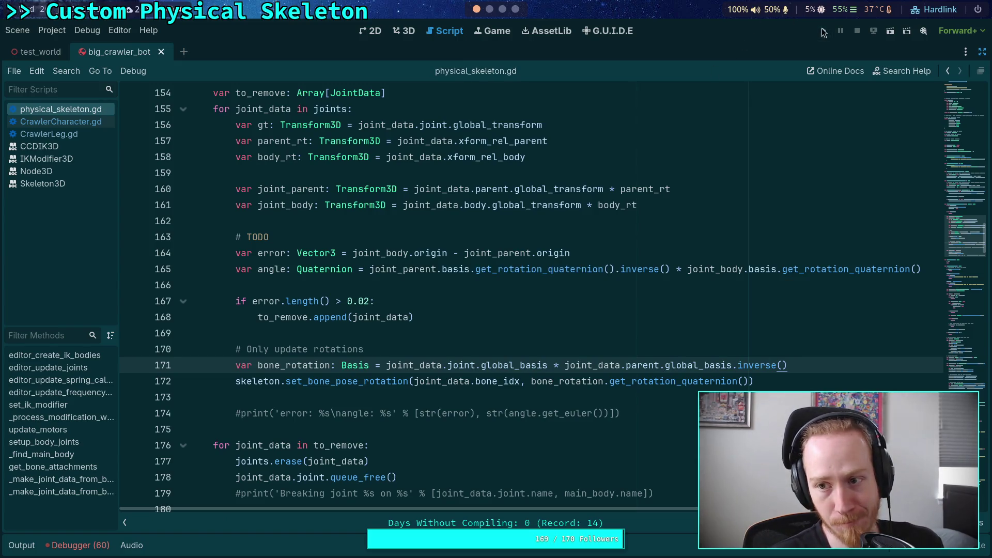
key(F5)
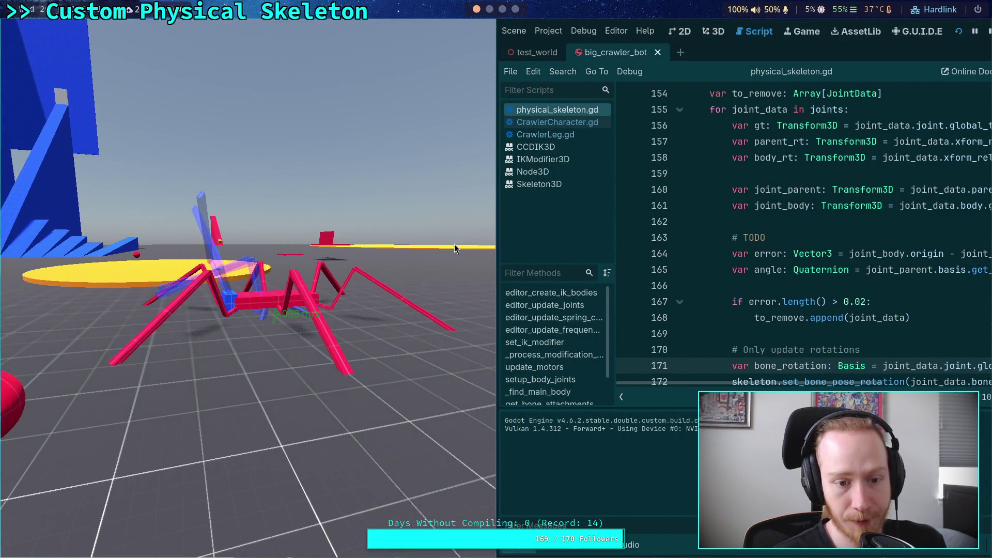
Stop the running game and collapse the output log.
click(985, 32)
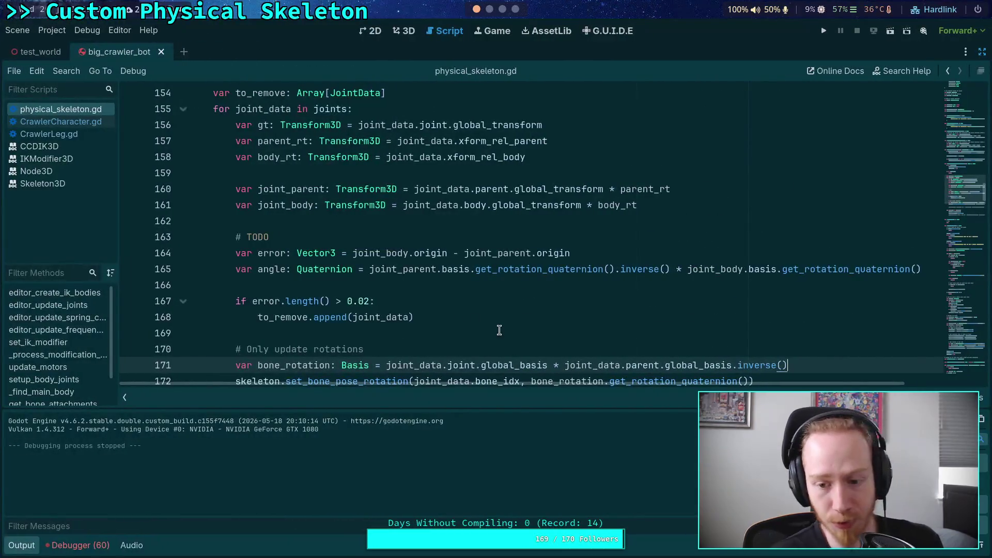
click(499, 331)
scroll(499, 331, down, 1)
drag(787, 316, 386, 317)
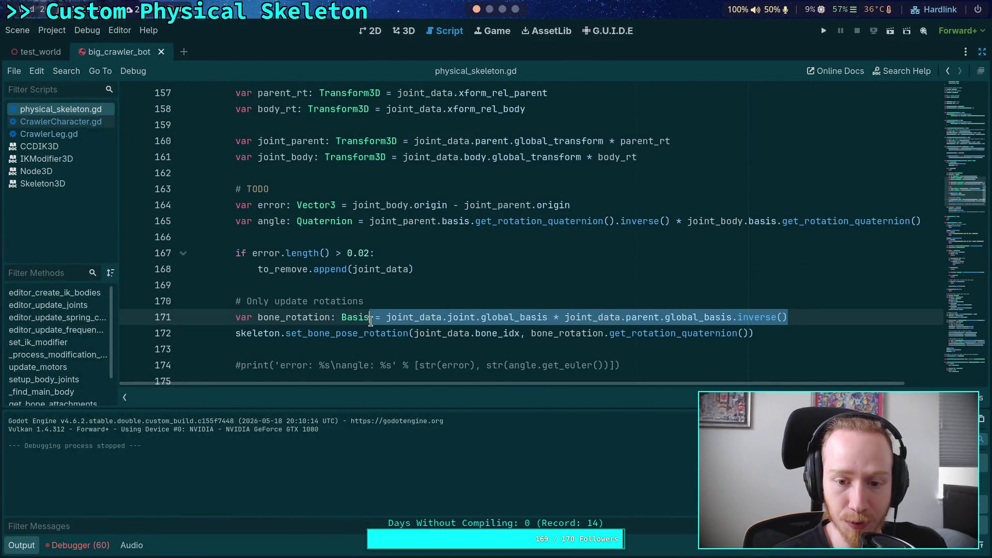
click(393, 301)
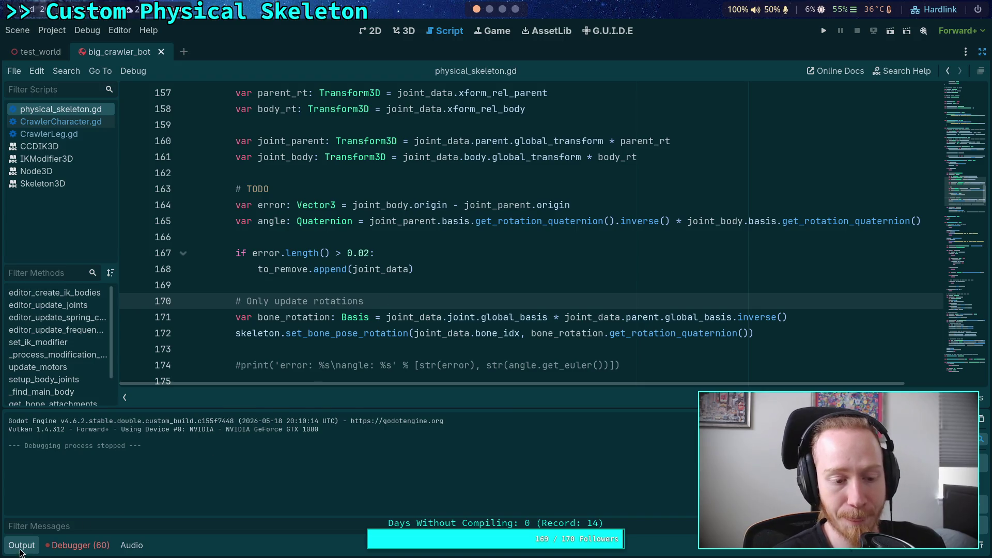
click(20, 549)
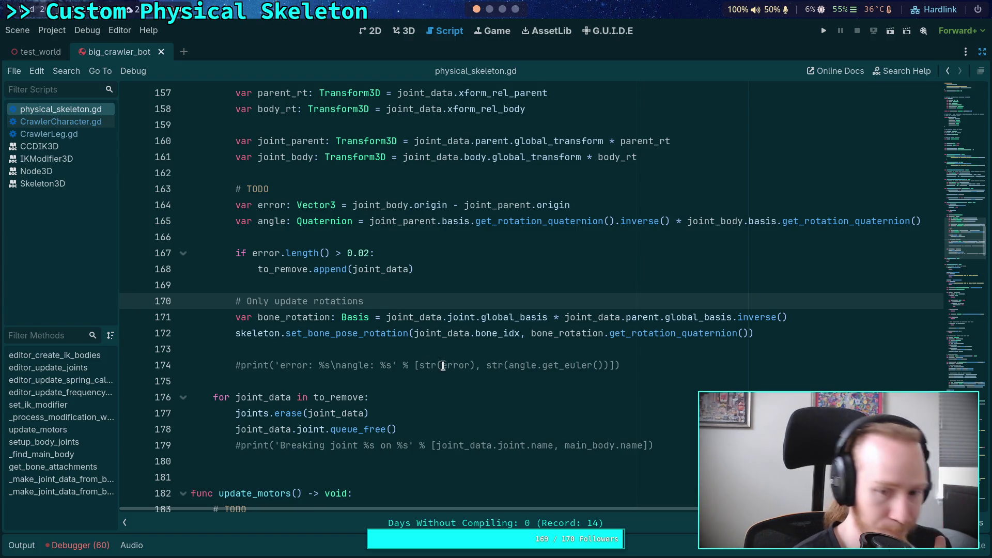
Replace joint.global_basis with body.basis on line 171.
click(448, 317)
drag(448, 317, 549, 317)
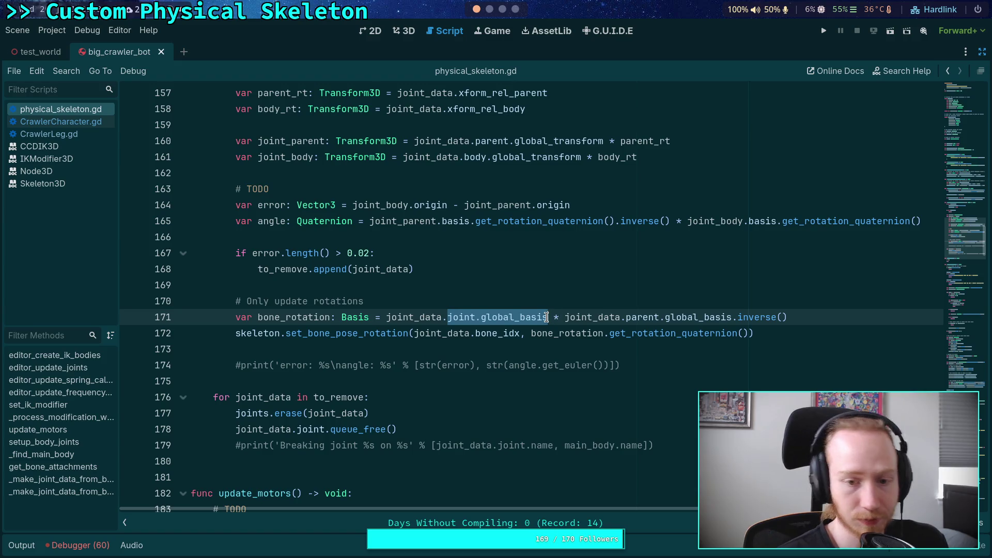
key(BackSpace)
key(ctrl+space)
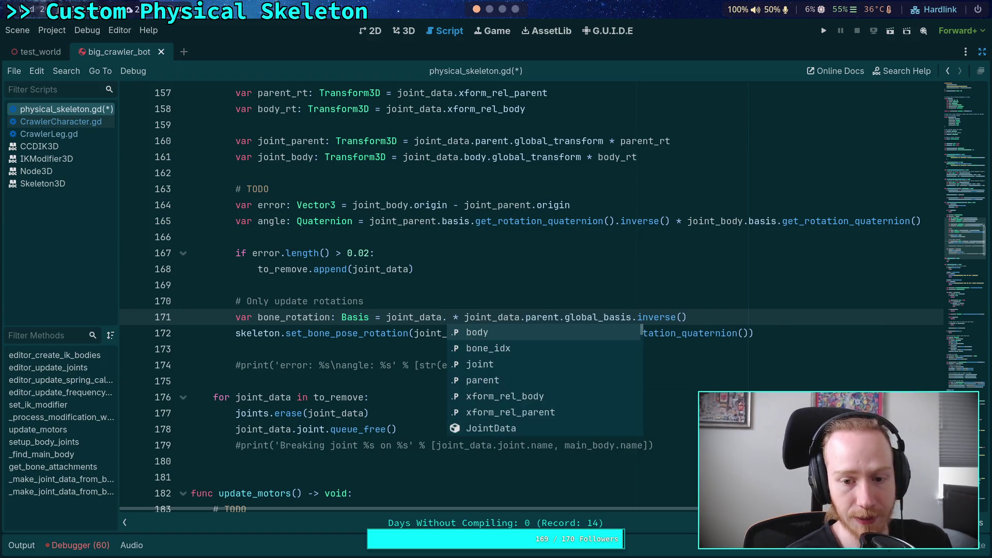
text(rot)
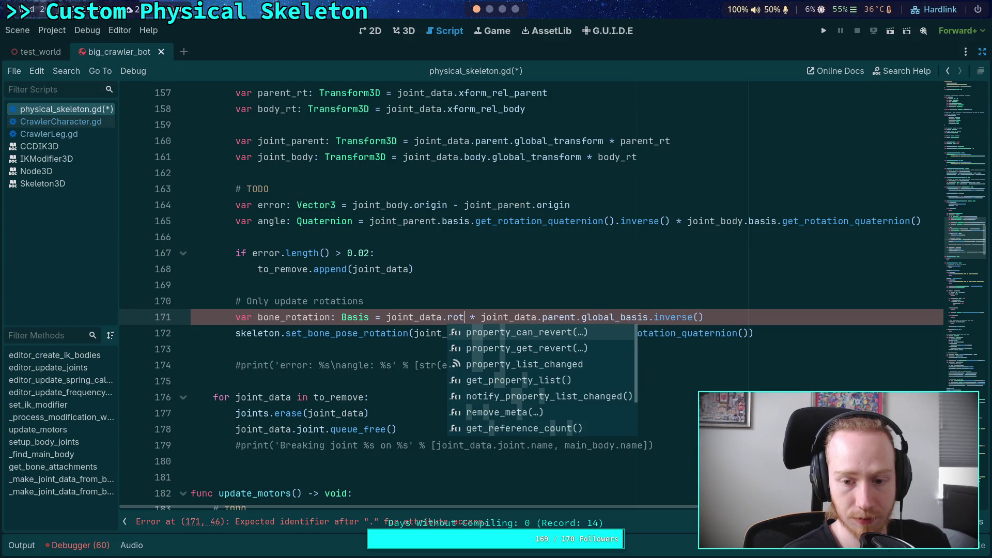
key(BackSpace)
key(BackSpace)
key(BackSpace)
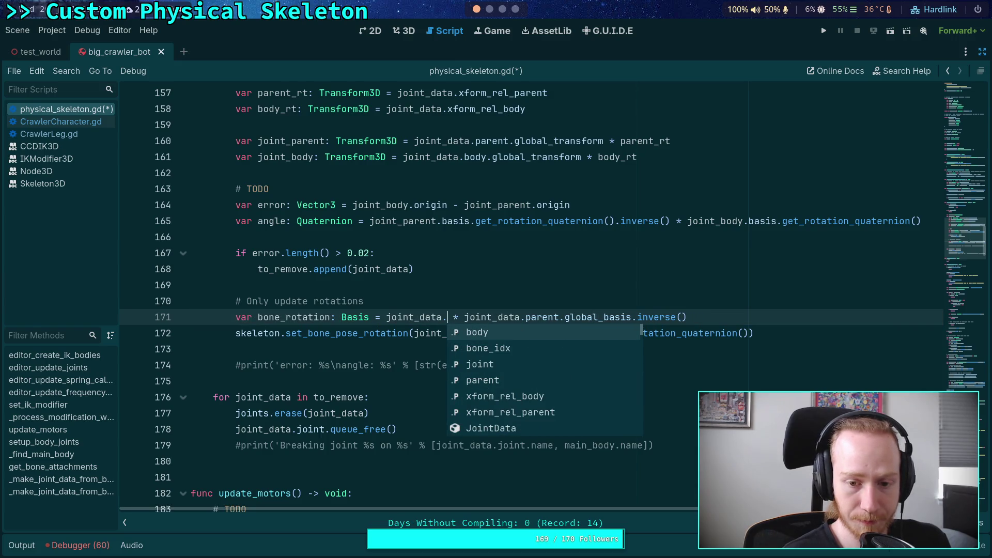
text(body.basis)
key(Down)
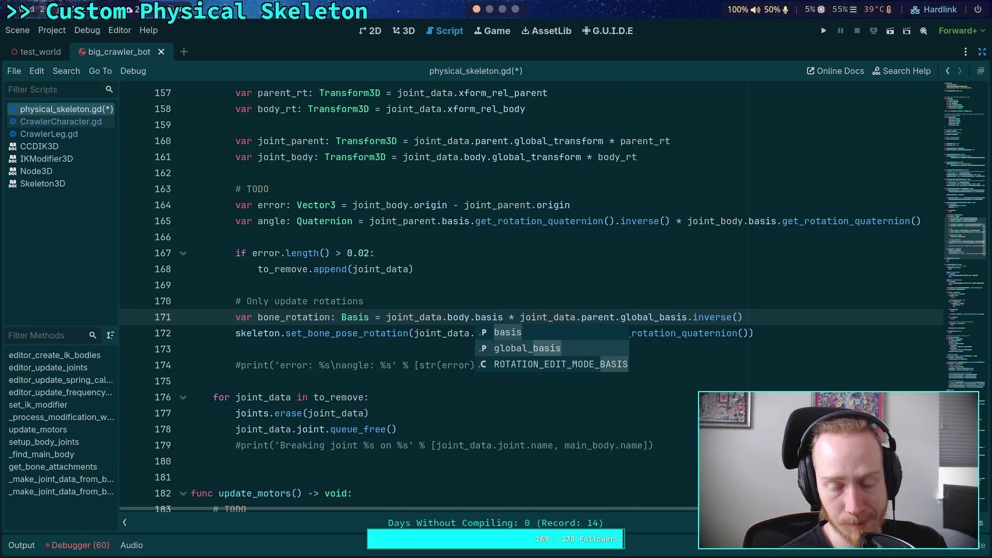
key(Up)
key(Return)
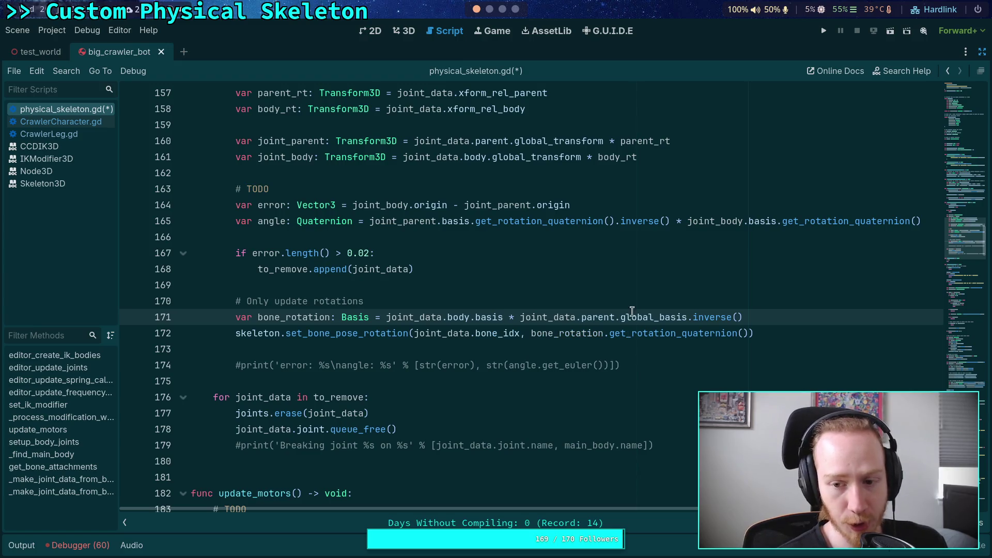
Replace global_basis.inverse() with basis, save, and relaunch the game.
drag(621, 317, 800, 318)
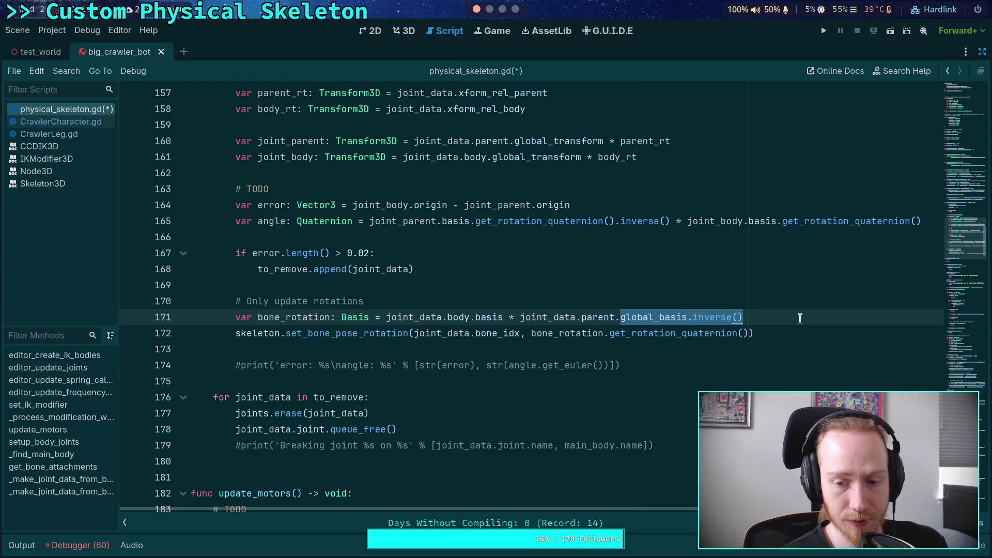
text(basis)
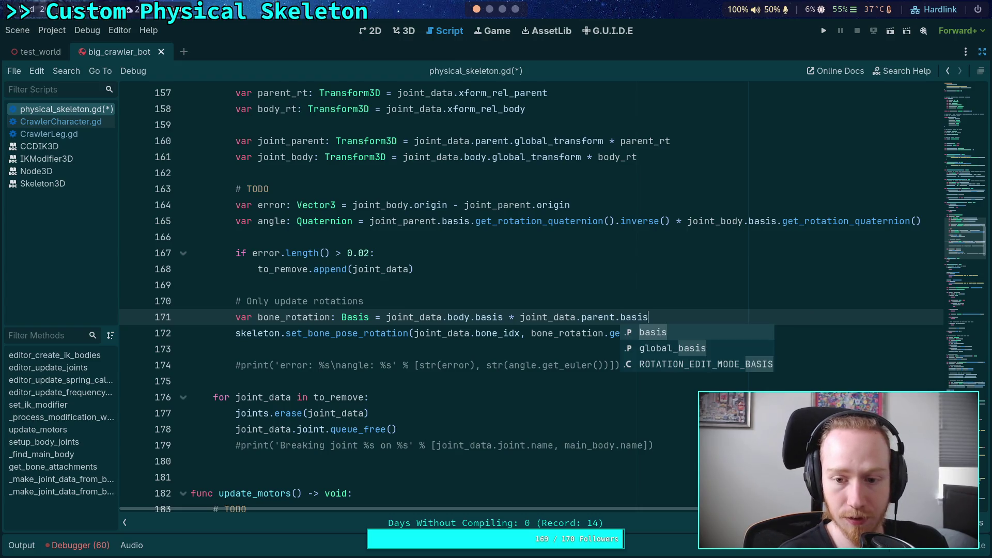
key(ctrl+s)
click(732, 285)
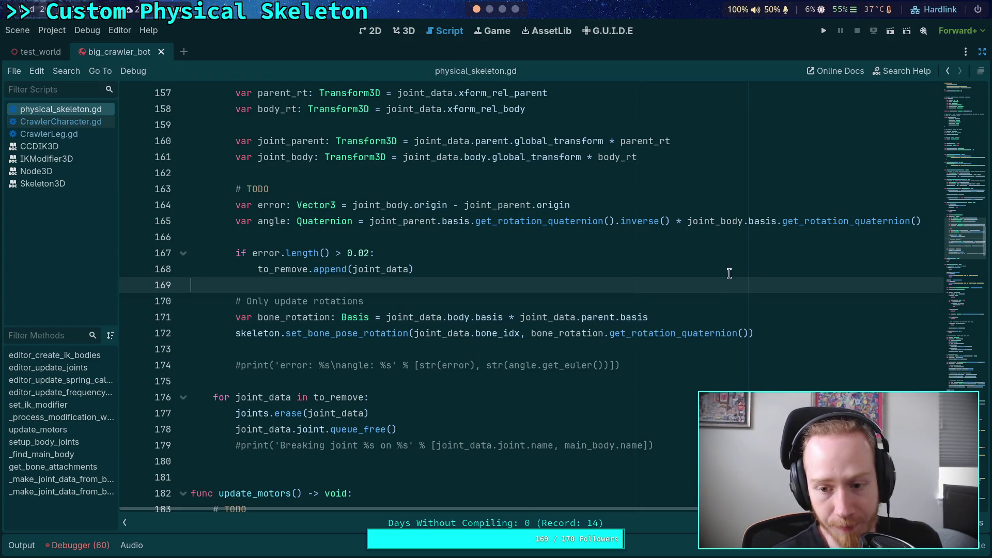
click(825, 31)
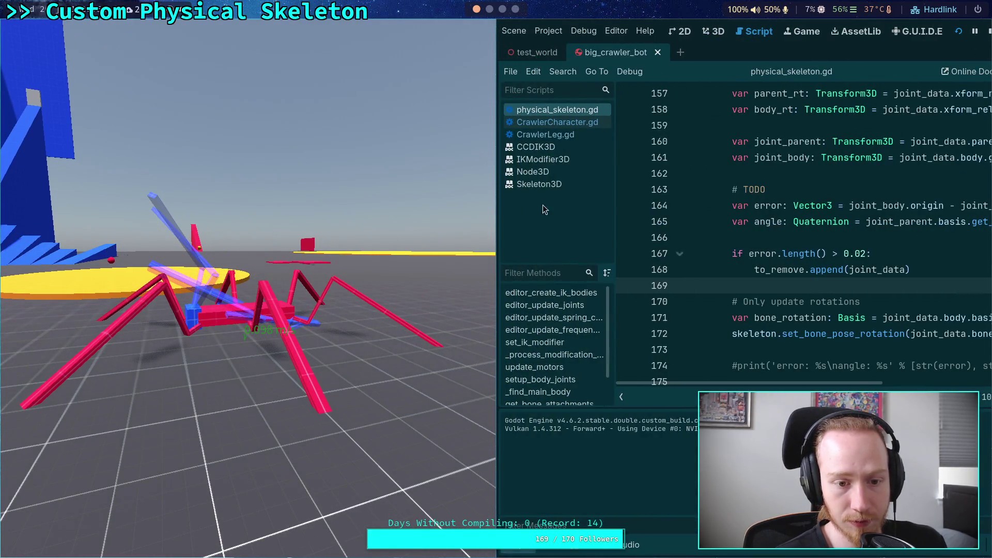
Stop the game, collapse the output log, and add a new line below the comment.
click(989, 32)
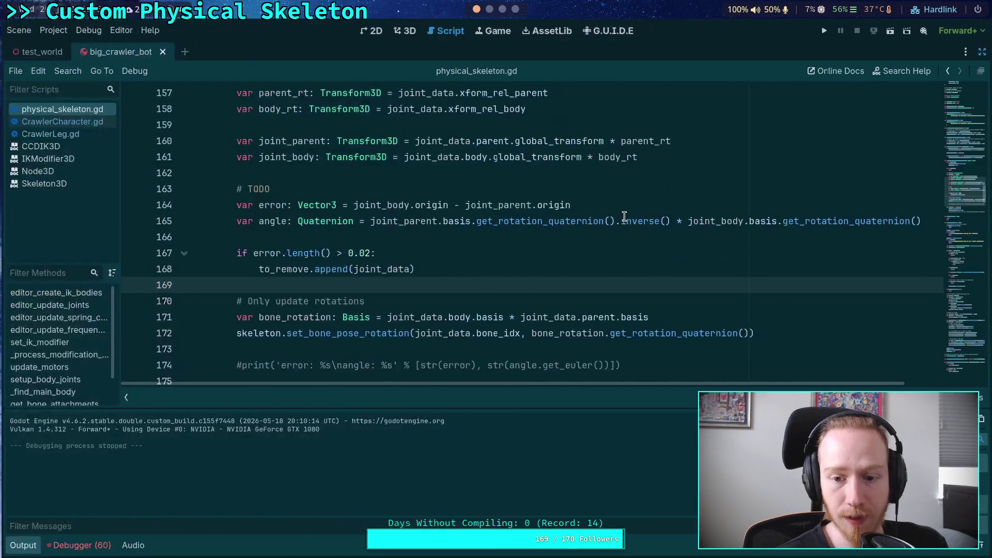
click(622, 319)
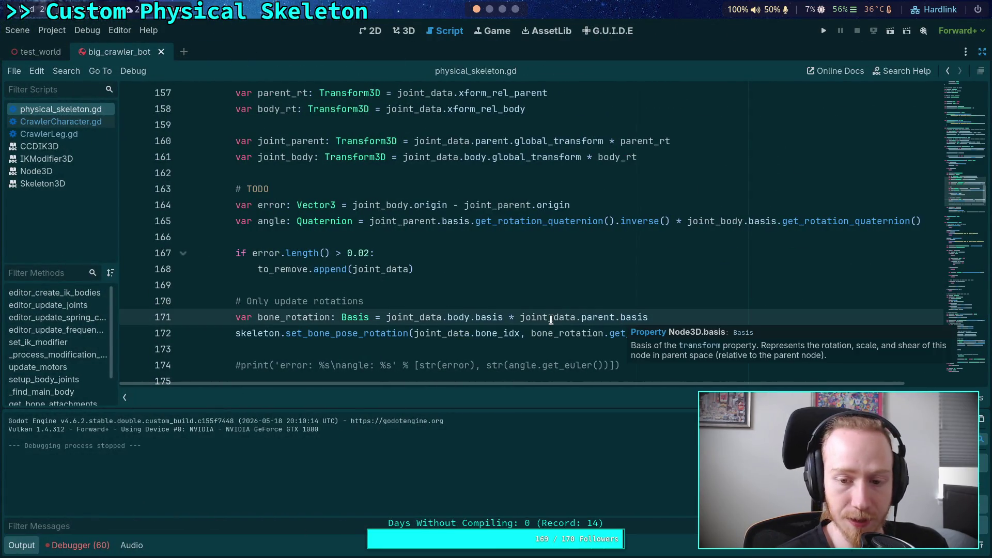
click(21, 546)
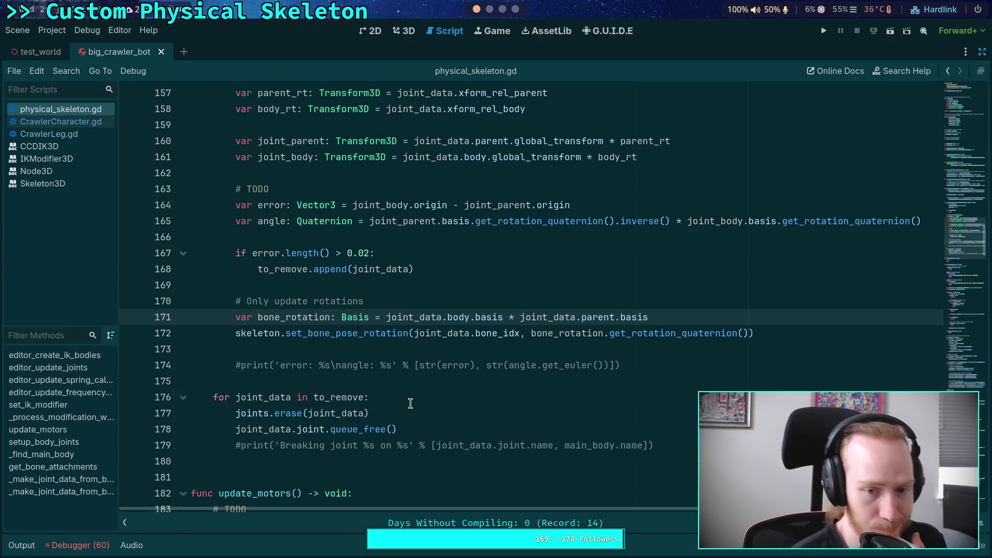
click(682, 304)
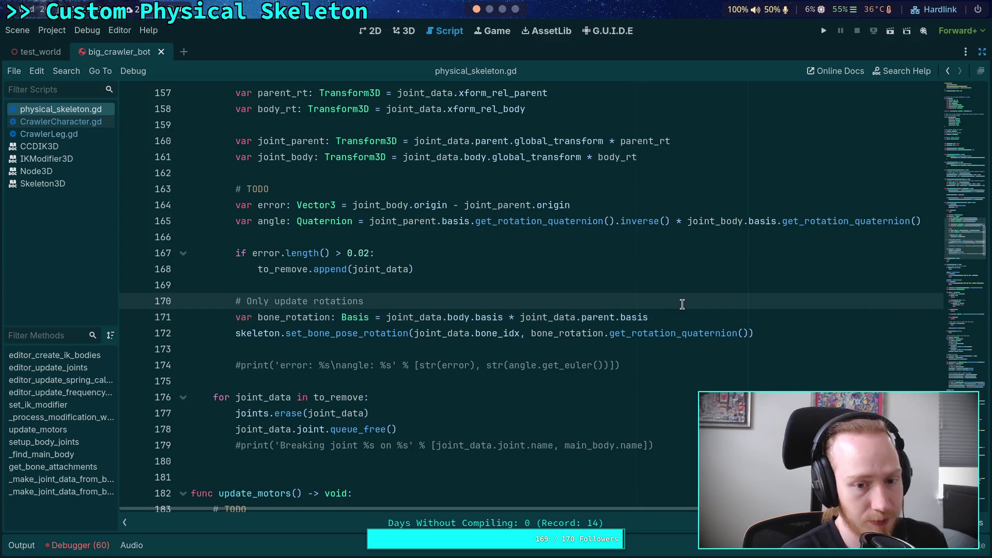
key(Return)
Declare var bone_initial_rotation with a Basis type annotation on line 171.
text(var bone_pose:)
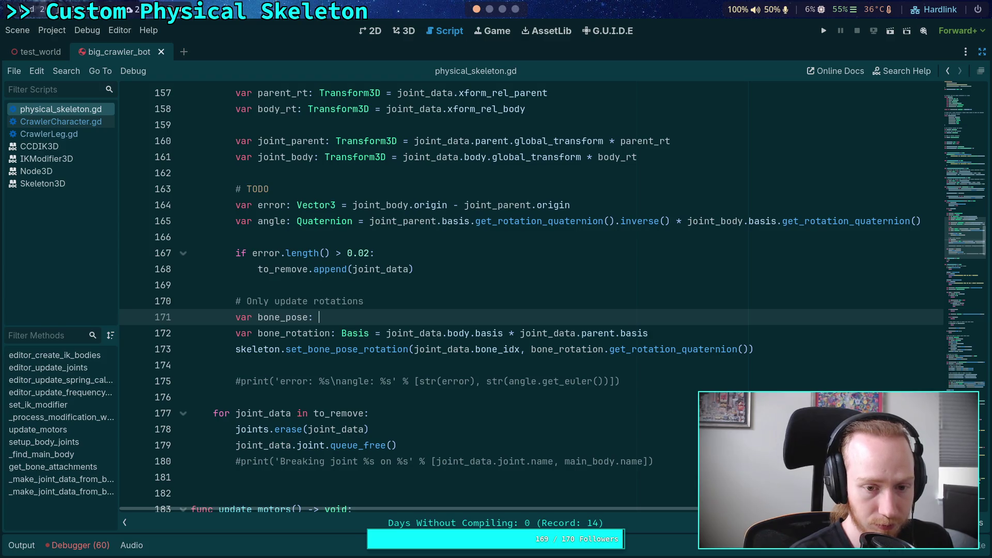
key(BackSpace)
key(BackSpace)
key(BackSpace)
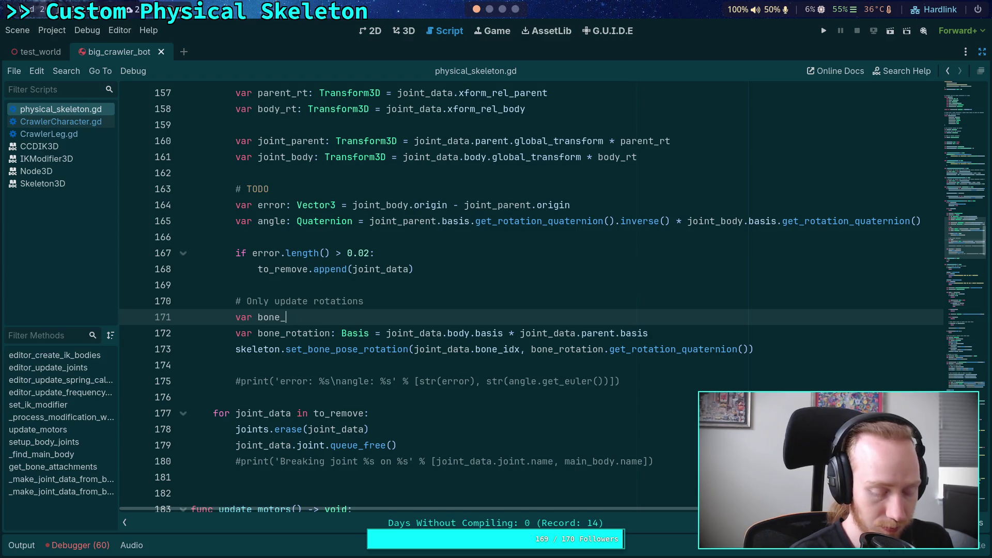
text(initial_rotation: )
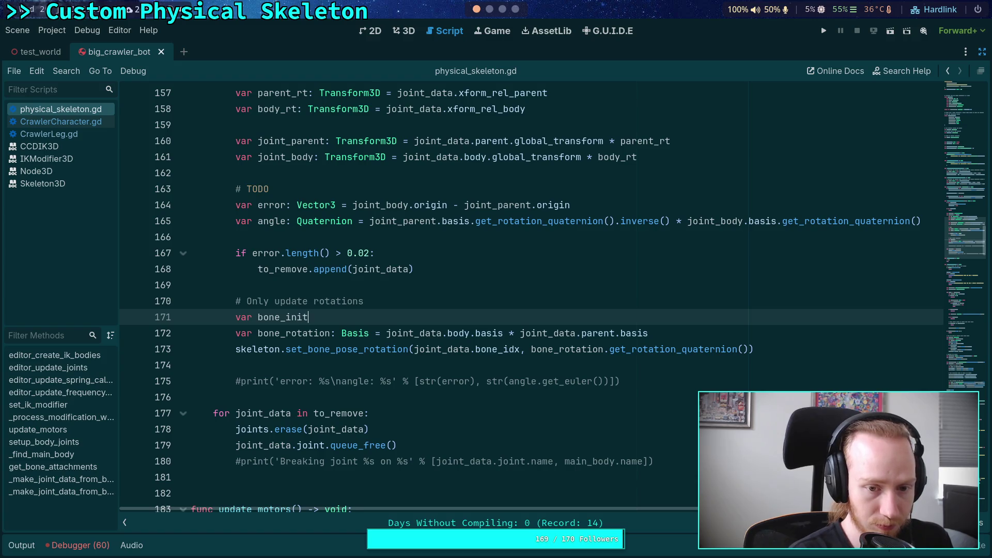
text(Basis = skel)
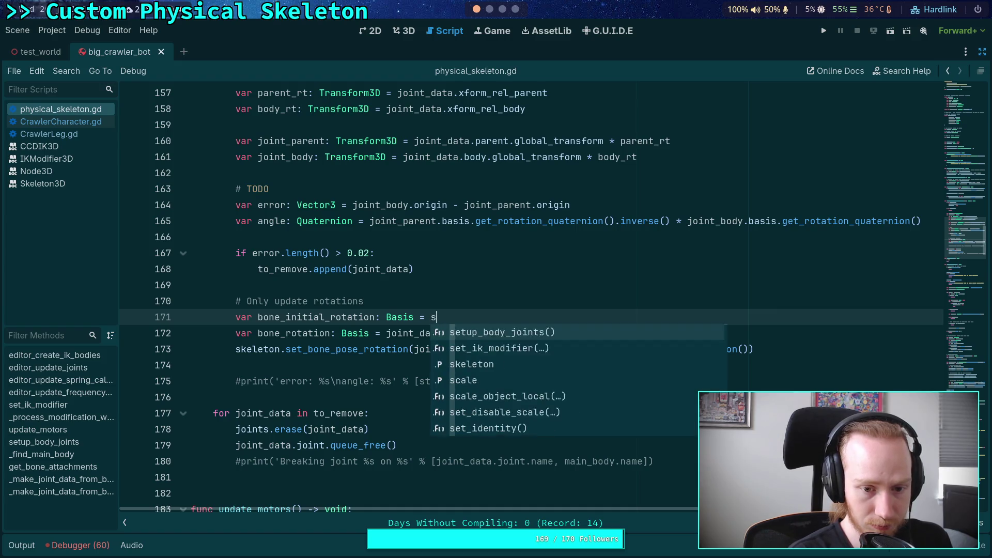
key(ctrl+BackSpace)
key(ctrl+BackSpace)
key(ctrl+BackSpace)
text(Quat)
key(Return)
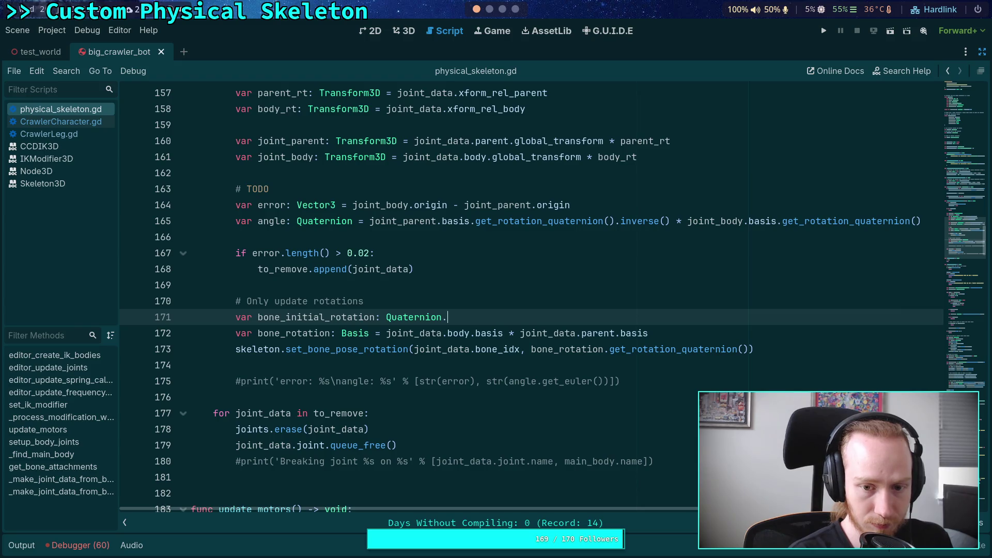
key(BackSpace)
key(BackSpace)
key(BackSpace)
text(Basis)
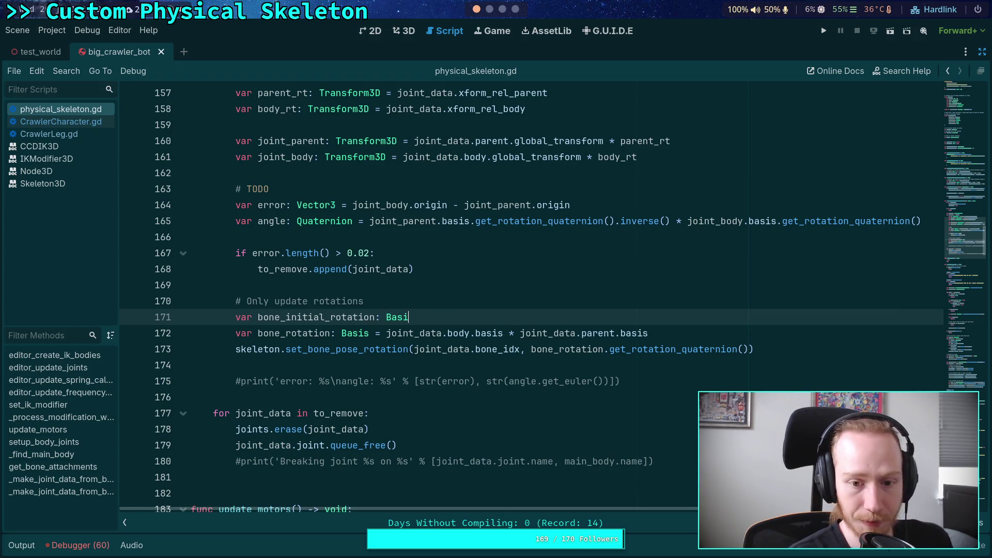
key(BackSpace)
key(BackSpace)
key(BackSpace)
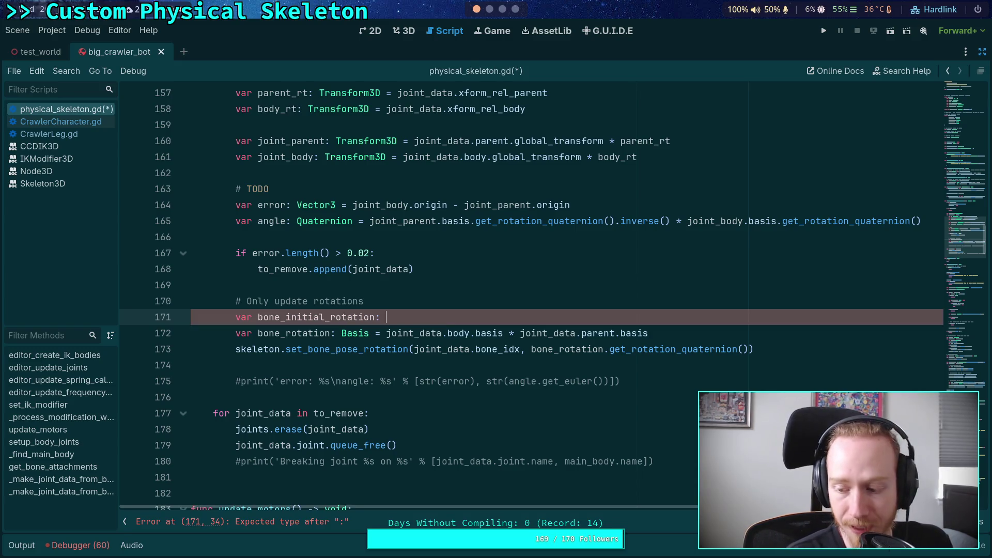
text(Ba)
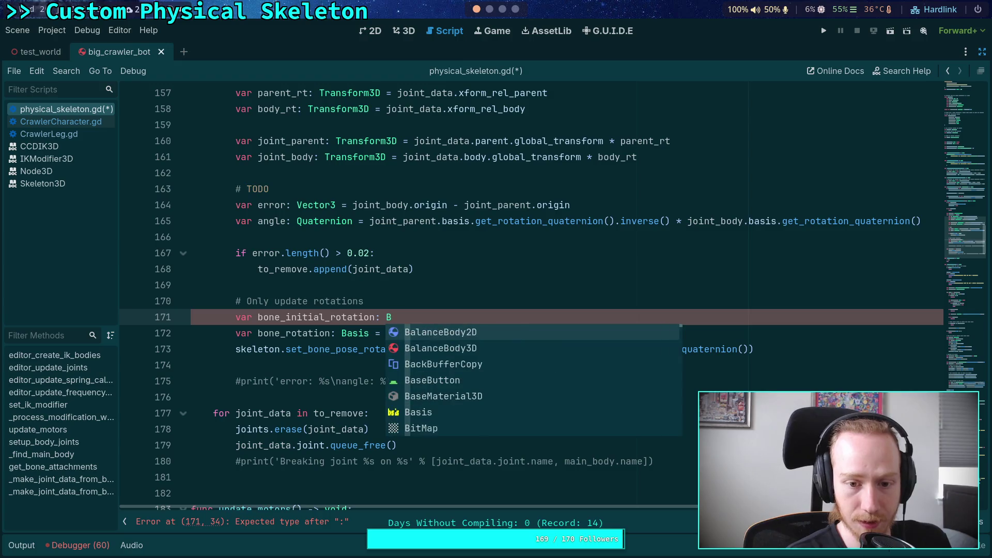
key(BackSpace)
key(BackSpace)
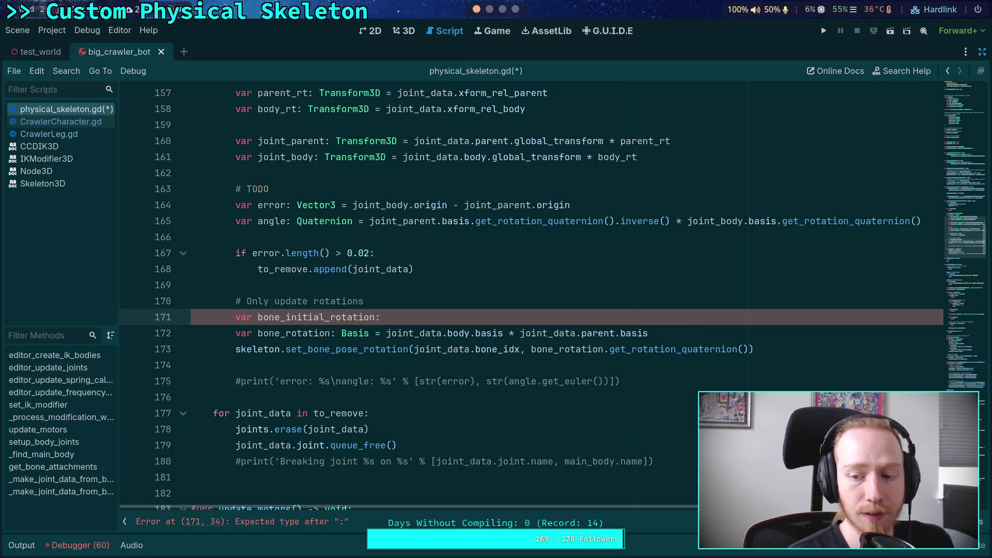
text(Basis)
key(BackSpace)
key(BackSpace)
key(BackSpace)
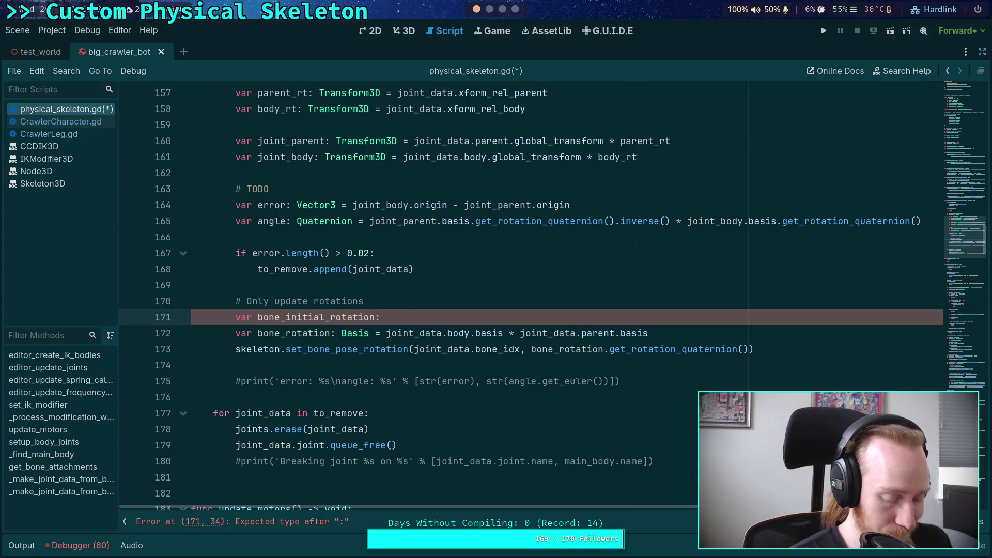
text(Basis =)
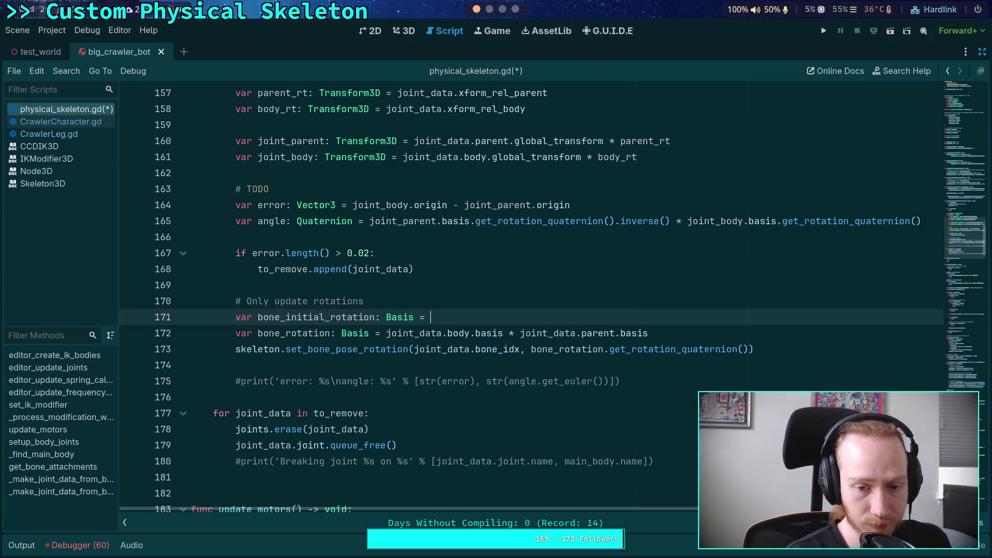
Assign it skeleton.get_bone_pose_rotation(joint_data.bone_idx).
key(ctrl+space)
text(skele)
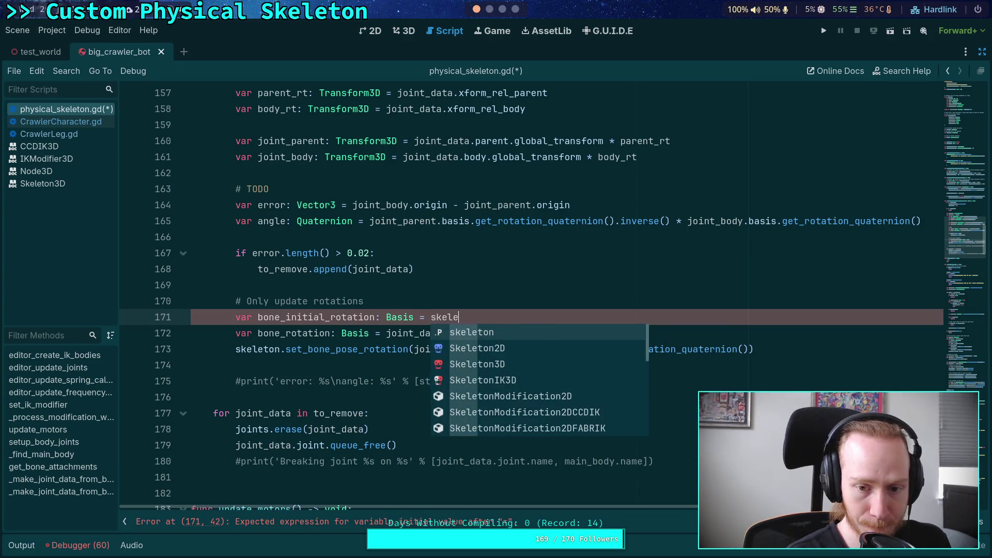
text(ton.get_bone_po)
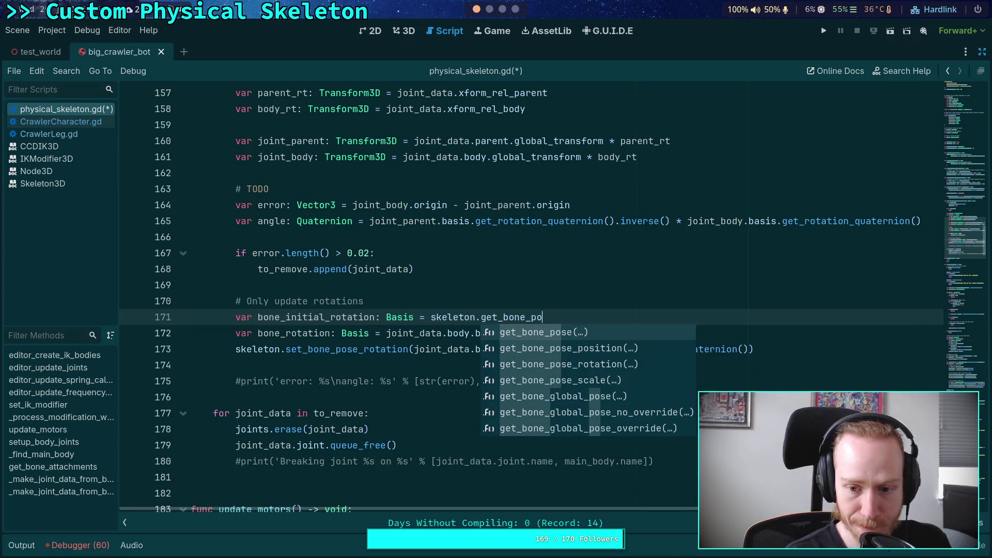
key(Down)
key(Down)
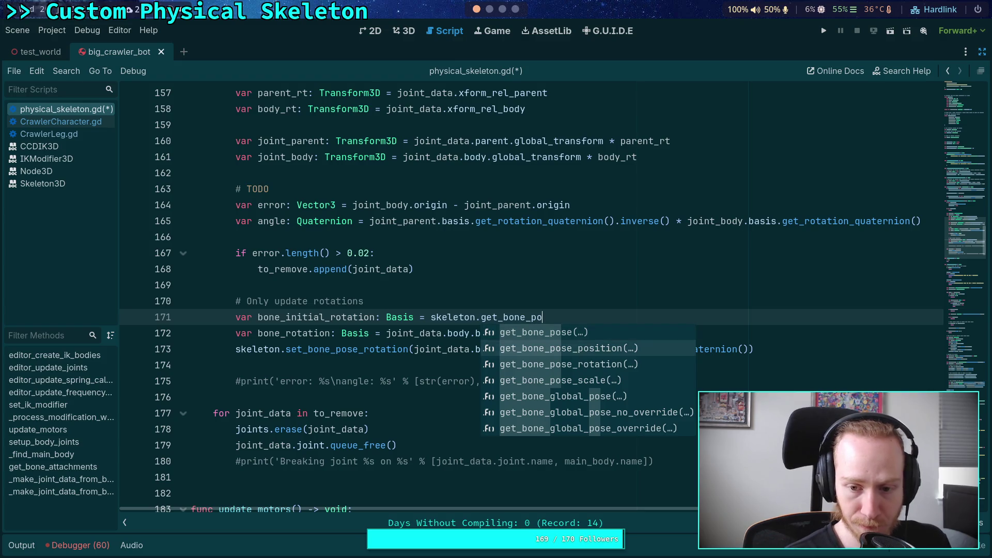
key(Return)
text(joint)
text(_data.bone)
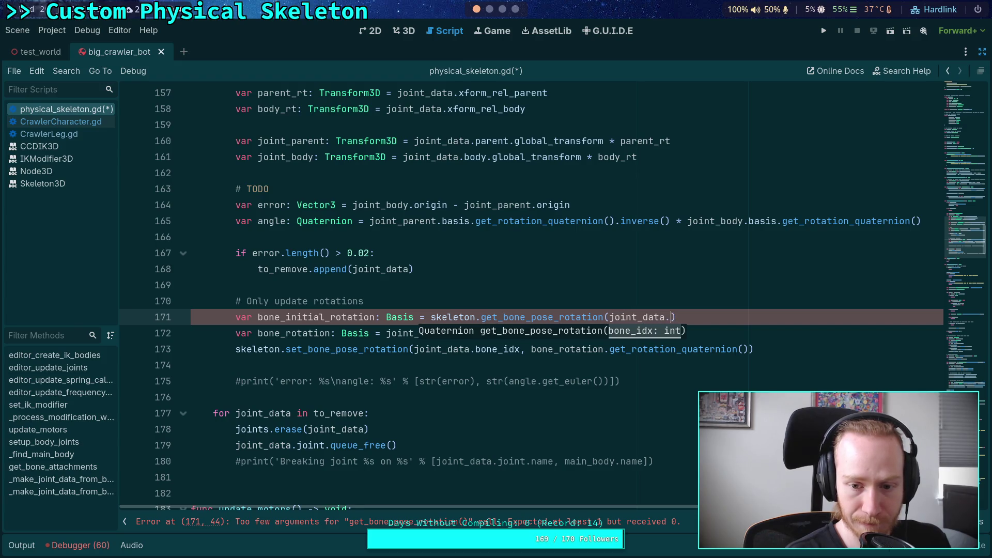
key(Return)
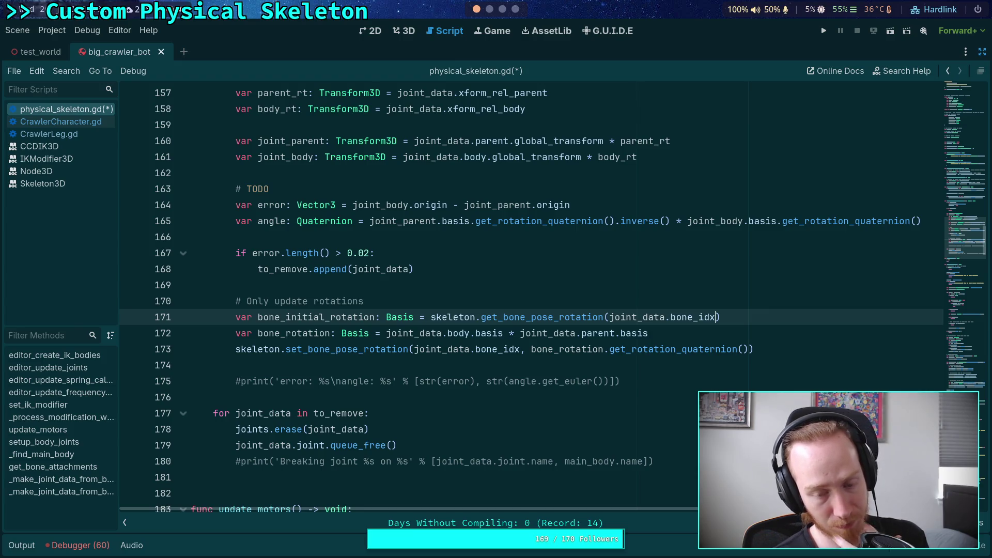
text())
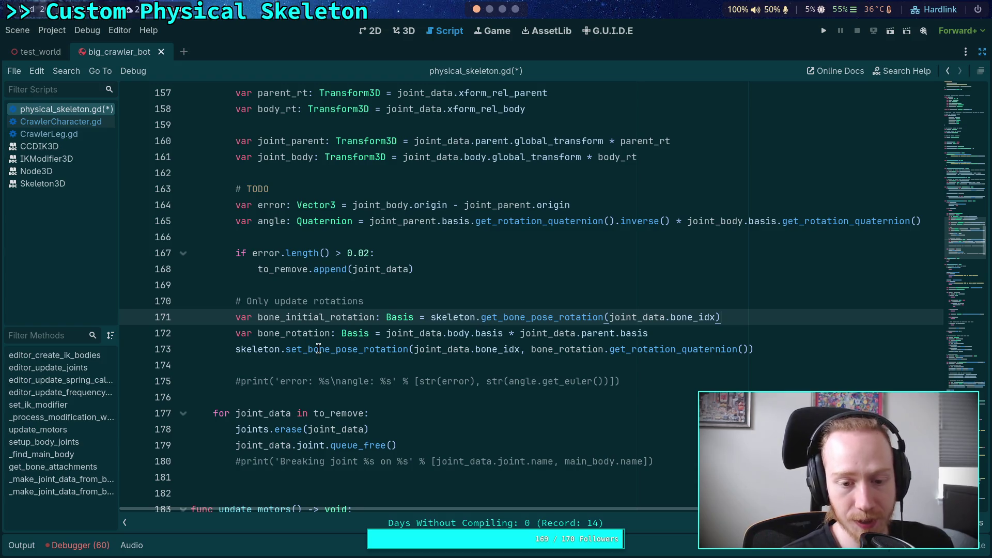
Wrap line 171's pose rotation in Basis(...), save, and set a breakpoint on line 172.
mouse_move(319, 349)
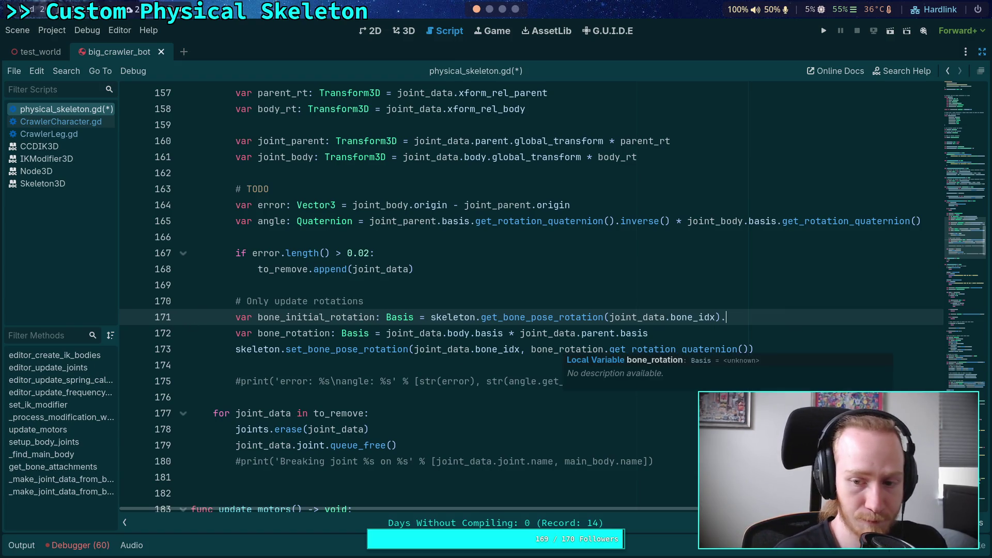
text(.bas)
key(BackSpace)
key(BackSpace)
key(BackSpace)
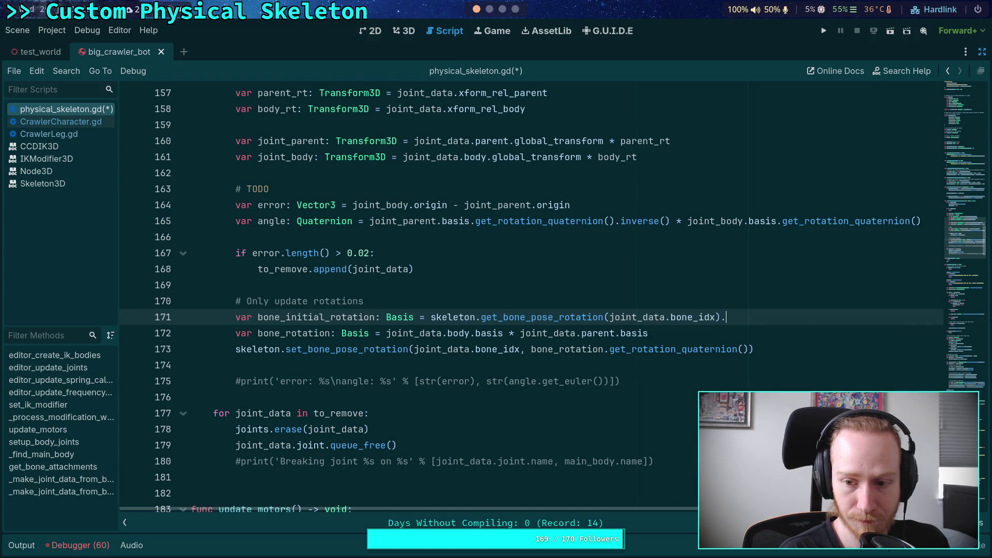
click(429, 317)
text(Basis()
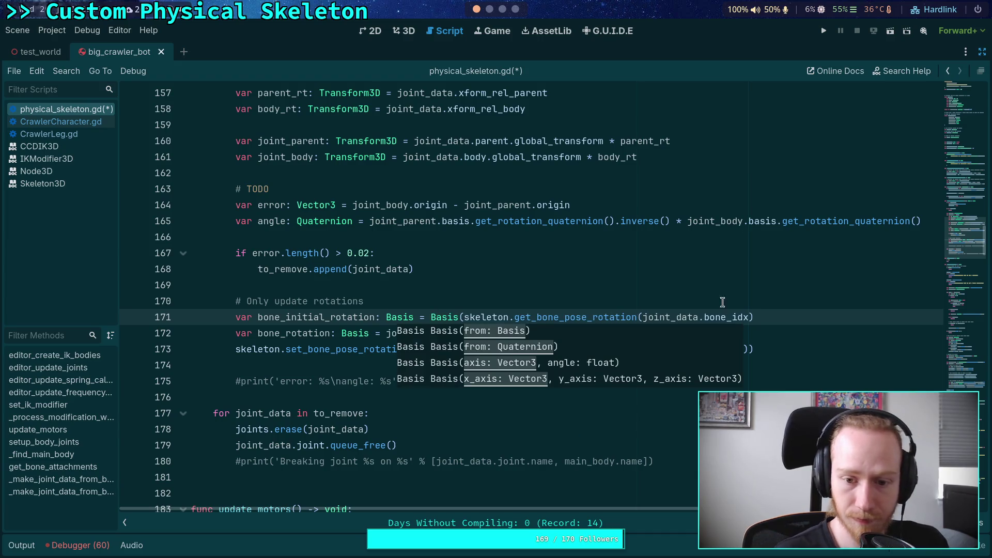
click(791, 317)
text())
key(ctrl+s)
click(130, 333)
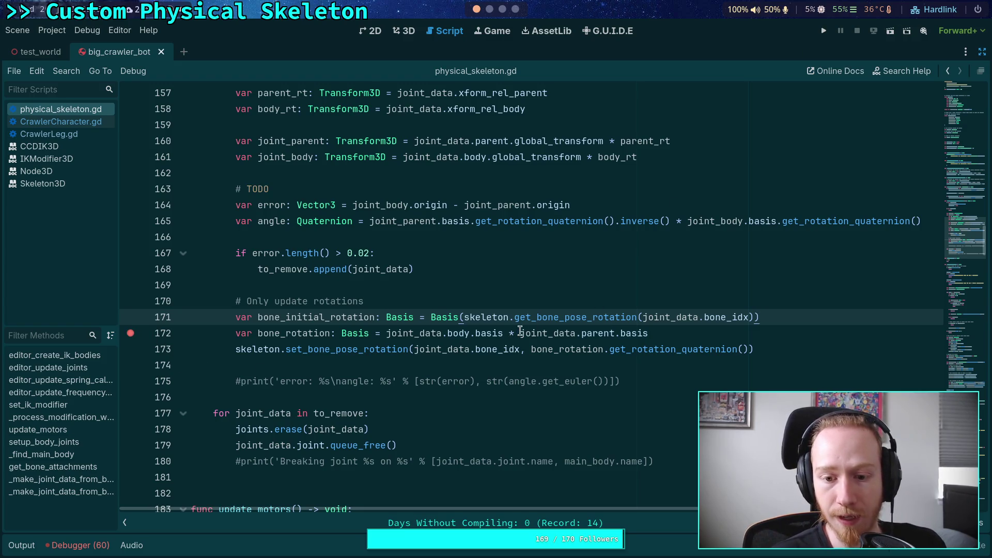
Move the parent basis term to just after the equals sign on line 172.
drag(520, 333, 736, 331)
key(BackSpace)
click(383, 334)
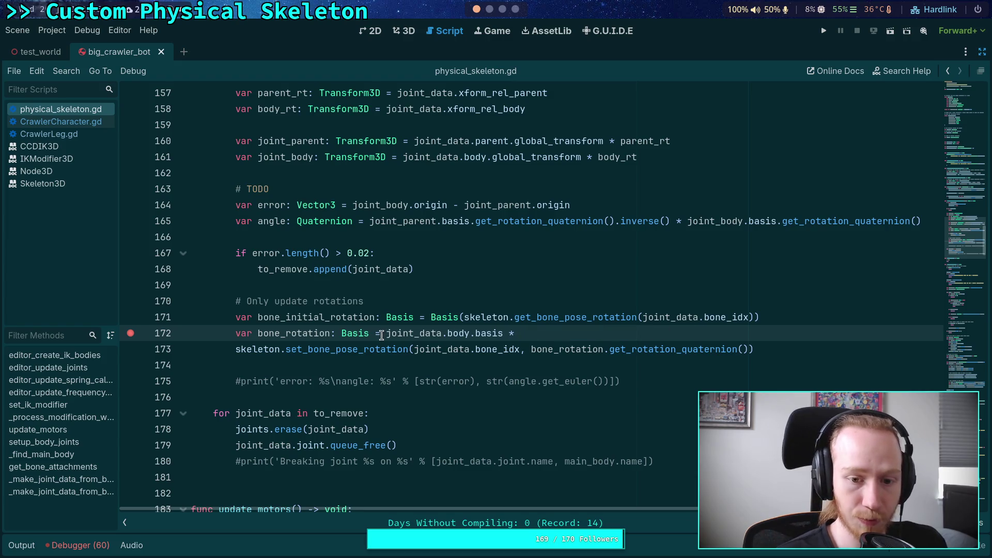
text(joint_data.parent.basis.)
text(inv)
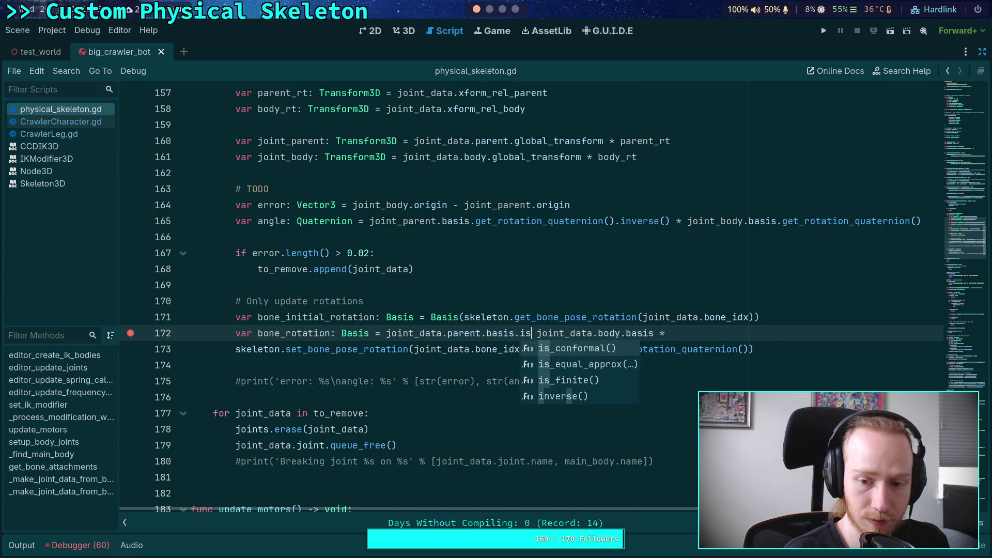
key(Escape)
key(Return)
text(*)
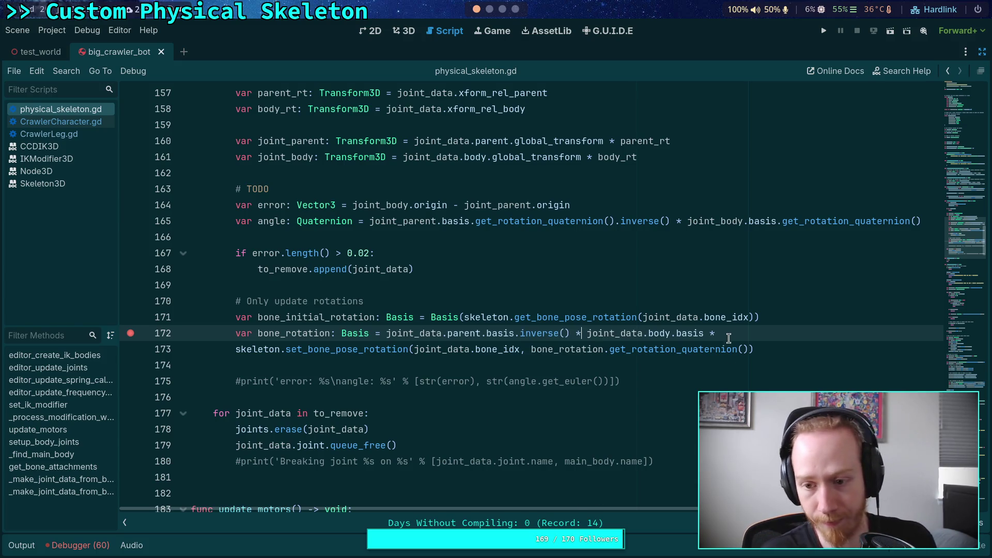
key(BackSpace)
key(BackSpace)
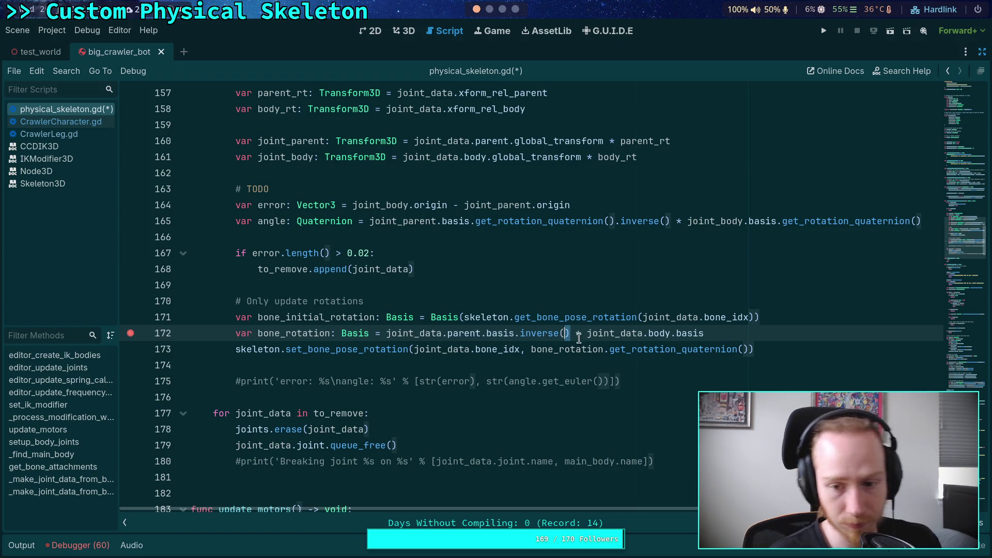
Drop .inverse() so line 172 reads parent.basis * body.basis, save, and run to the breakpoint.
click(460, 333)
drag(515, 333, 570, 333)
key(BackSpace)
click(707, 342)
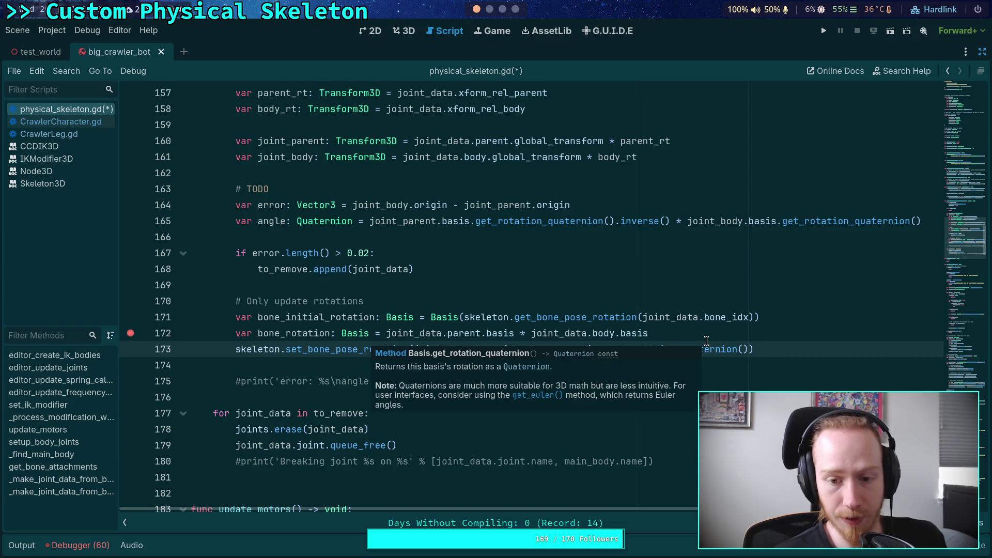
click(715, 334)
key(ctrl+s)
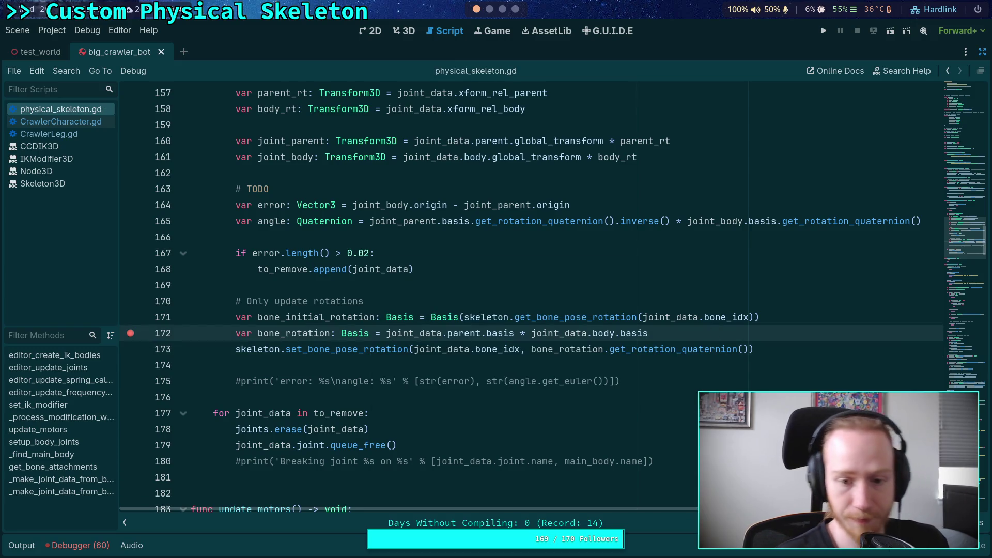
click(821, 30)
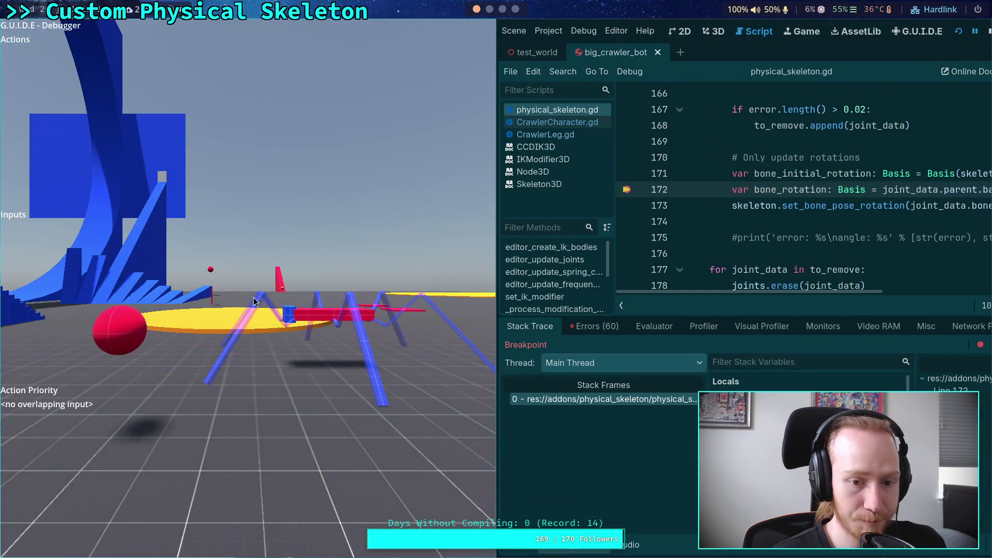
Float the game window, then tile it beside the editor to reveal the paused debugger locals.
key(super+v)
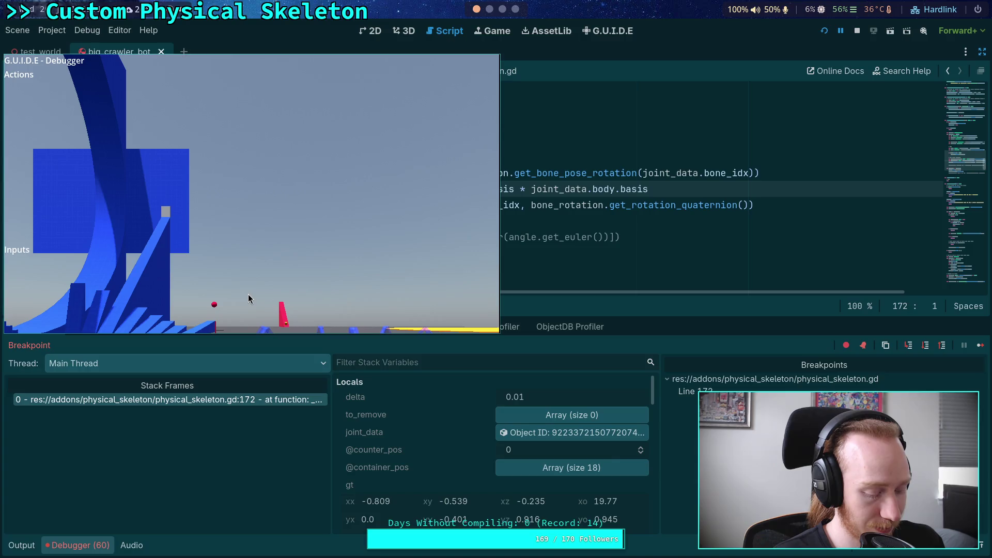
key(super+v)
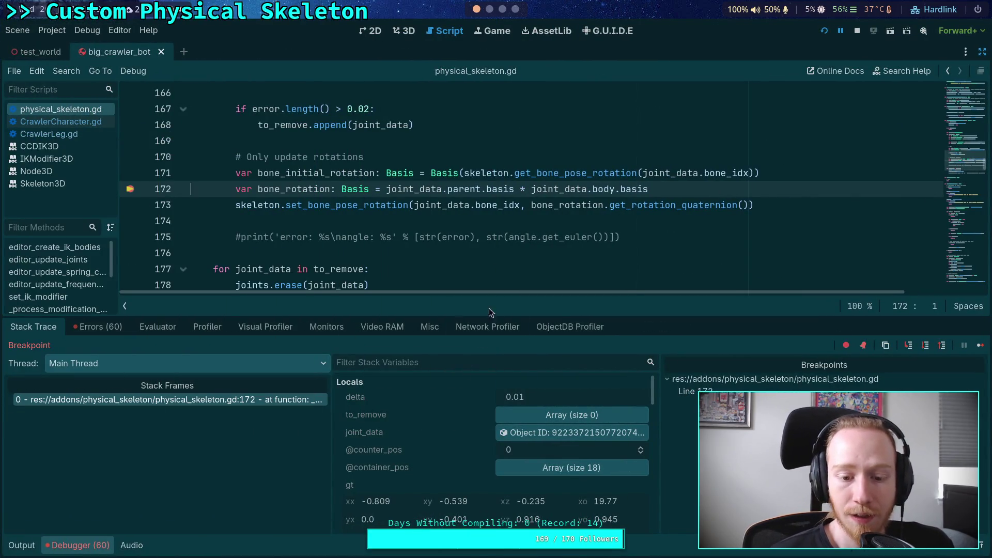
Step execution from line 172 to line 173 and scroll through the updated local variables.
scroll(444, 447, down, 5)
scroll(457, 449, down, 5)
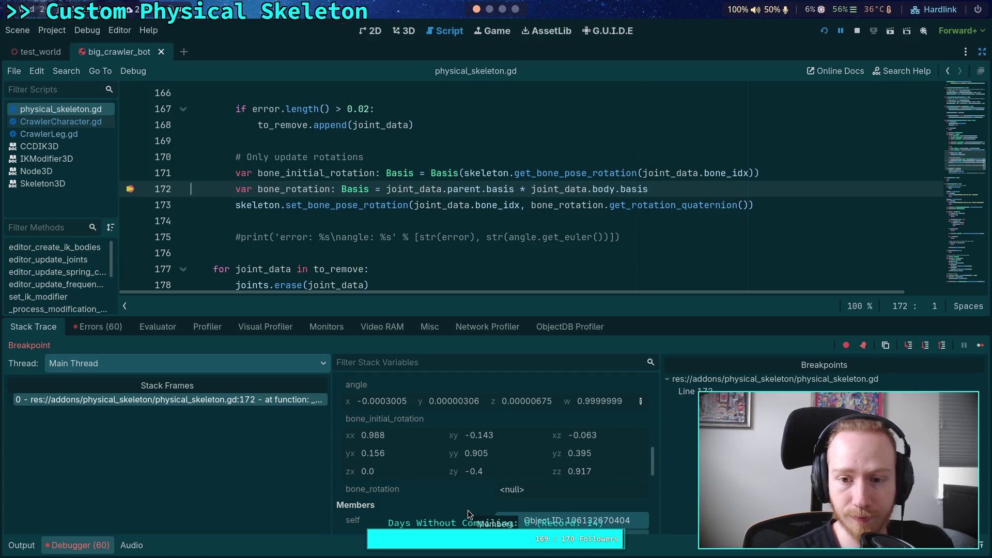
click(925, 346)
scroll(417, 443, down, 5)
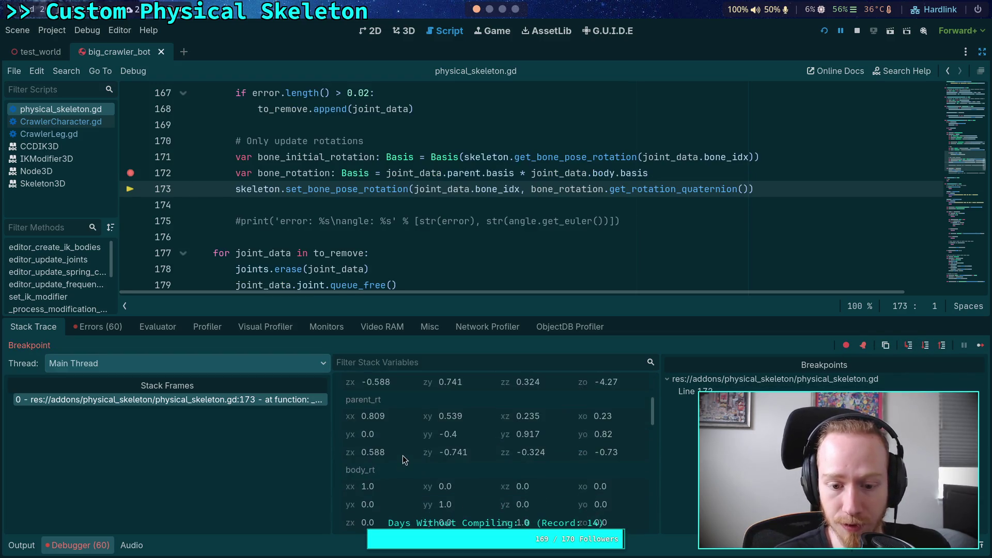
scroll(418, 448, down, 3)
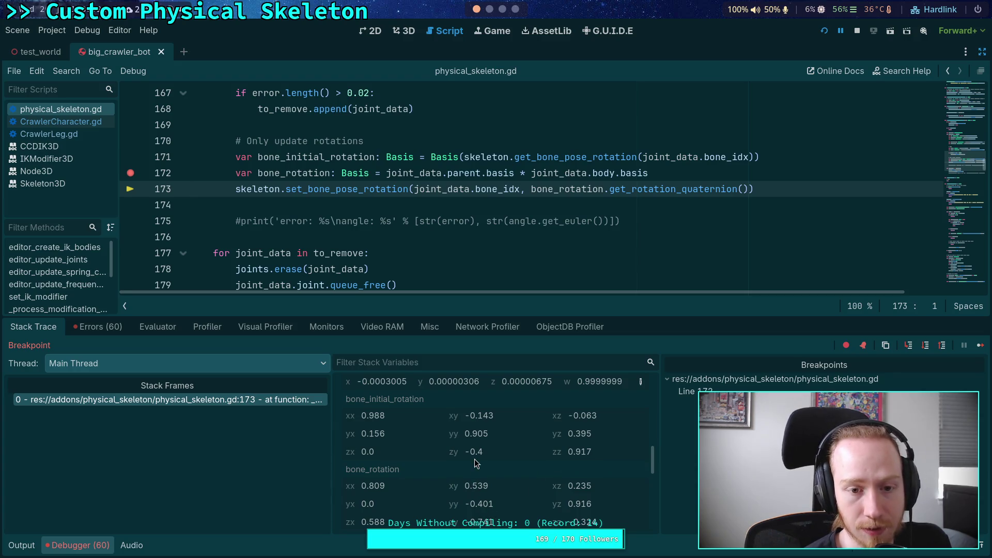
scroll(510, 222, up, 1)
scroll(613, 215, down, 1)
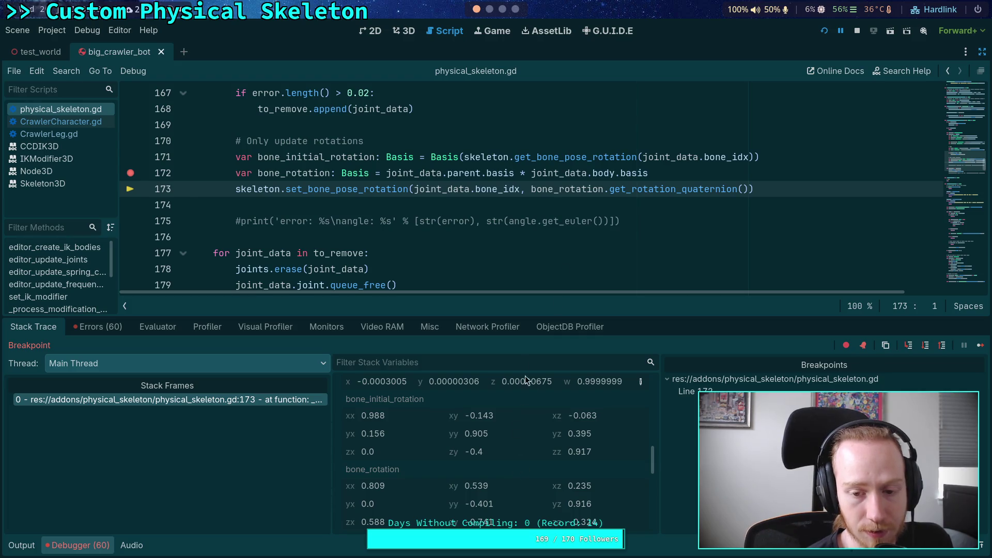
Enlarge the debugger panel, review the Stack Variables, and bring back the side dock.
drag(528, 317, 528, 294)
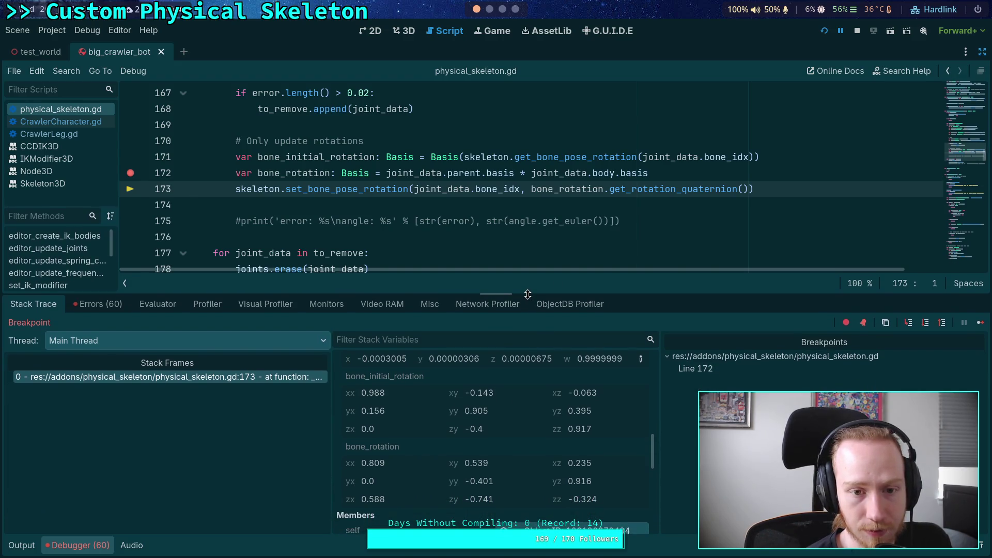
scroll(463, 419, up, 3)
scroll(463, 419, up, 5)
scroll(463, 420, up, 5)
scroll(463, 419, down, 8)
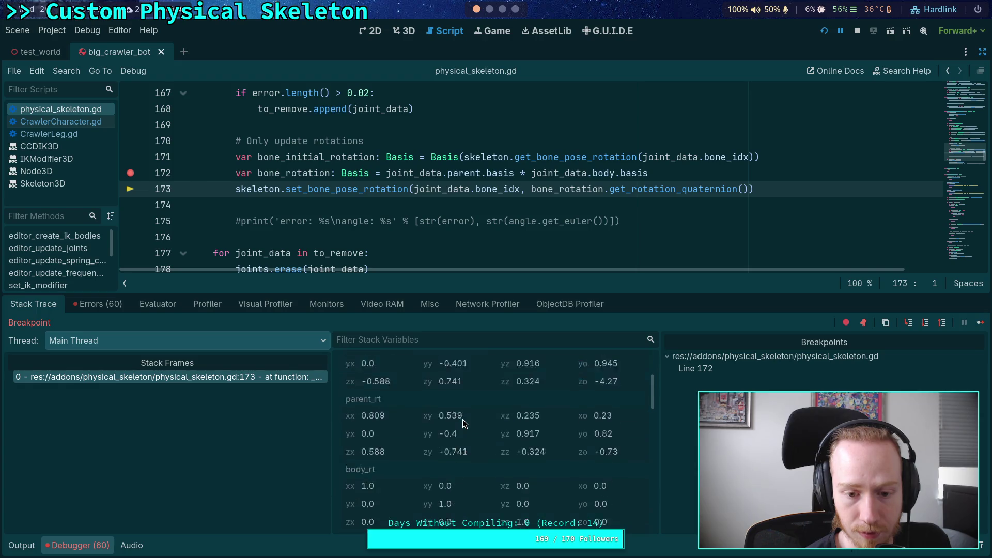
scroll(468, 419, up, 6)
scroll(470, 417, up, 1)
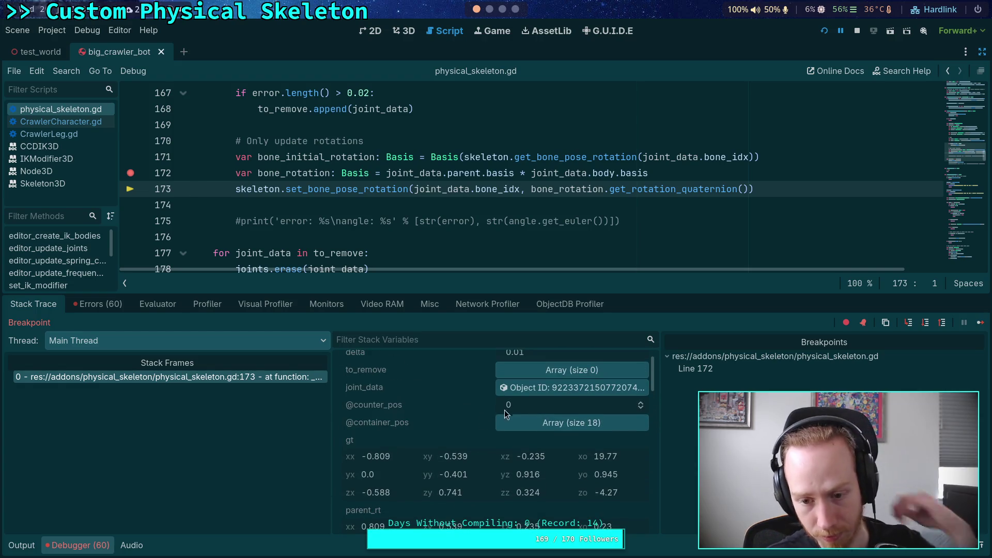
click(965, 50)
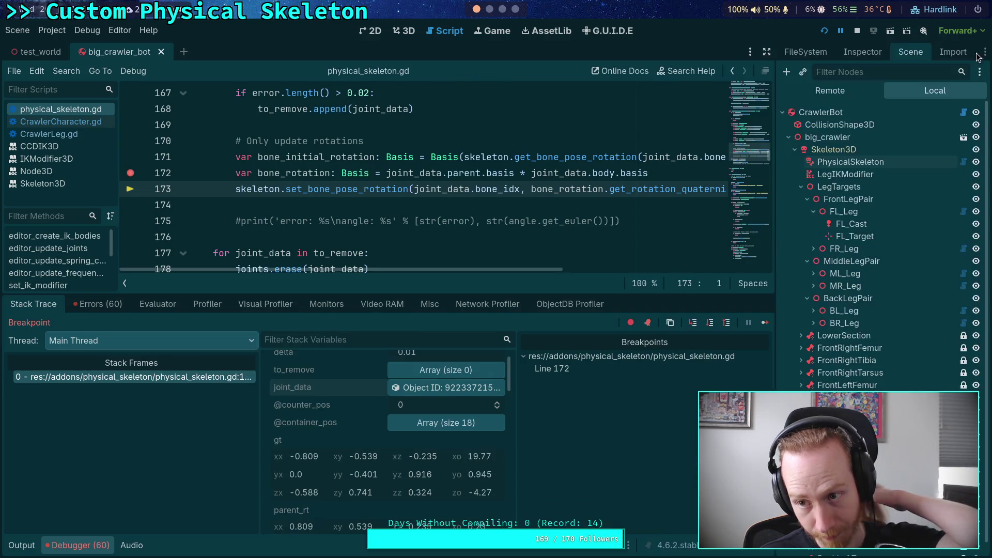
Select the Skeleton3D node in the scene tree and view its bones in the inspector.
click(861, 52)
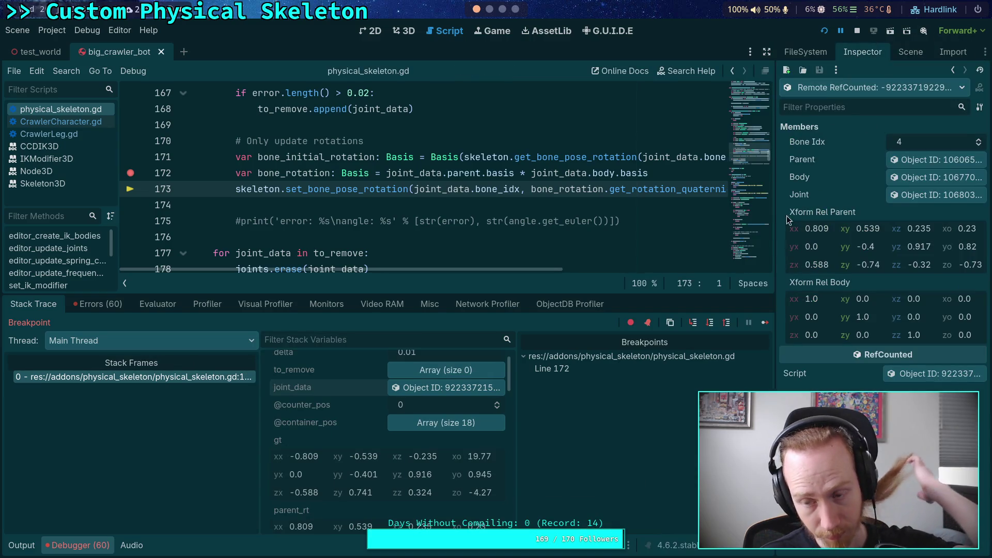
click(903, 52)
click(834, 149)
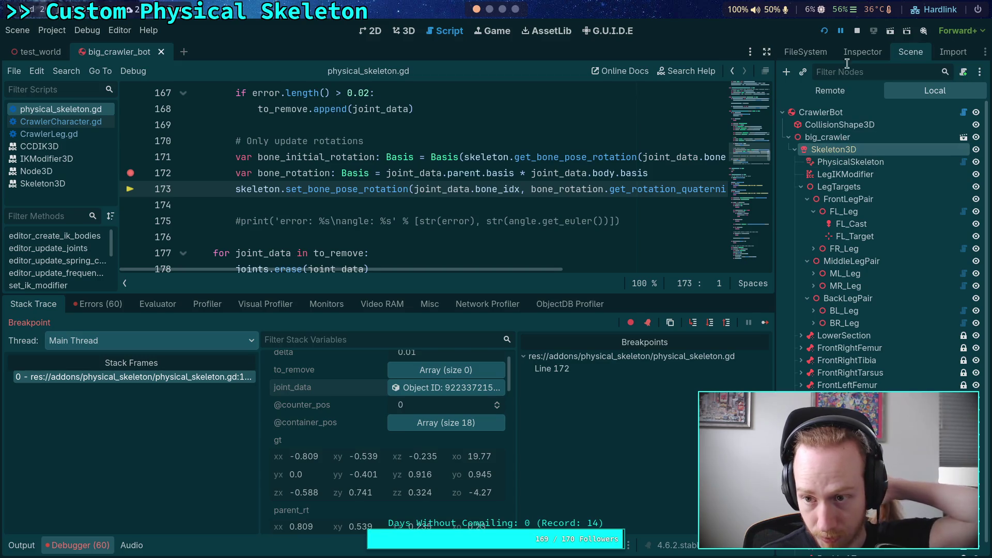
click(863, 52)
click(849, 168)
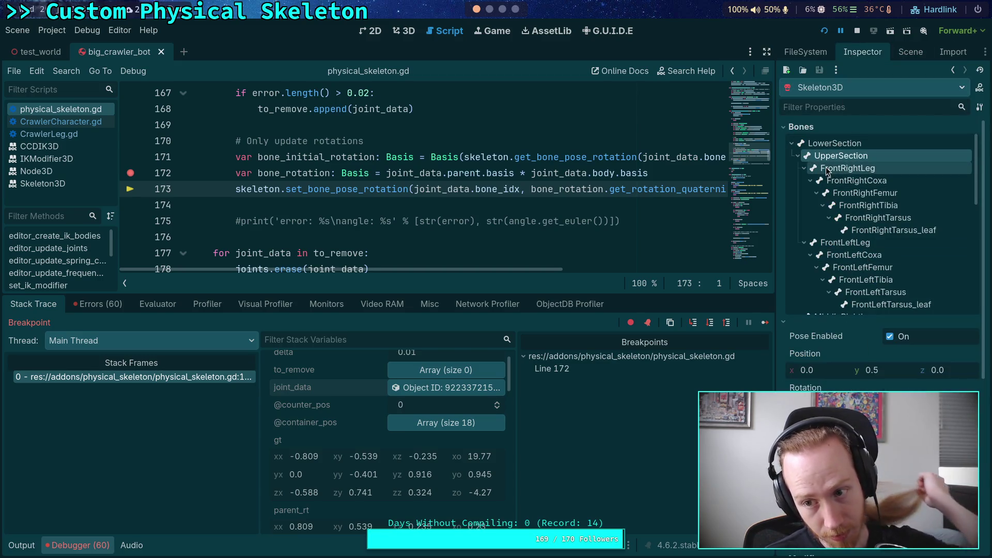
Collapse the leg and UpperSection bone branches, then pick the MiddleRightLeg bone.
click(804, 168)
click(804, 181)
click(798, 193)
click(798, 205)
click(799, 156)
click(798, 193)
click(798, 205)
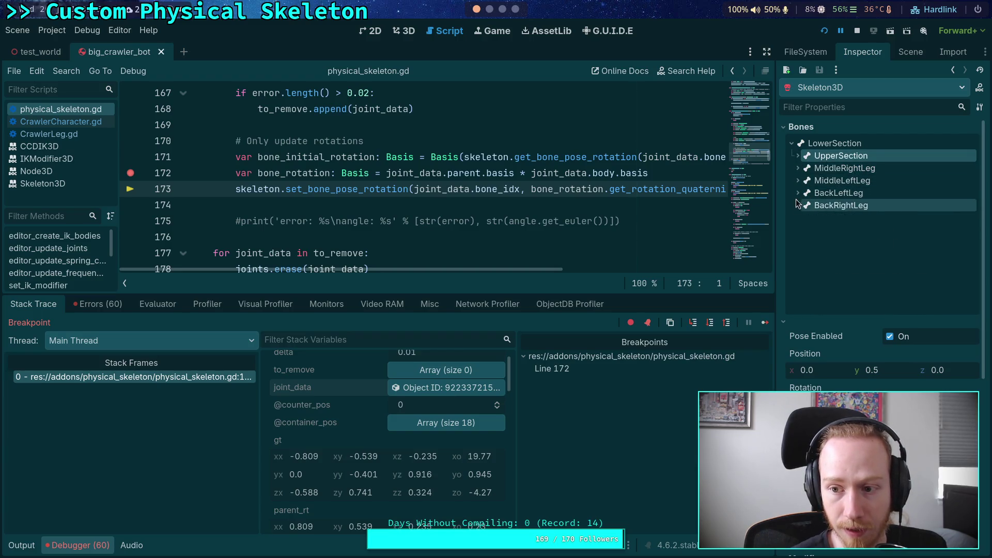
click(821, 170)
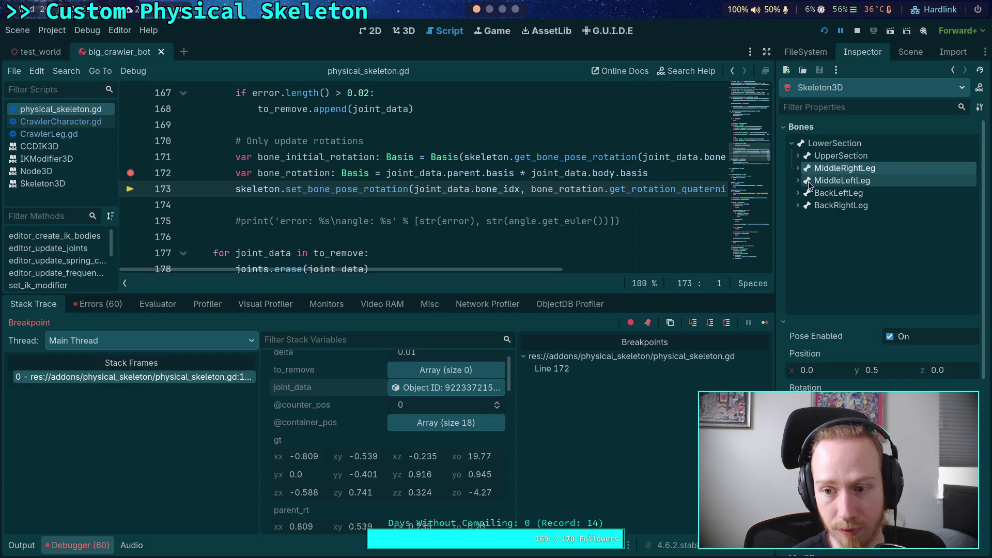
Expand UpperSection to check the FrontRightLeg and FrontLeftLeg bones, widening the inspector dock.
click(797, 156)
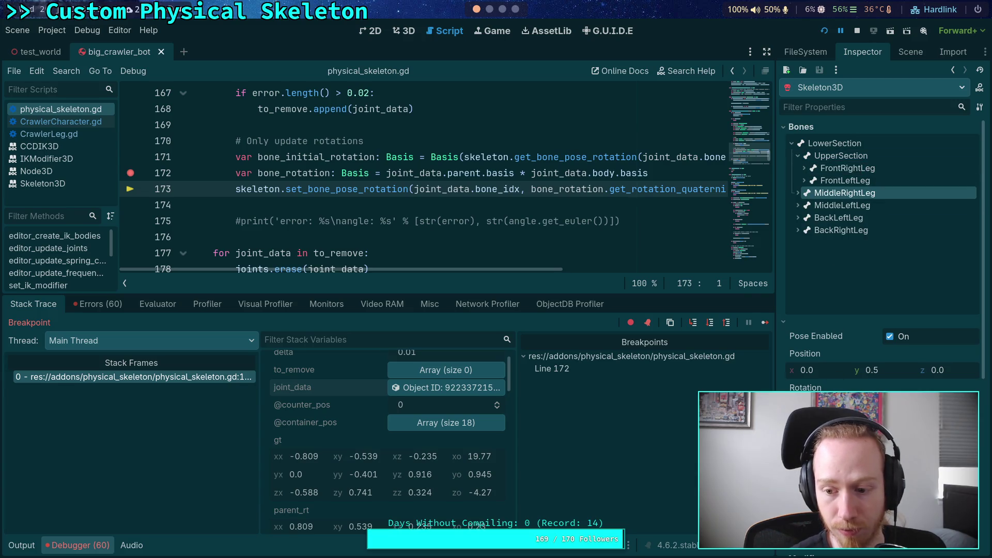
scroll(879, 258, down, 5)
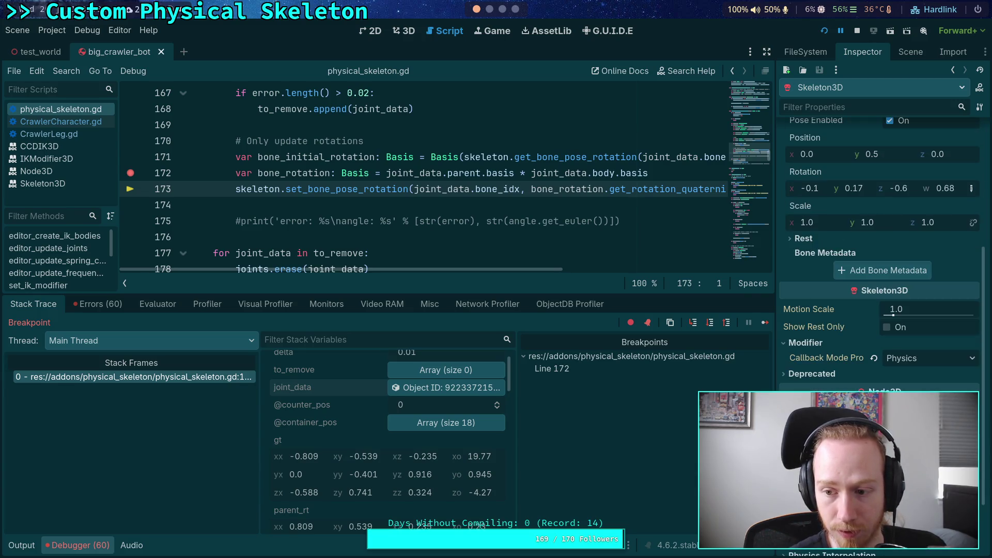
scroll(879, 233, up, 5)
click(830, 170)
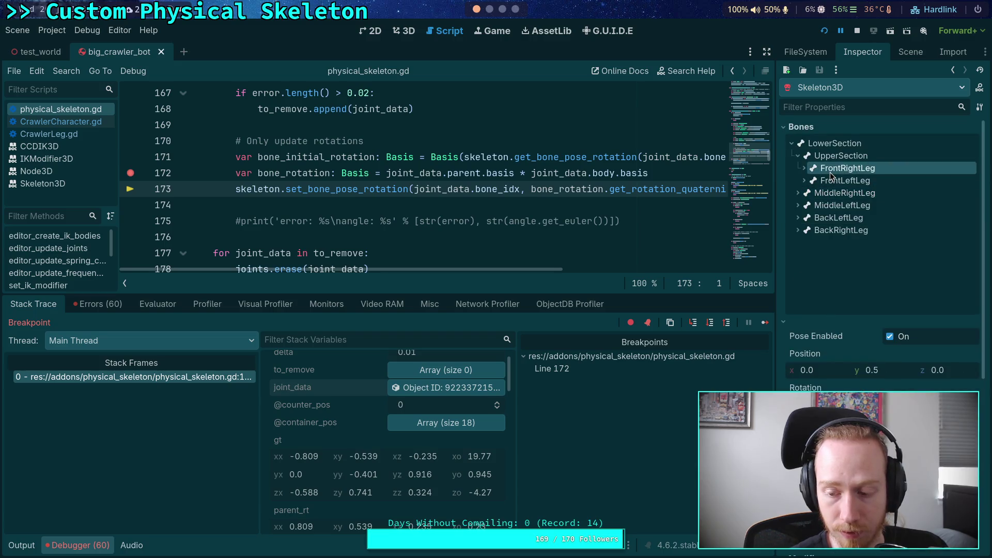
click(822, 181)
drag(777, 204, 679, 218)
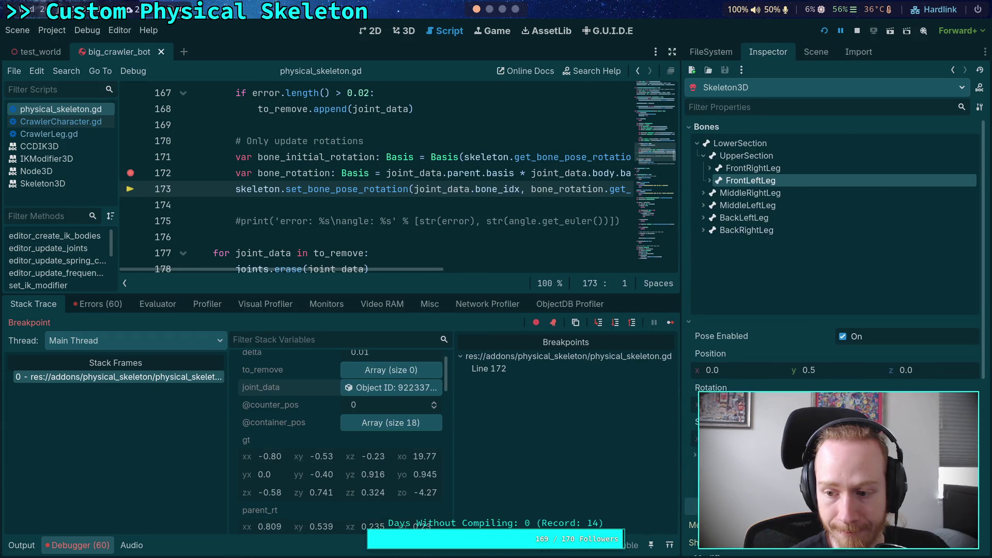
click(827, 408)
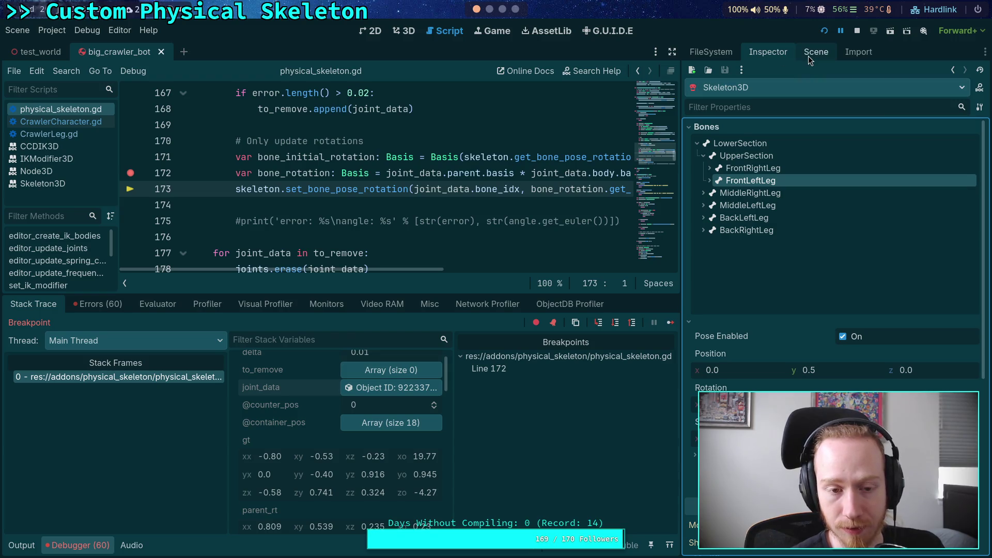
Toggle the full-width editor off again and show joint_data's members, Bone Idx 4, in the inspector.
scroll(361, 433, down, 5)
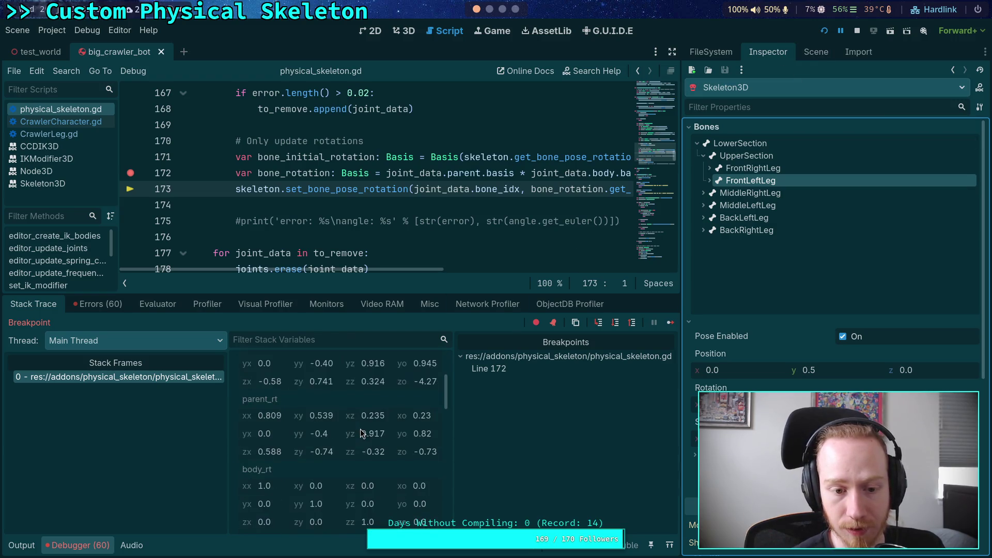
click(672, 51)
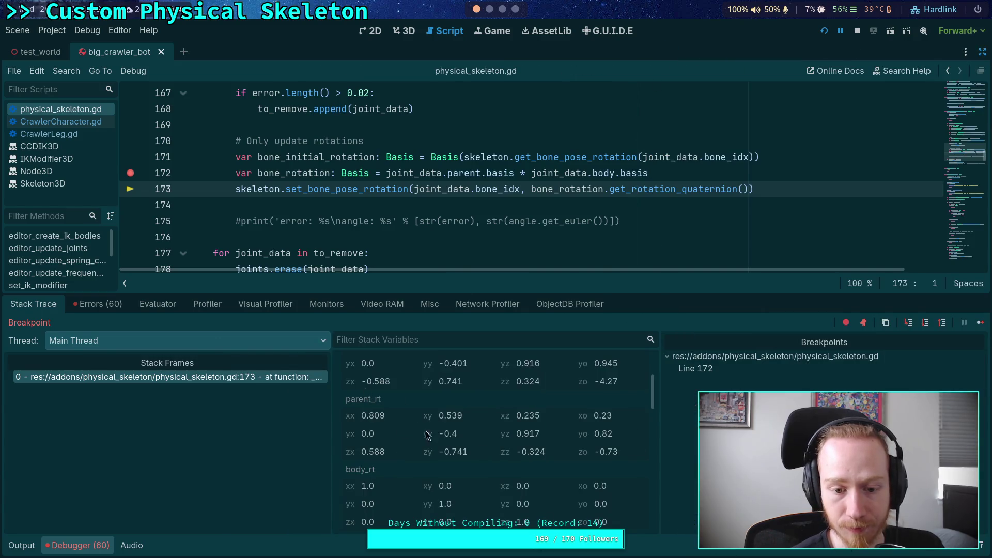
scroll(455, 437, down, 10)
scroll(455, 436, up, 10)
click(524, 413)
click(982, 52)
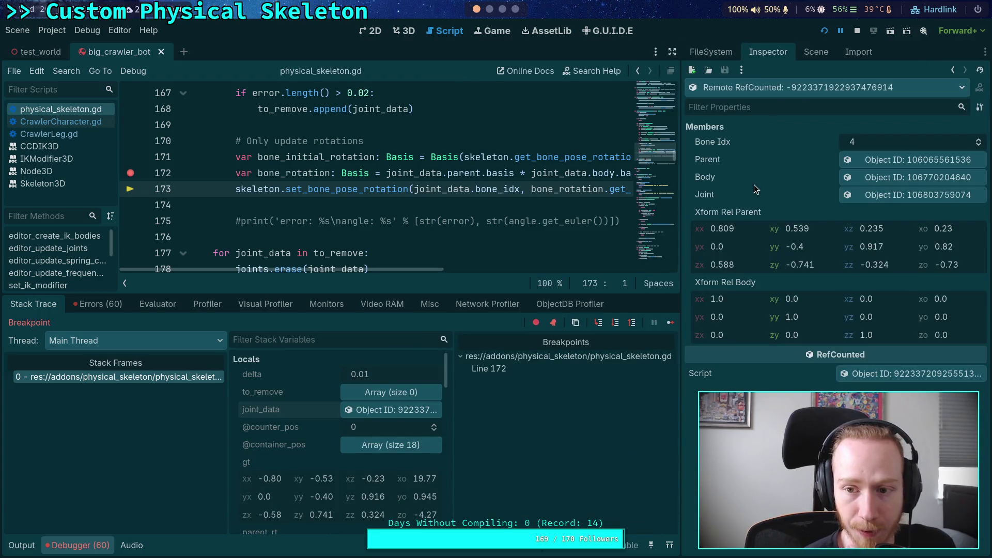
Follow joint_data's joint to FR_Femur_Joint and select FR_Femur_Body under the expanded FrontRightFemur.
click(881, 196)
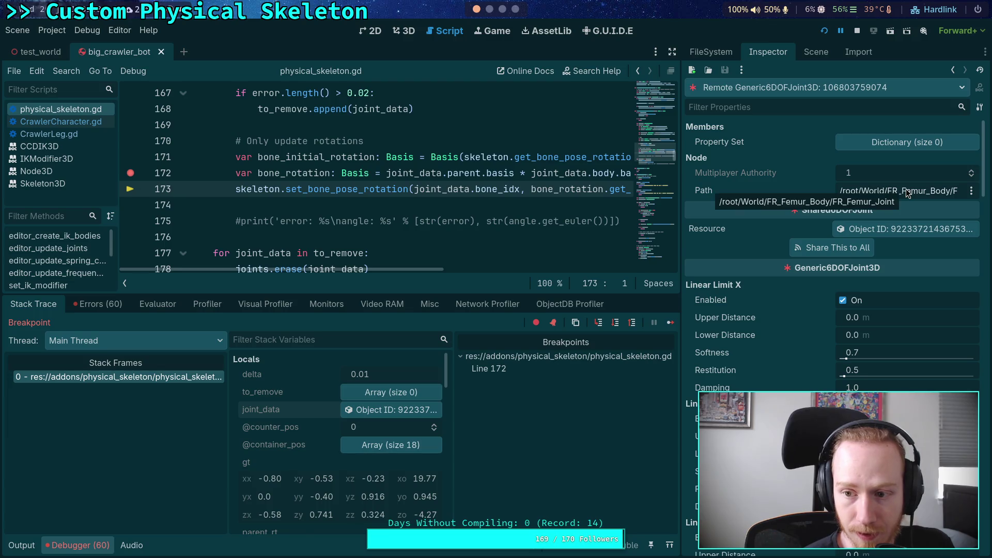
click(815, 52)
click(706, 347)
click(713, 360)
click(761, 386)
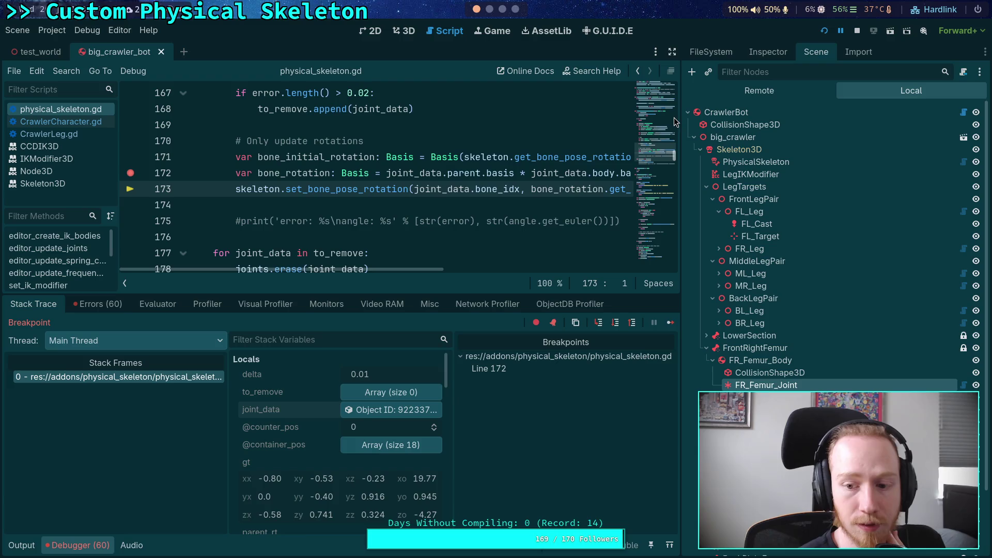
click(785, 363)
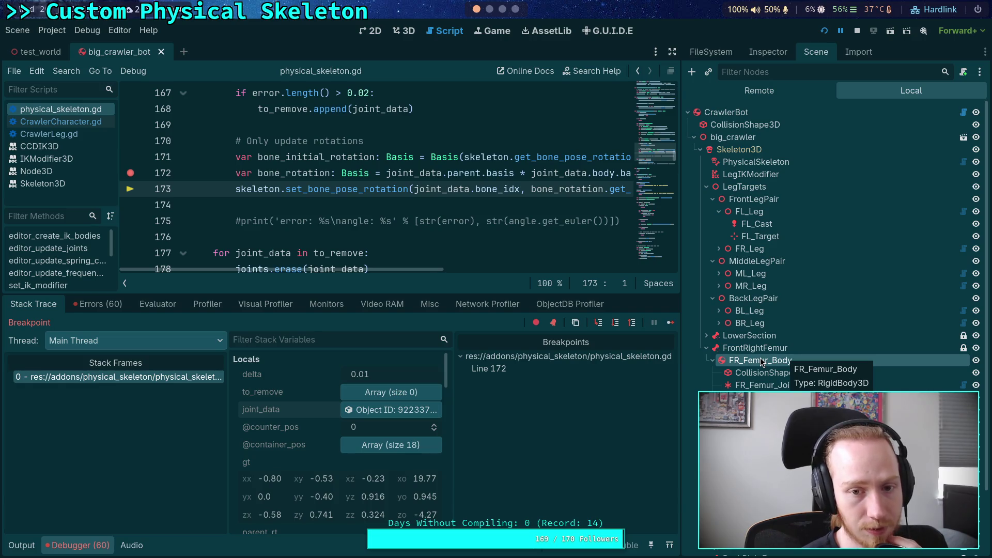
mouse_move(681, 217)
mouse_down()
mouse_move(739, 216)
mouse_move(722, 211)
mouse_up()
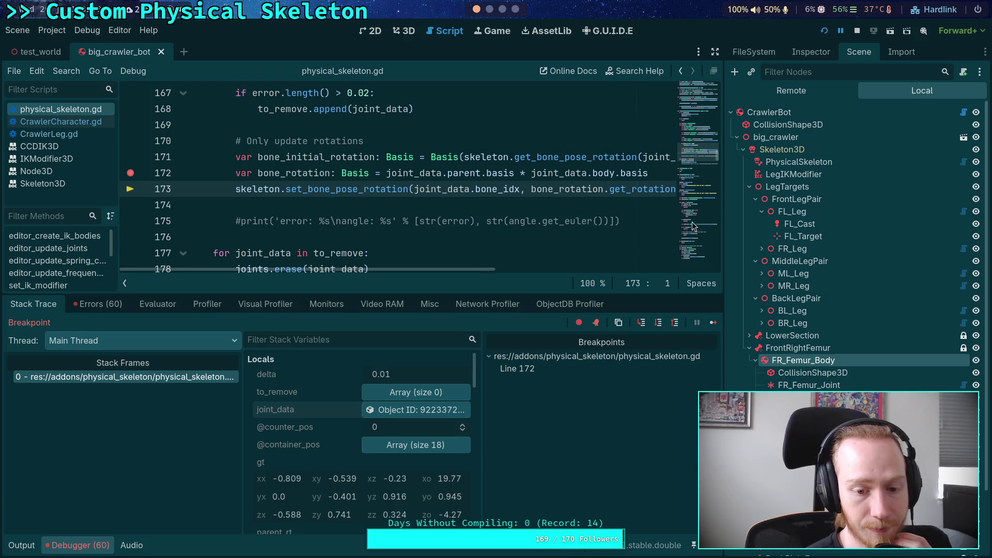
Widen the Stack Variables panel and compare the parent_rt, body_rt, joint_parent and joint_body bases at line 173.
scroll(305, 478, down, 4)
scroll(352, 468, down, 6)
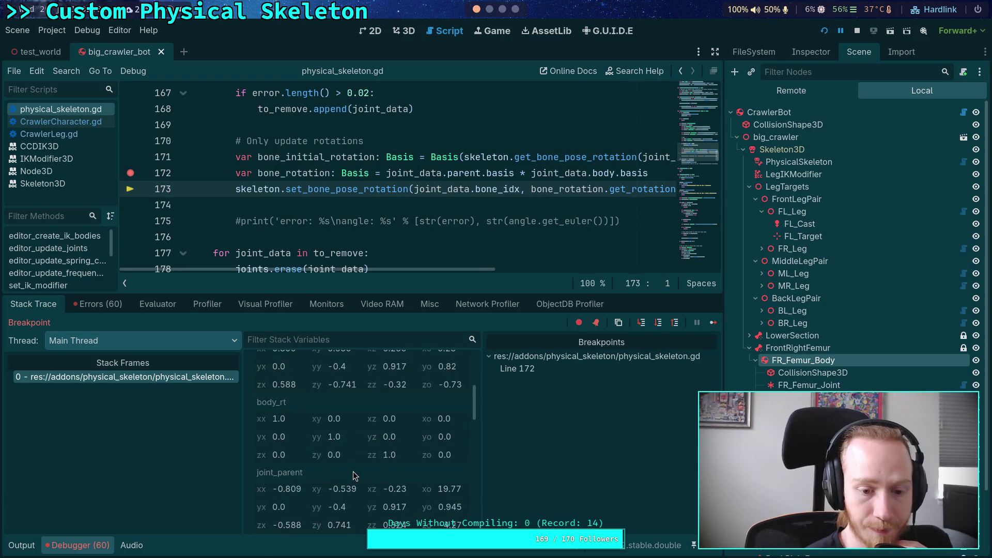
scroll(358, 458, down, 3)
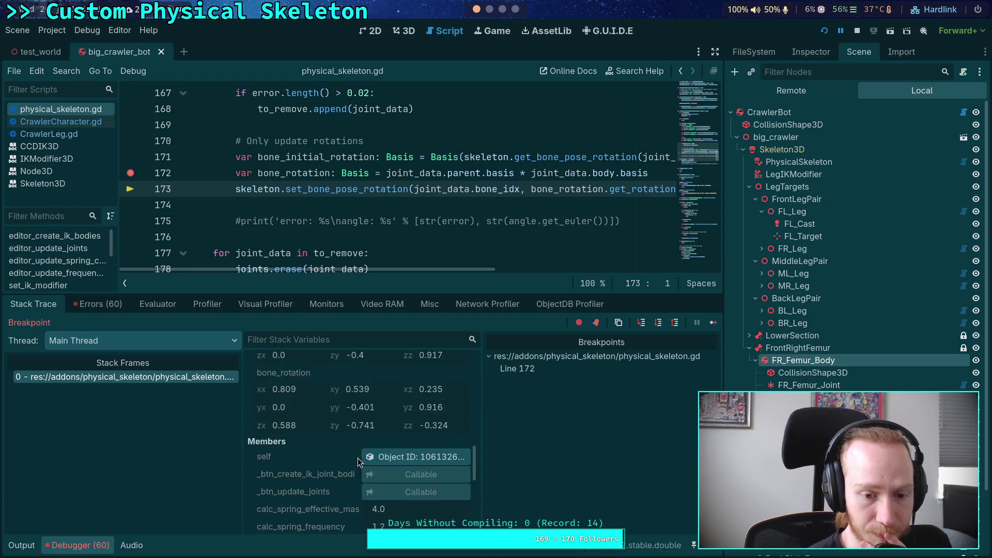
scroll(336, 448, up, 4)
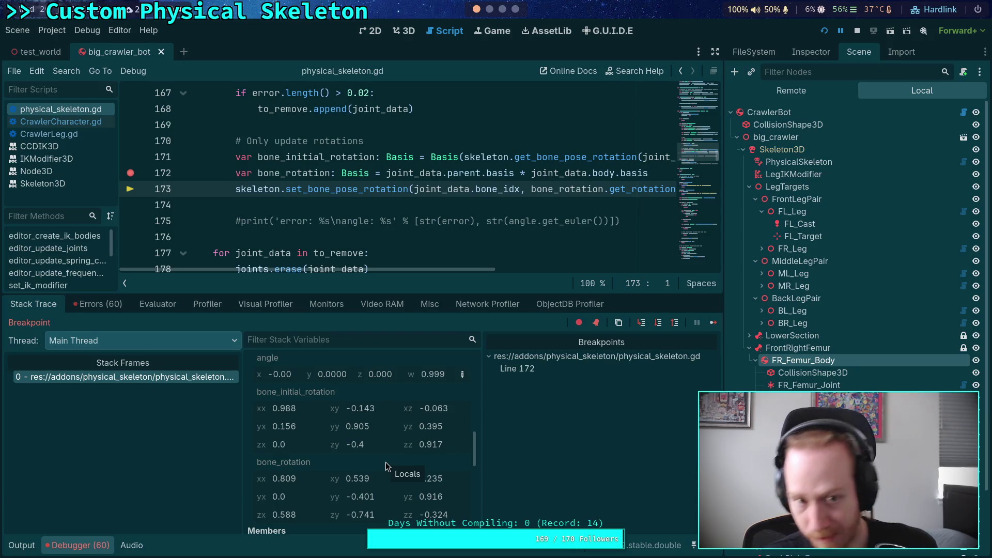
scroll(386, 462, up, 5)
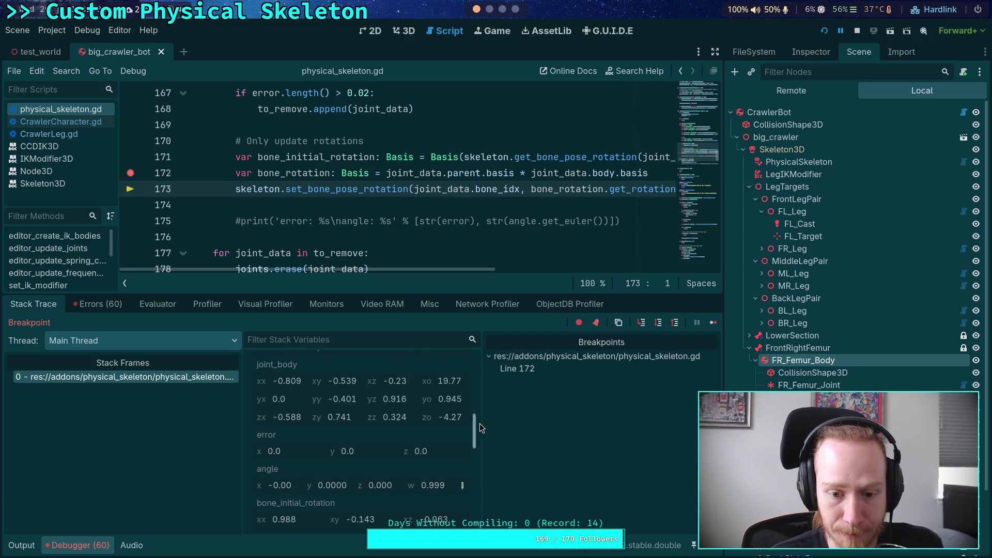
drag(481, 406, 559, 401)
scroll(402, 468, up, 2)
scroll(386, 492, down, 2)
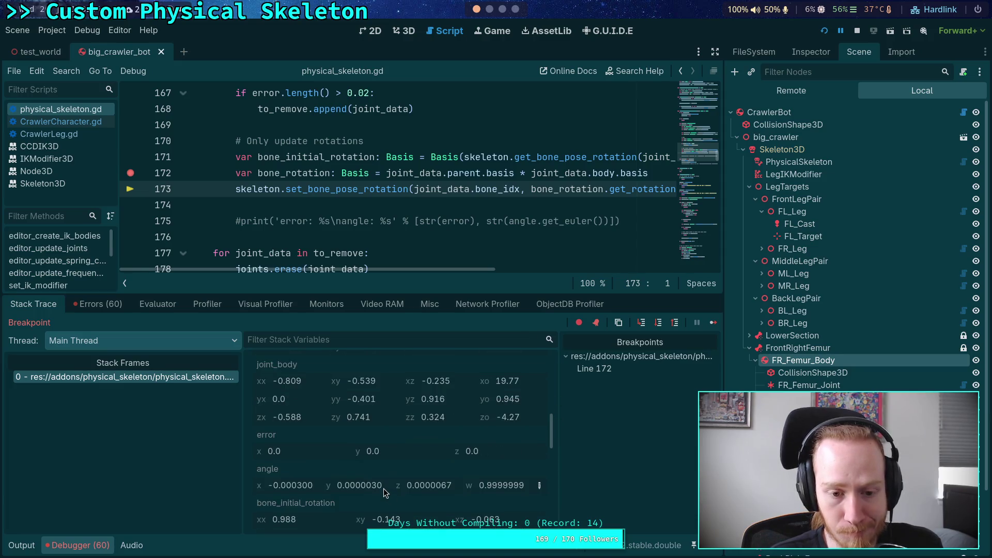
scroll(344, 494, up, 4)
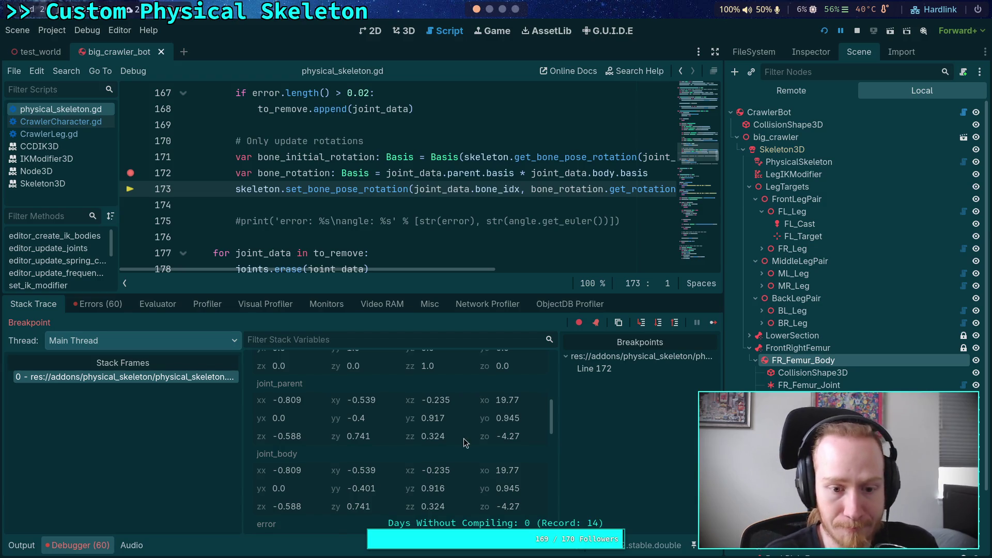
scroll(465, 450, up, 4)
scroll(414, 459, up, 1)
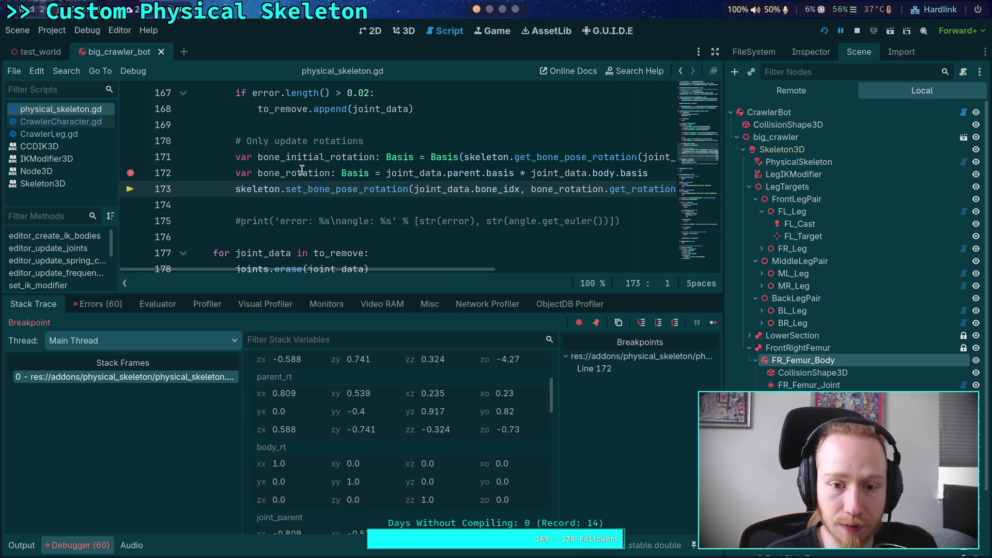
Copy the bone_initial_rotation basis (first row 0.988, -0.143, -0.063) from the Stack Variables.
mouse_move(302, 171)
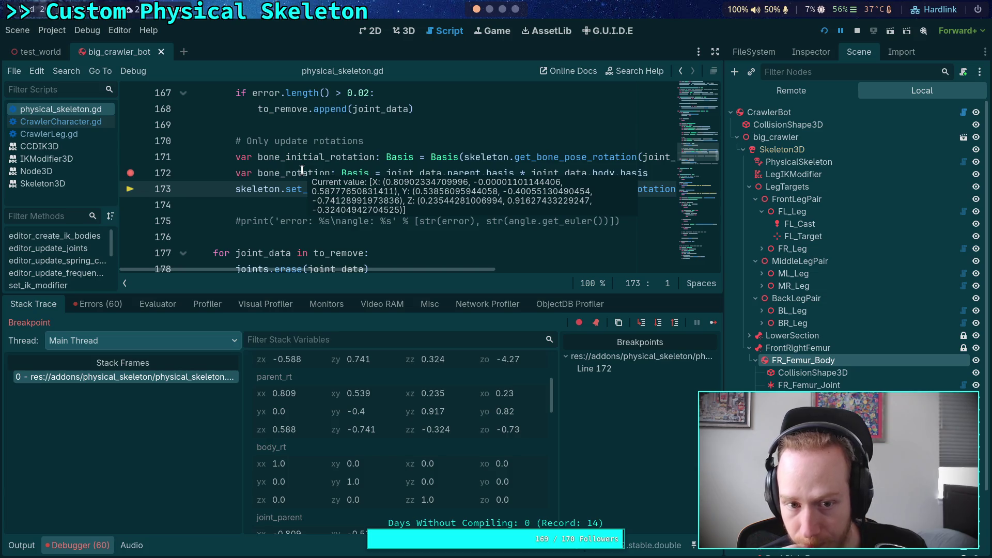
mouse_move(324, 154)
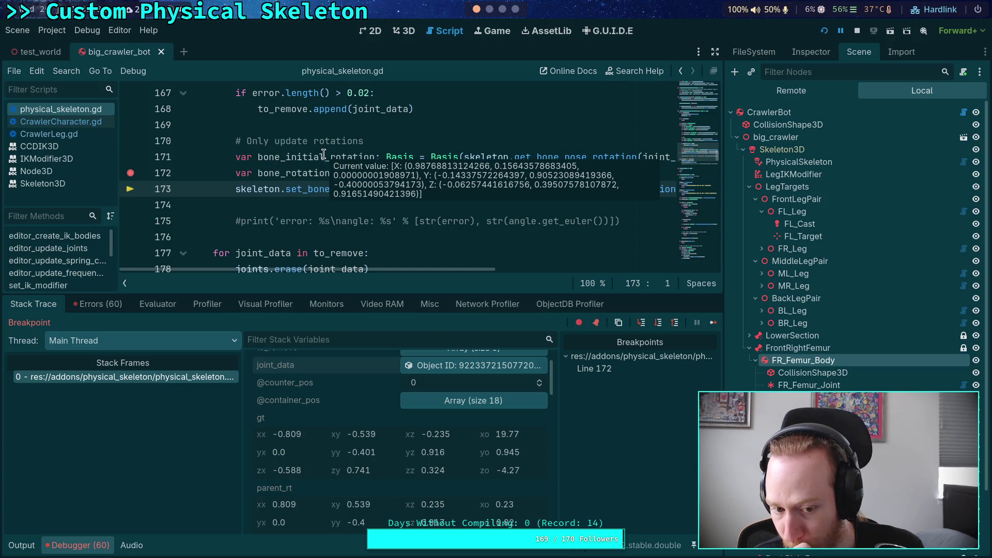
scroll(417, 445, down, 5)
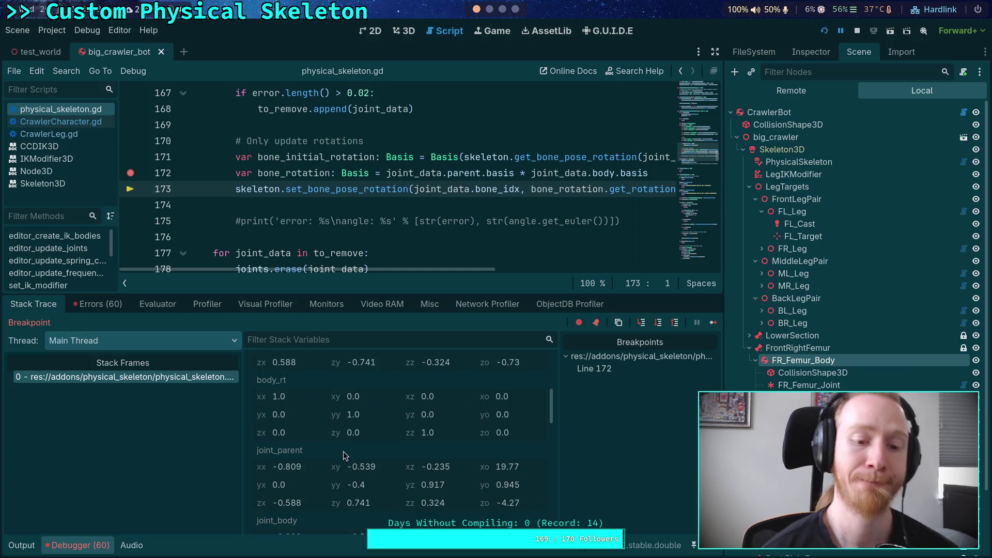
scroll(417, 445, down, 5)
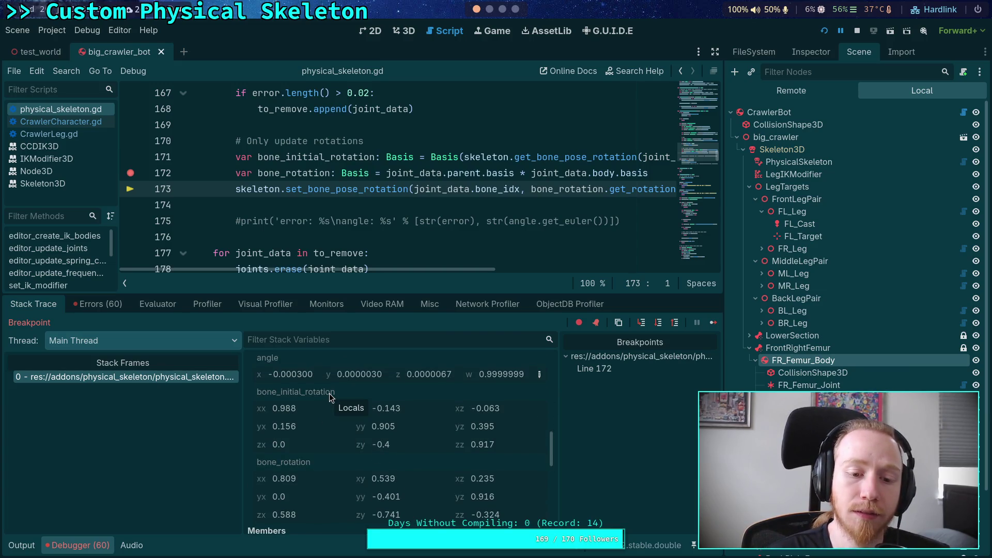
right_click(292, 392)
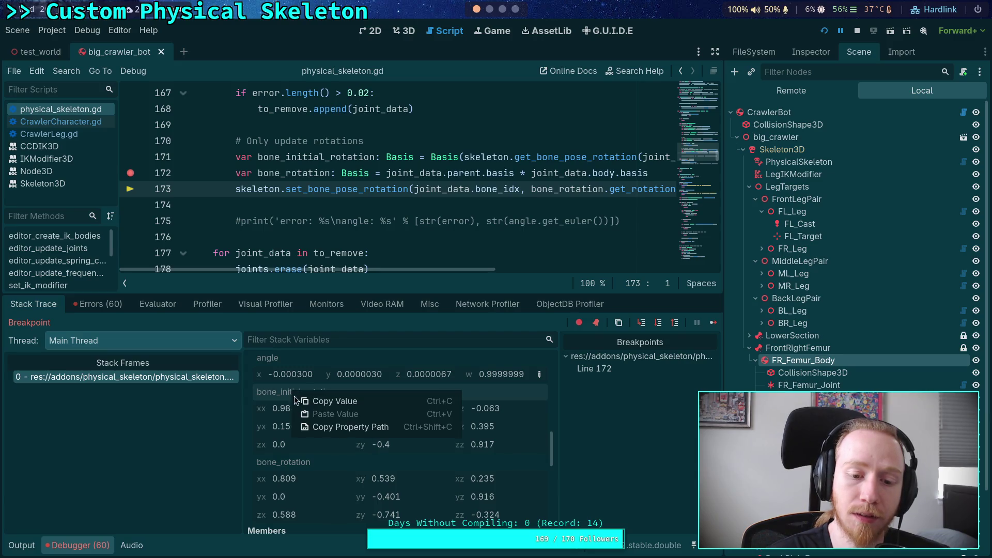
click(325, 403)
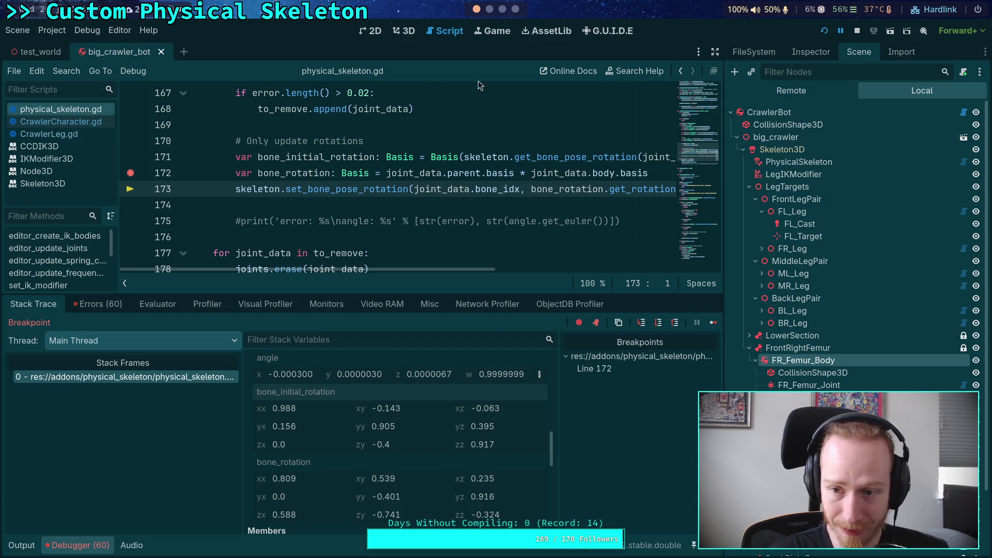
Add a Marker3D child node under CrawlerBot.
right_click(799, 113)
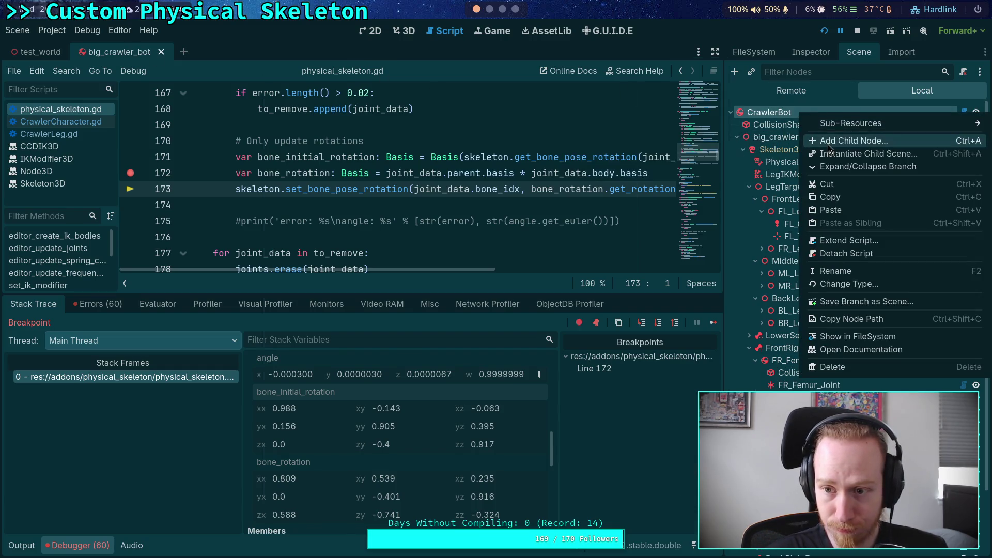
click(828, 144)
text(mar)
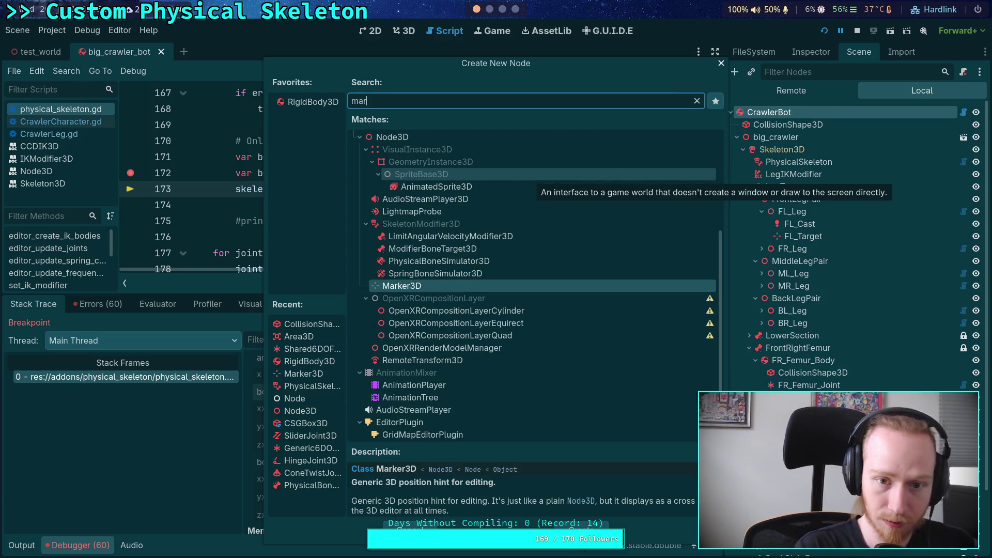
key(Return)
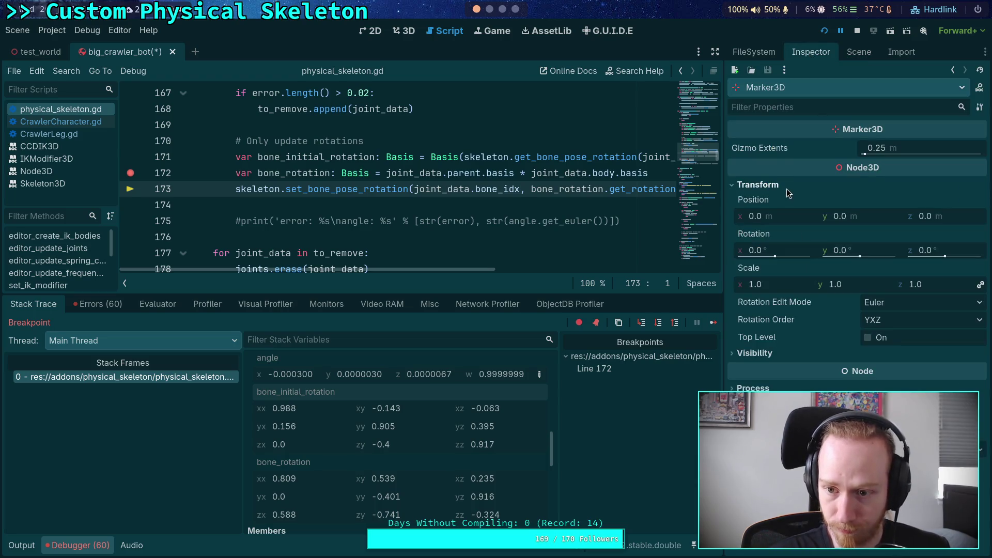
Set the marker's Rotation Edit Mode to Basis and paste the bone_initial_rotation values into it.
click(927, 302)
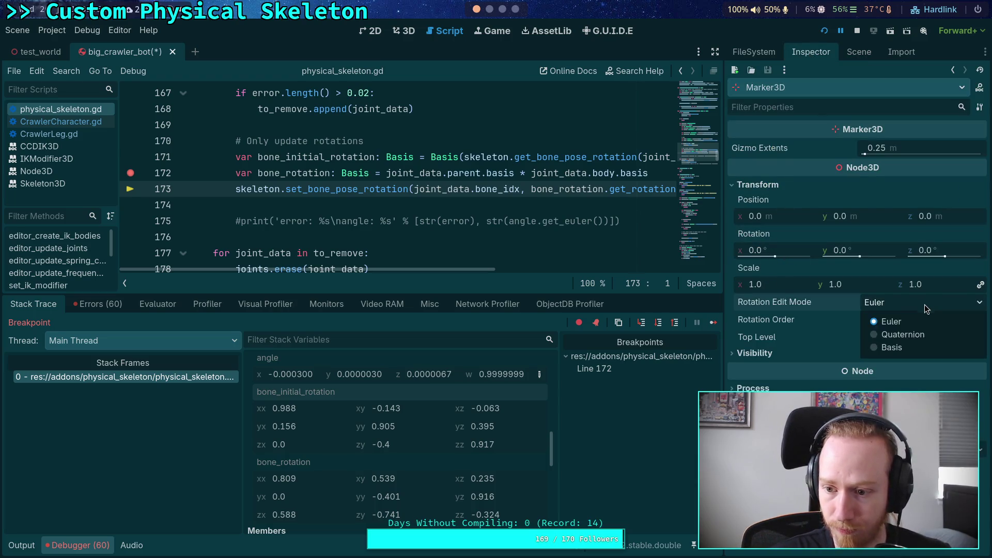
click(894, 348)
right_click(883, 233)
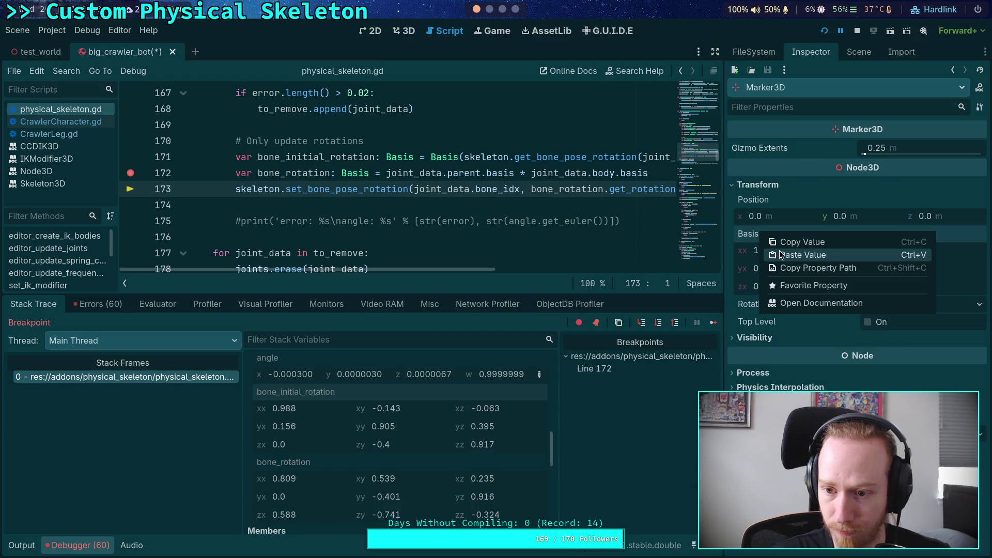
click(791, 257)
click(403, 31)
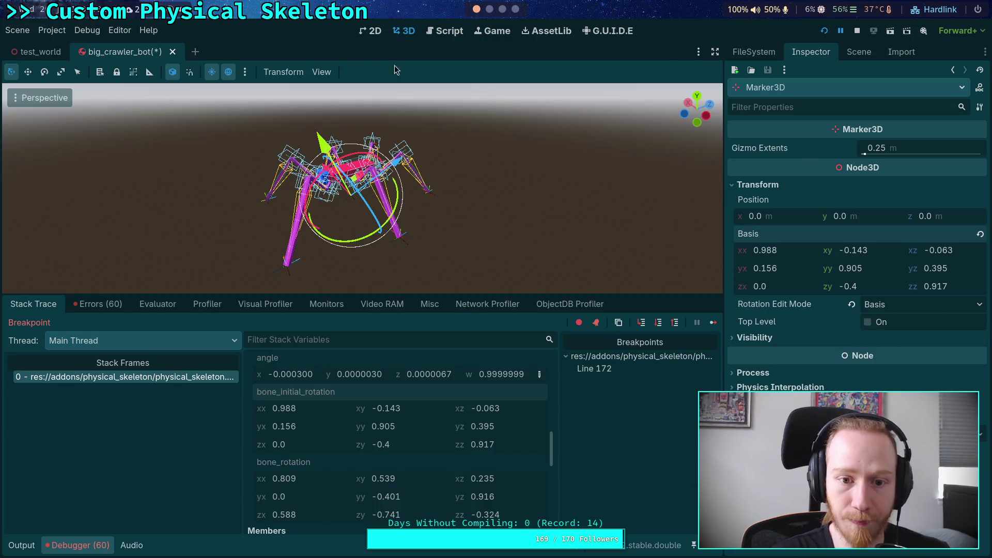
View the crawler from overhead and move the Marker3D under the FrontRightFemur bone.
scroll(463, 211, up, 5)
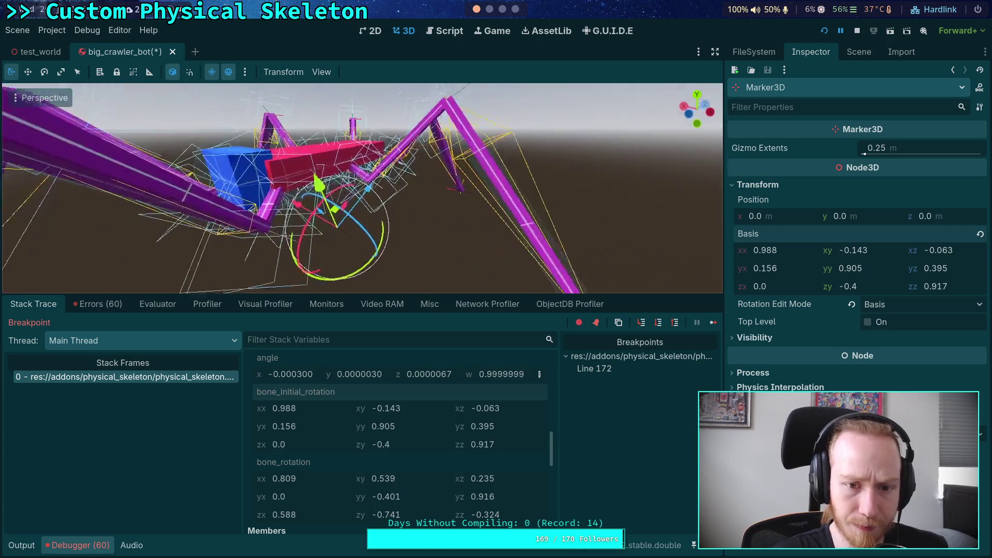
key(s)
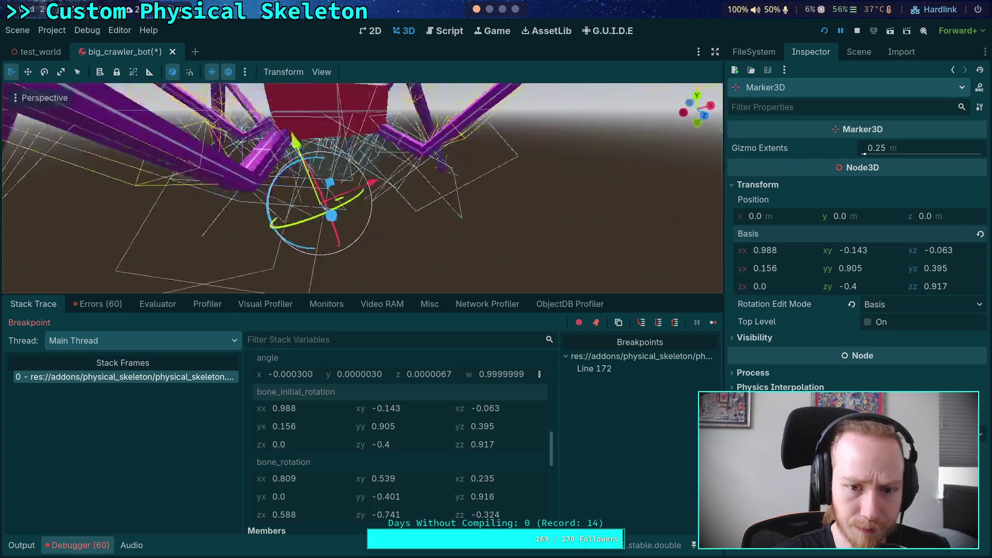
key(s)
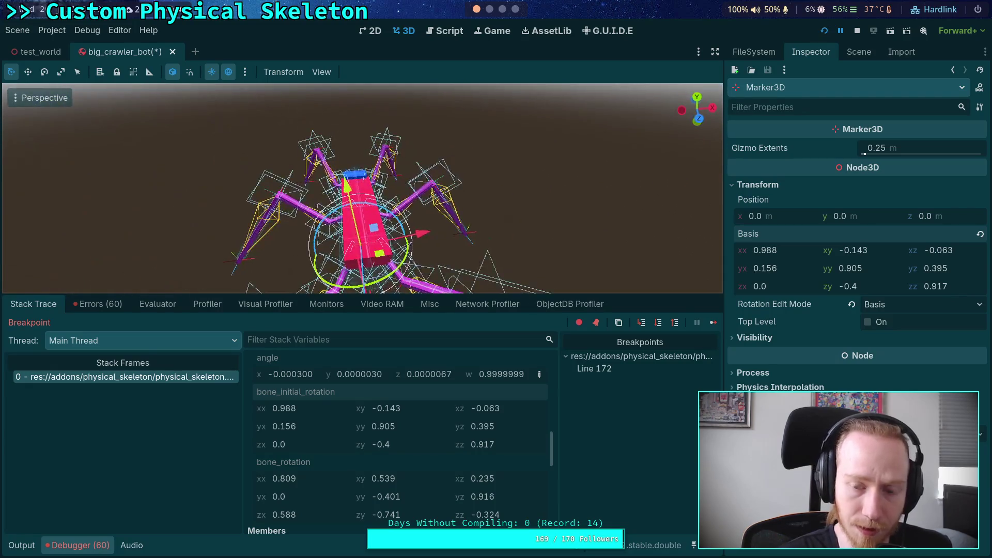
click(864, 57)
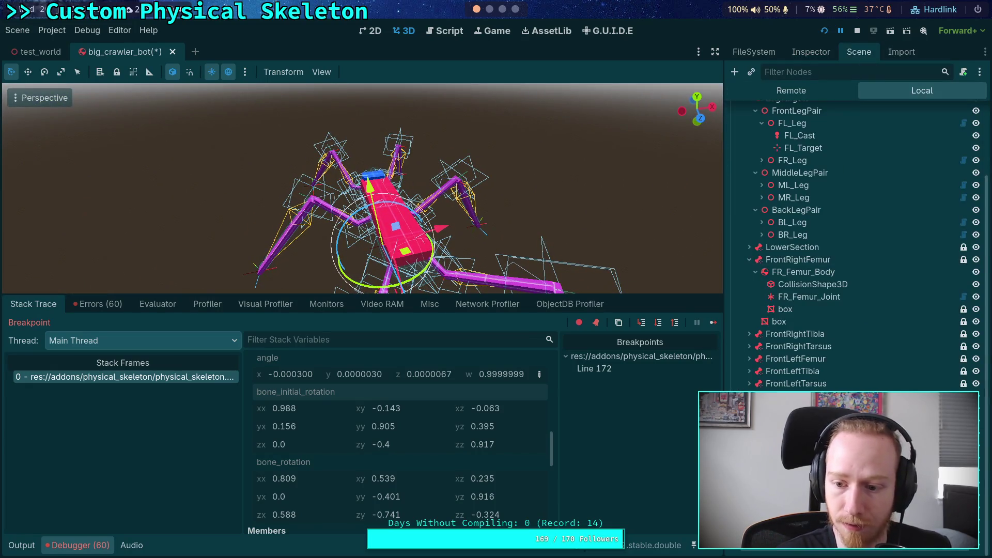
mouse_move(819, 317)
mouse_down()
mouse_move(840, 295)
mouse_move(822, 360)
mouse_move(826, 352)
mouse_up()
scroll(840, 296, up, 3)
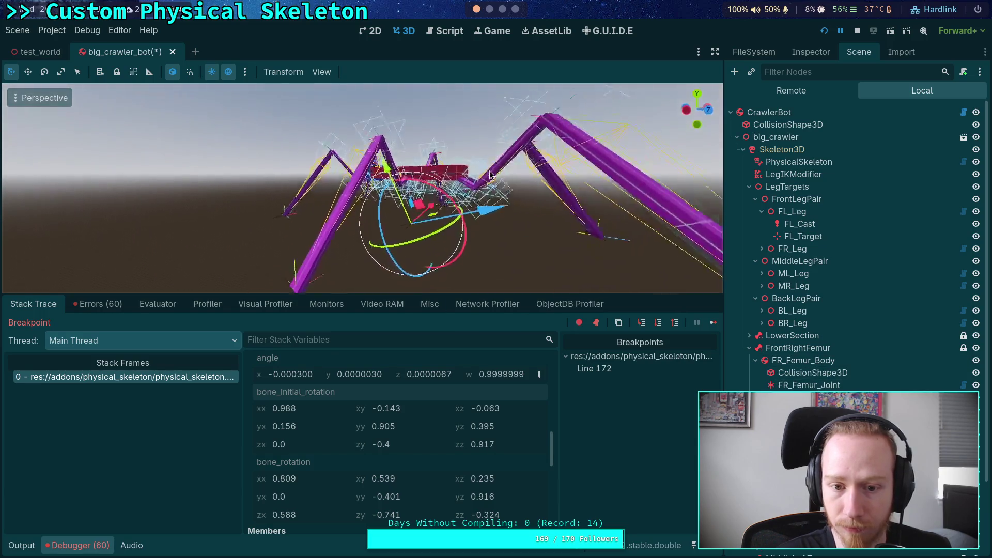
Reset the marker's position to the origin and paste the bone_initial_rotation values into its Basis.
click(811, 52)
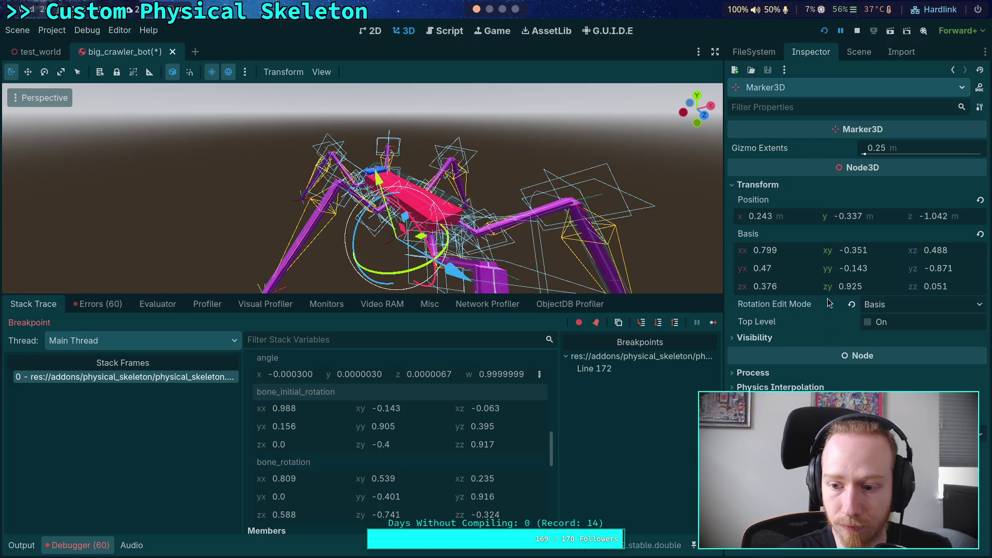
click(980, 202)
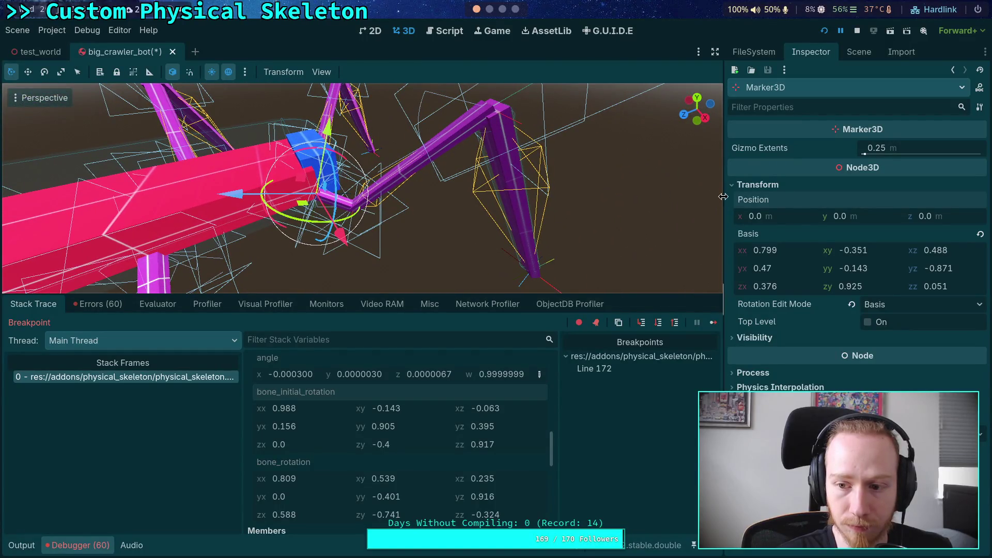
right_click(809, 243)
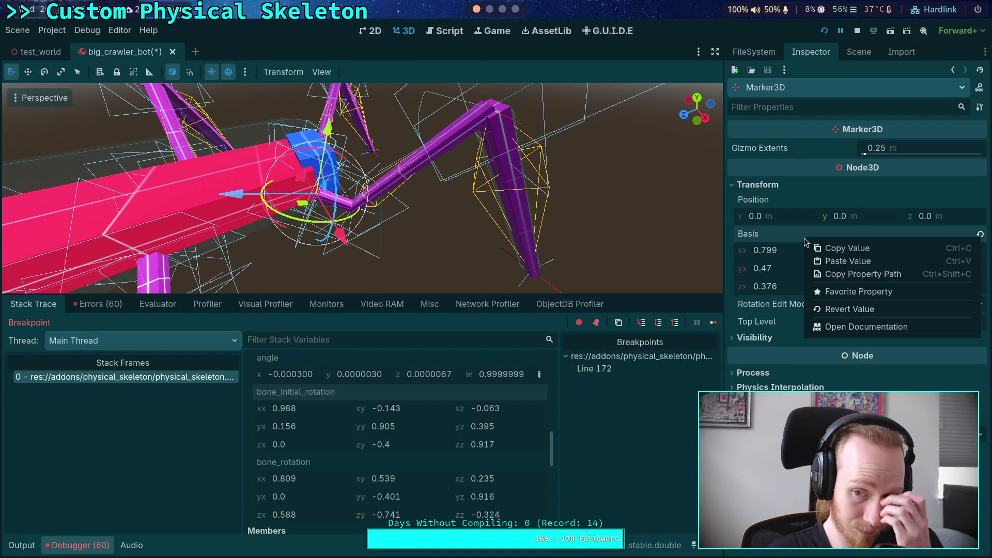
click(836, 260)
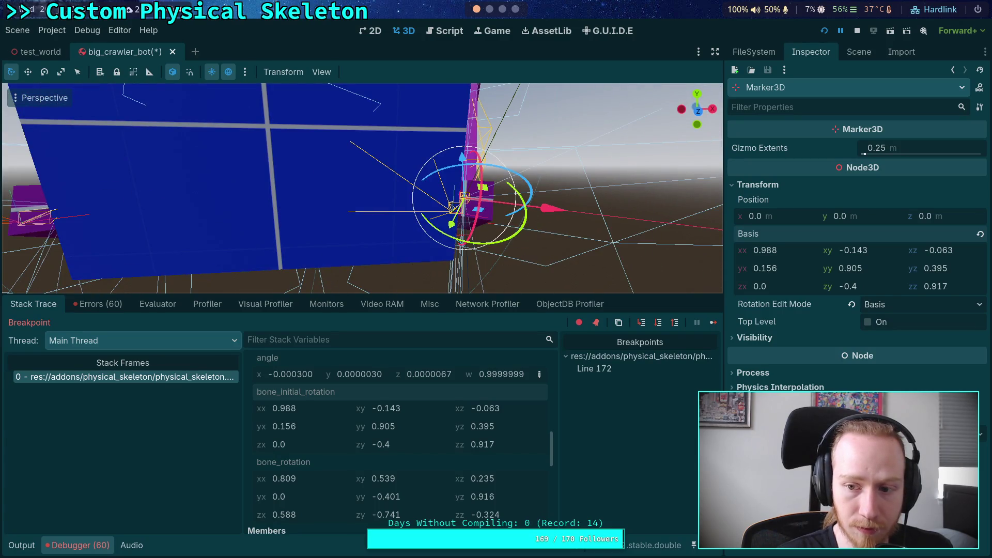
Relocate the Marker3D within the skeleton hierarchy and collapse the LegTargets and FrontRightFemur branches.
click(858, 52)
mouse_move(791, 335)
mouse_down()
mouse_move(783, 383)
mouse_move(770, 119)
mouse_up()
scroll(749, 145, up, 3)
click(750, 186)
click(750, 213)
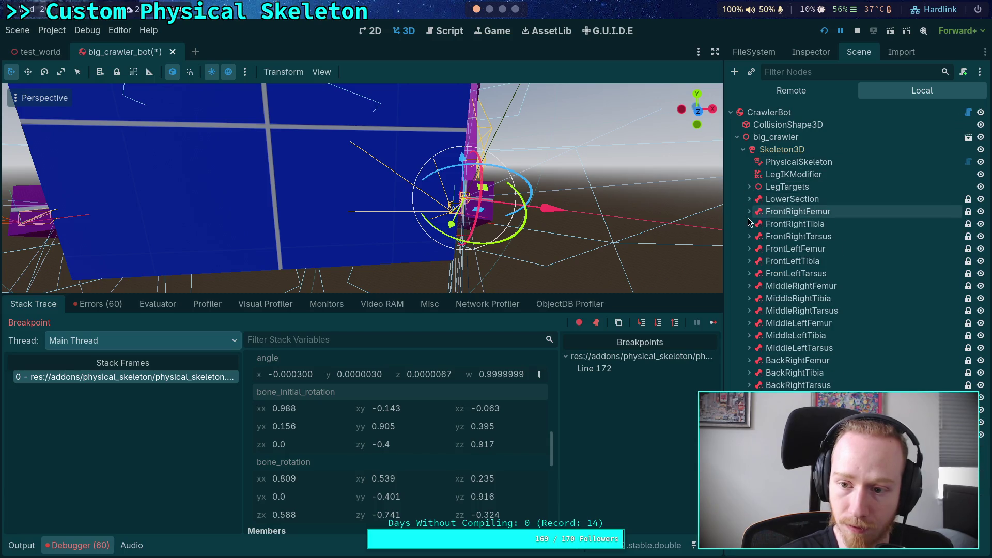
Paste the bone_initial_rotation values into the marker's Basis again.
click(804, 54)
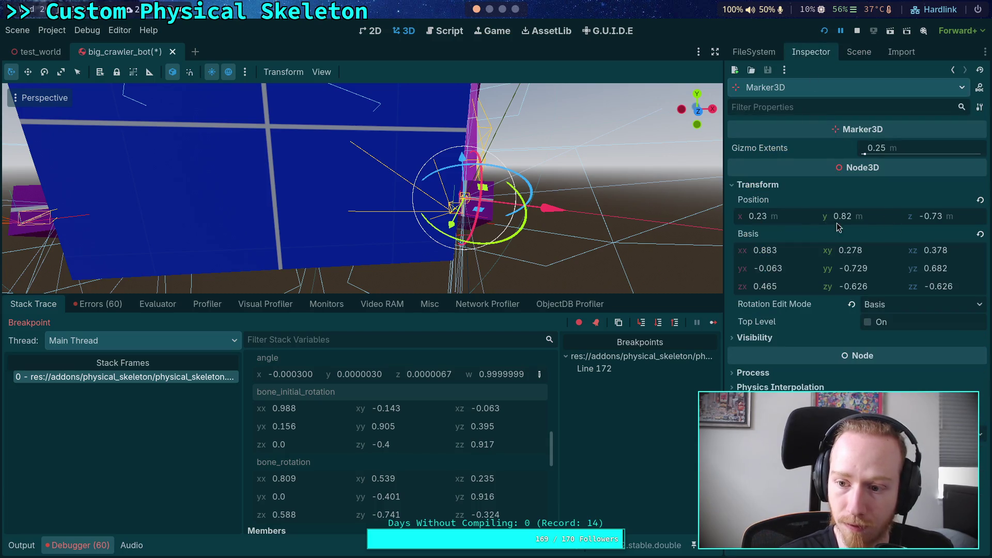
right_click(765, 239)
click(805, 263)
scroll(531, 244, down, 5)
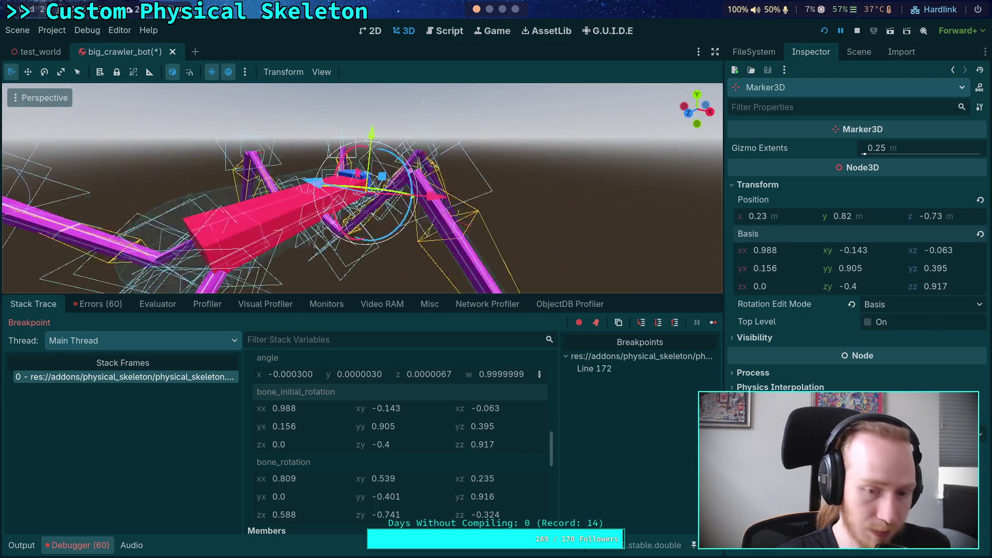
scroll(385, 264, up, 5)
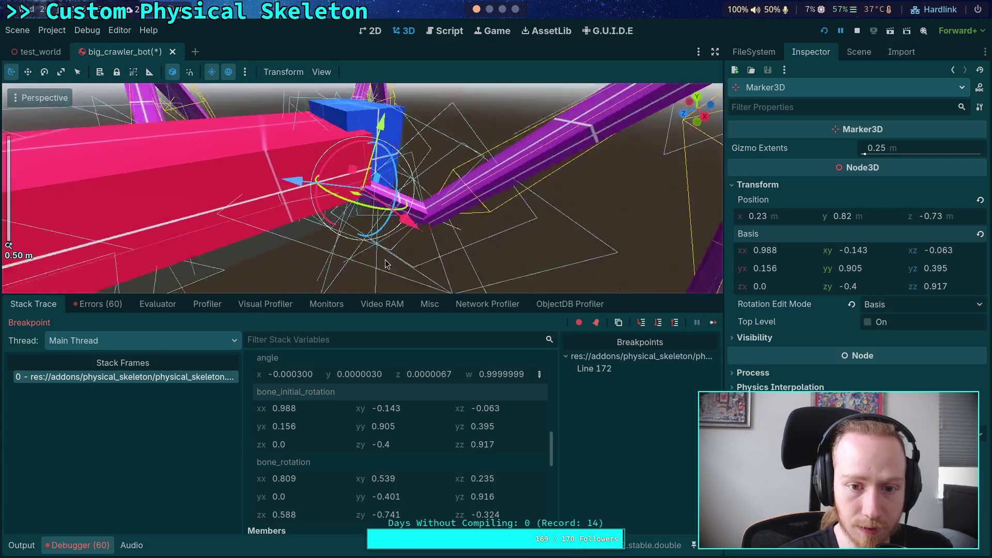
scroll(385, 264, down, 5)
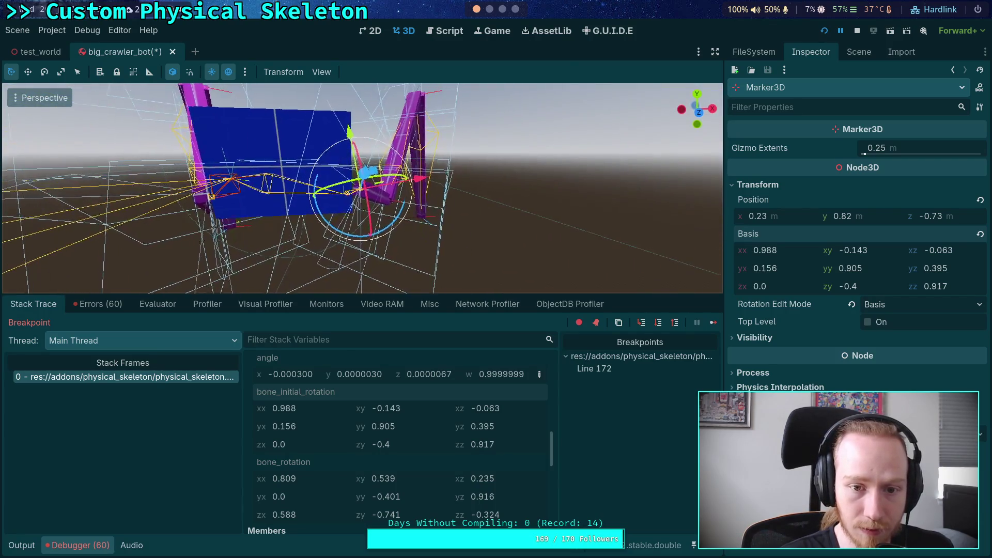
scroll(362, 188, up, 2)
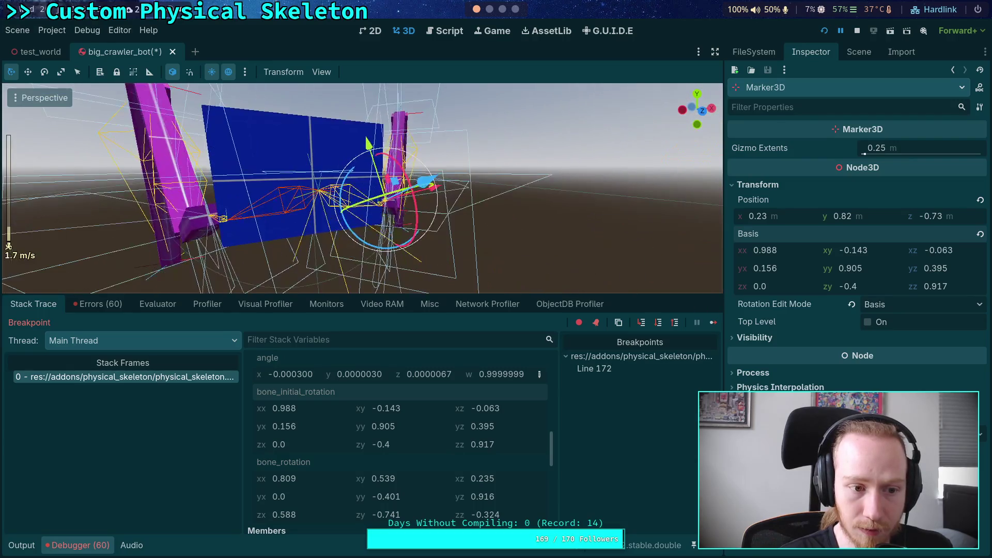
Orbit around the marker, then inspect joint_data's parent RigidBody3D with its size-6 Legs array.
key(w)
key(q)
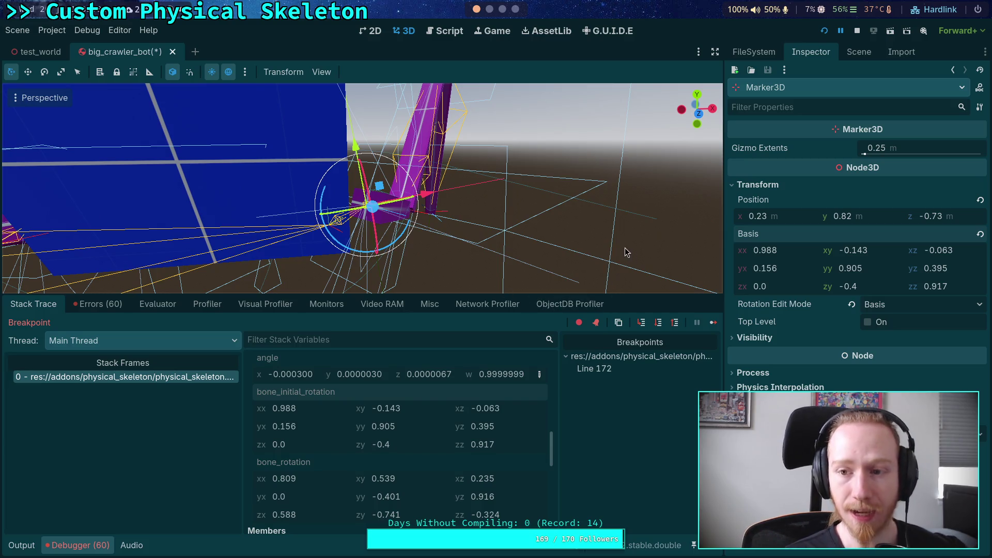
scroll(405, 484, up, 10)
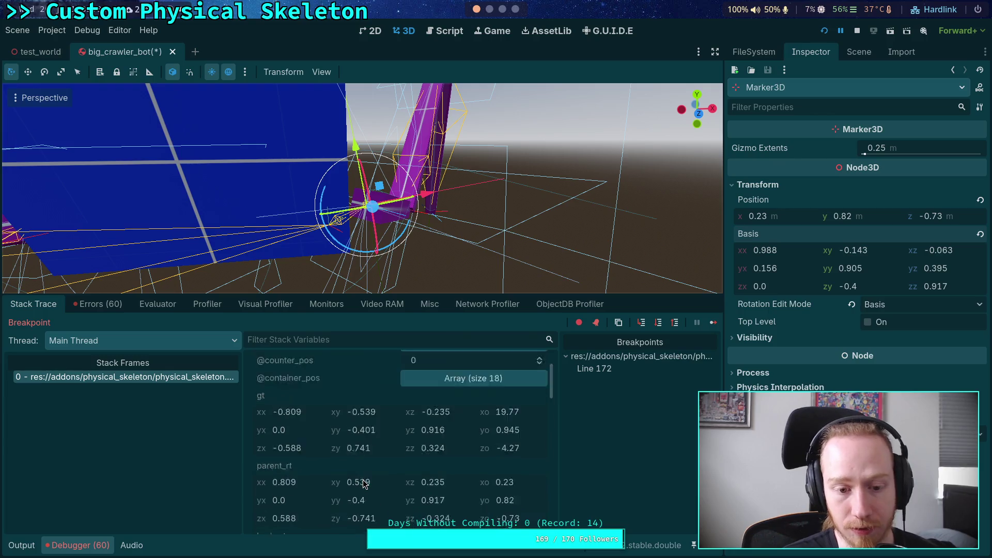
click(470, 409)
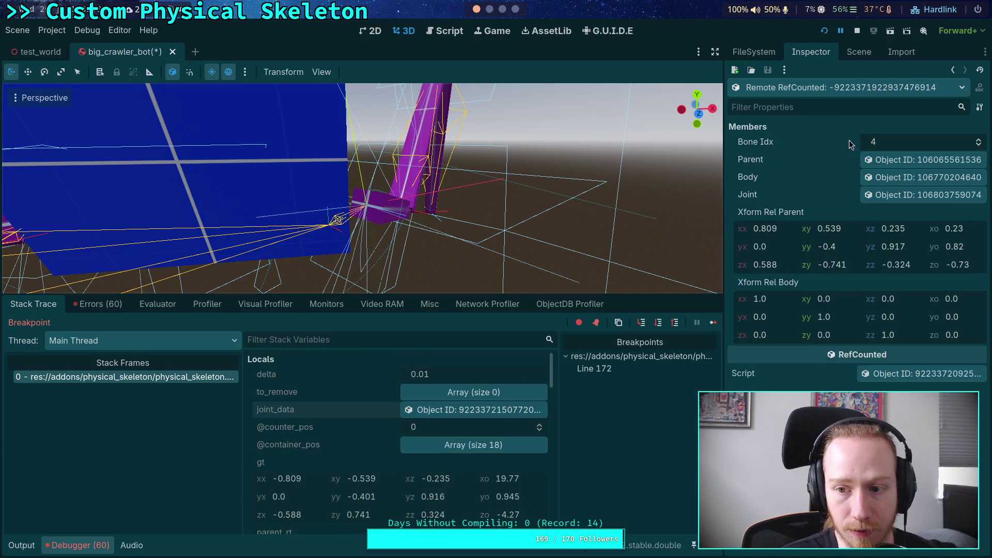
click(910, 161)
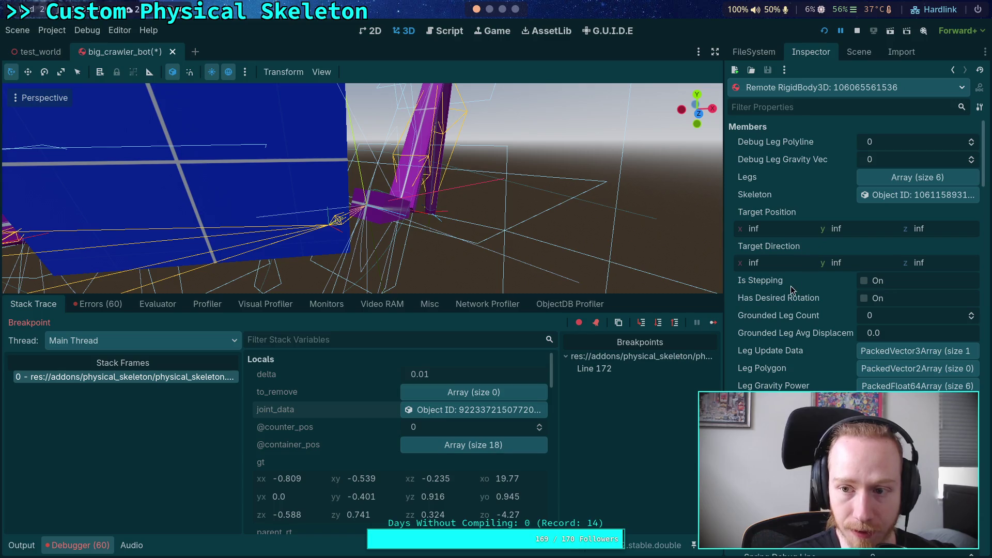
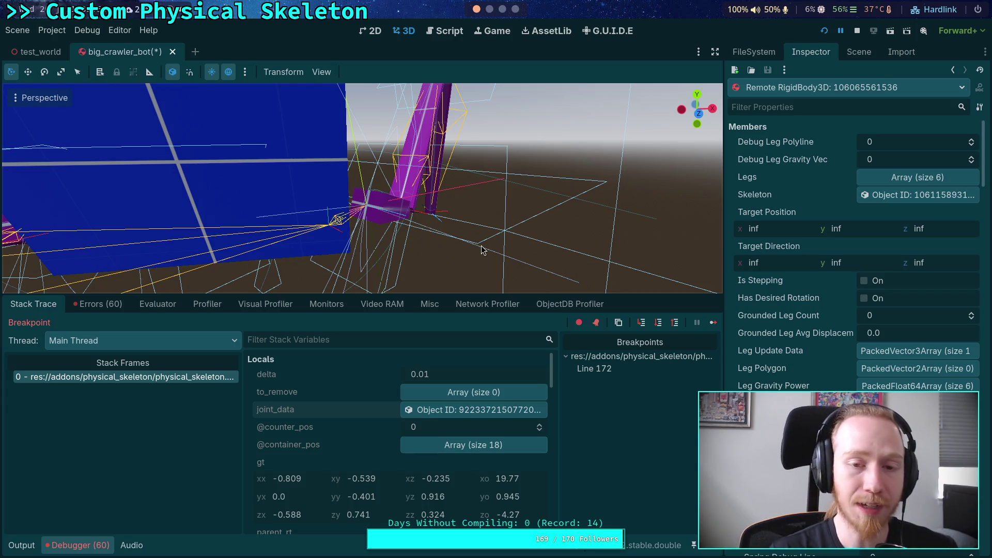
Show physical_skeleton.gd with more code room by collapsing the bottom panel and narrowing the side dock.
click(446, 31)
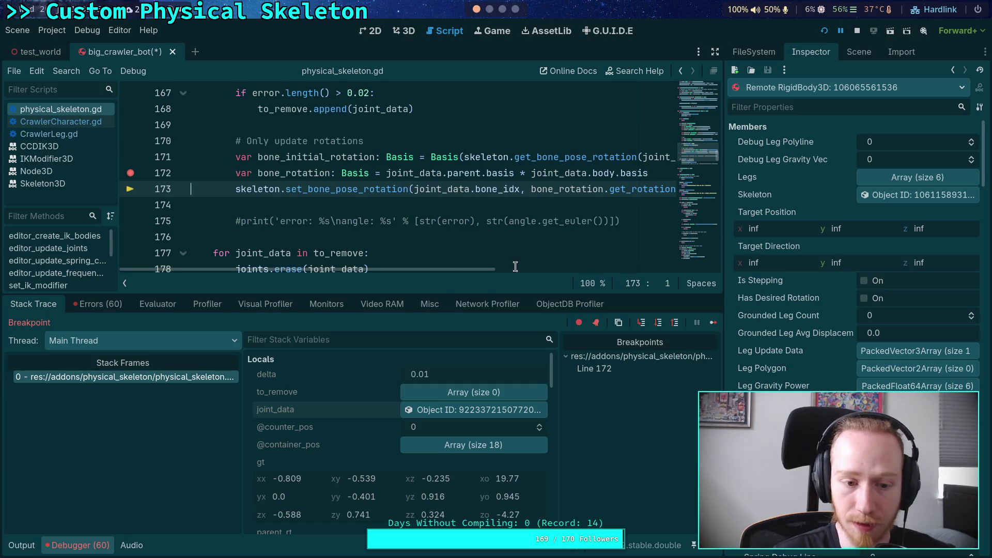
click(61, 546)
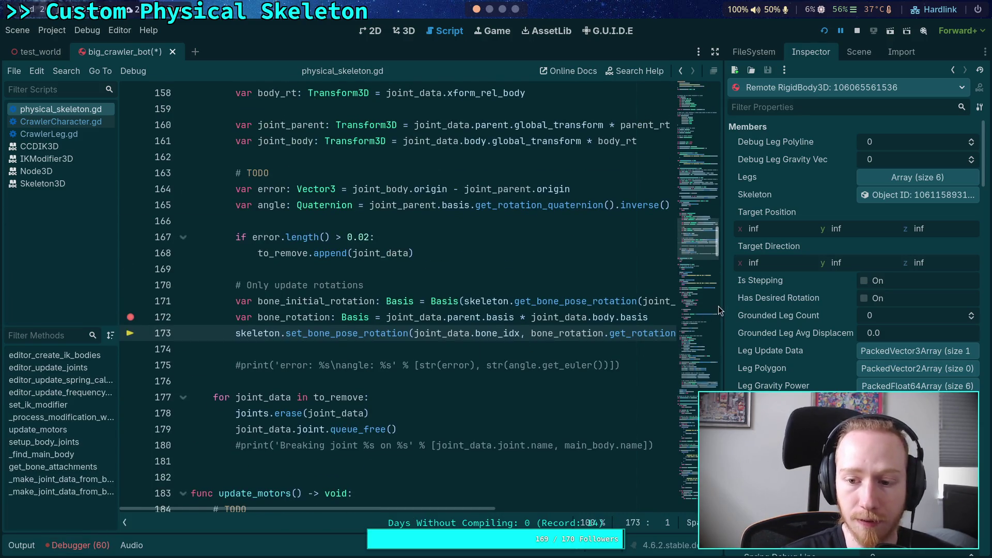
mouse_move(723, 184)
mouse_down()
mouse_move(698, 184)
mouse_move(758, 185)
mouse_up()
mouse_move(631, 320)
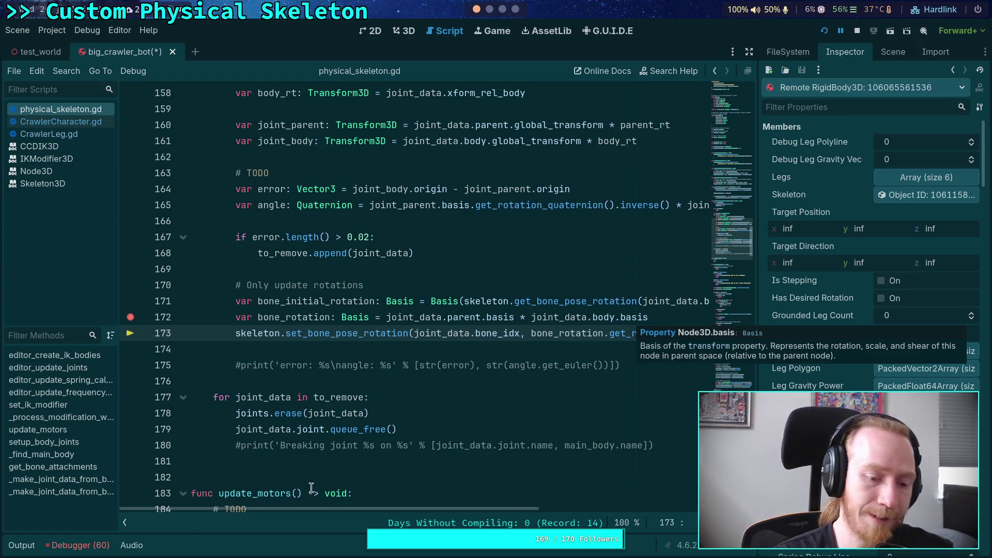
Review the Debugger's stack variables around line 172, then stop the paused run.
click(29, 547)
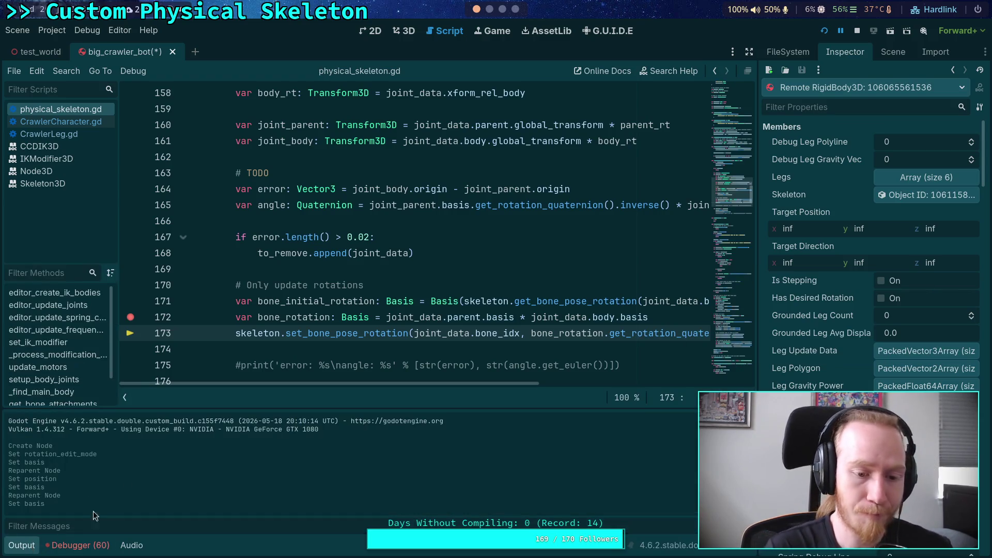
click(80, 545)
scroll(350, 417, down, 5)
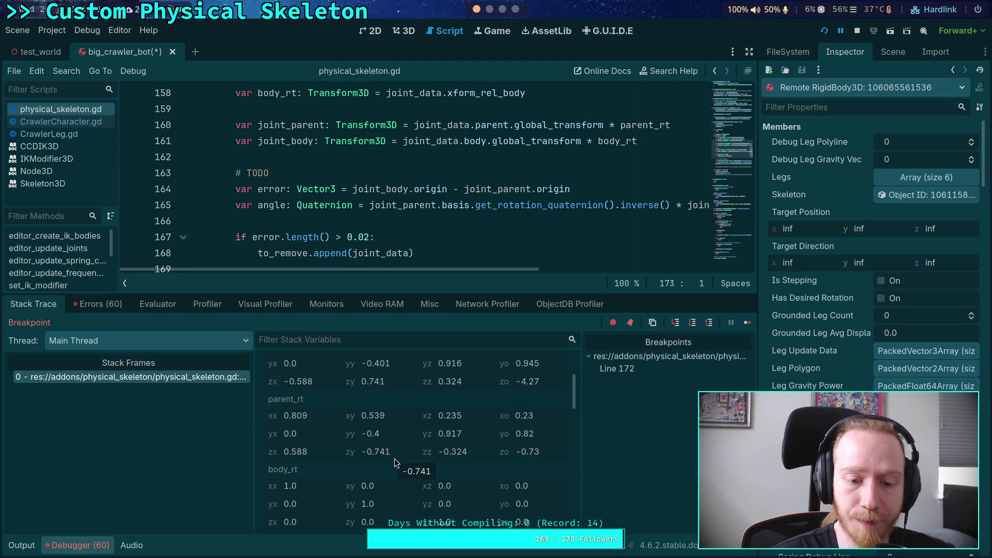
scroll(381, 463, up, 1)
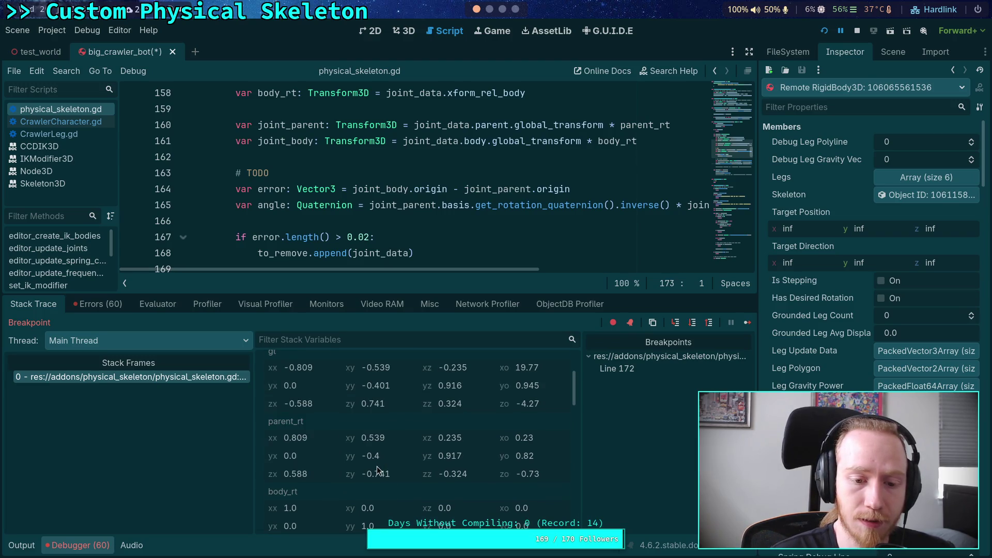
scroll(380, 465, up, 1)
click(857, 31)
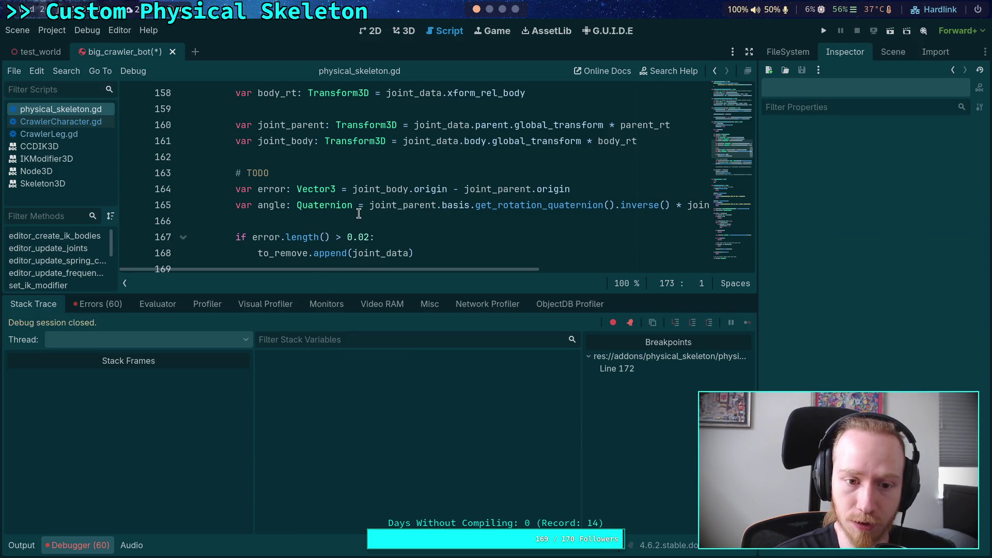
Start a new line 171 declaring var bone_parent_global: Basis from skeleton.get_bone_global_pose.
scroll(517, 187, down, 3)
click(510, 143)
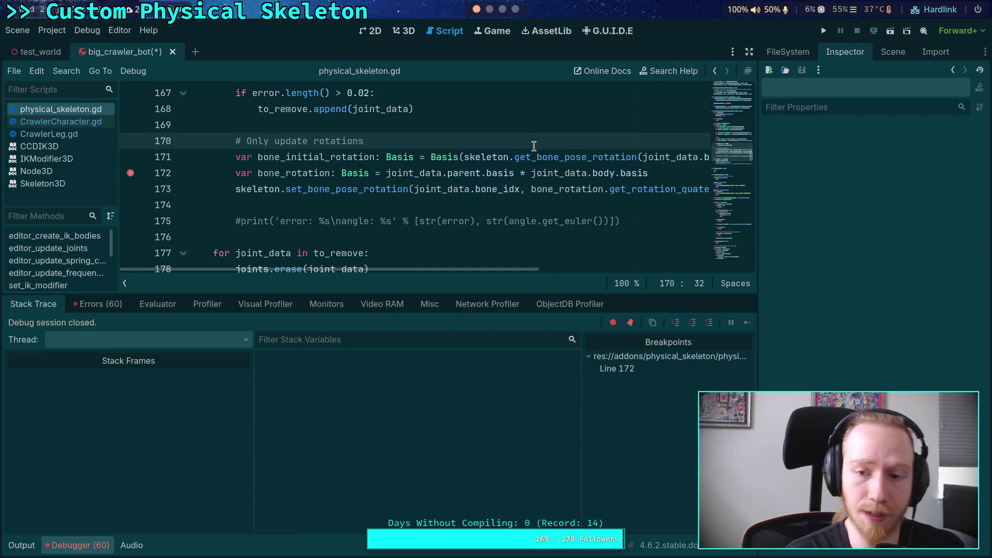
key(Return)
text(var bone_parent_glo)
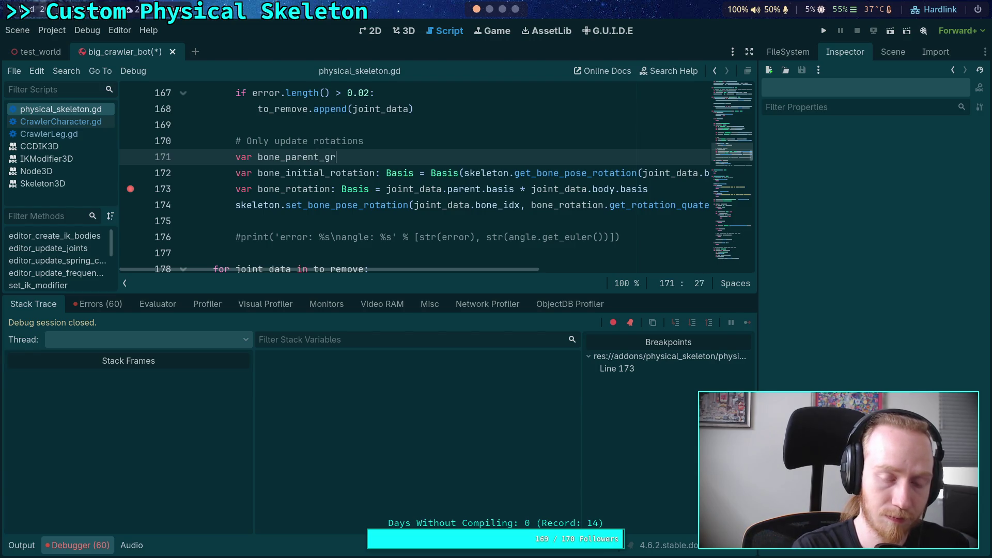
text(bal: Basis = )
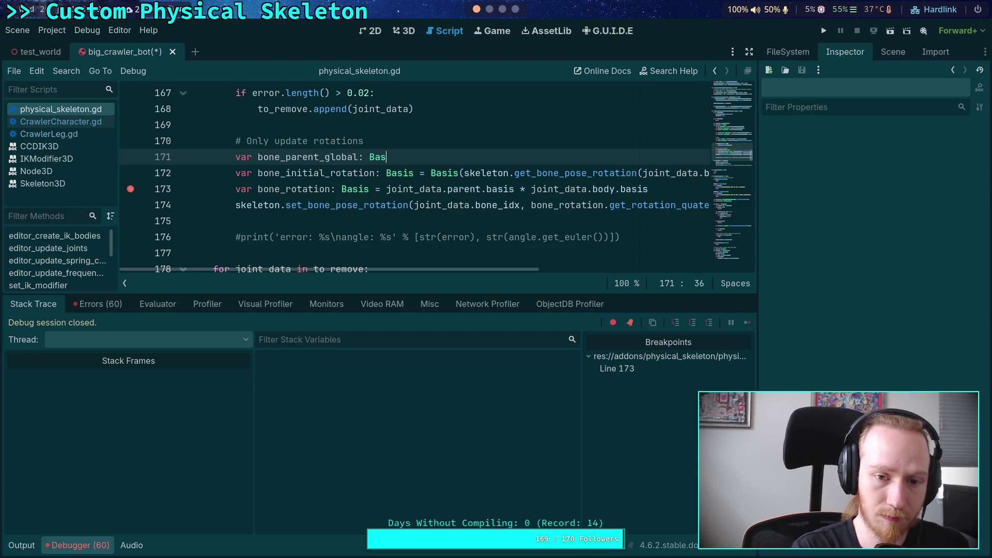
text(Basis()
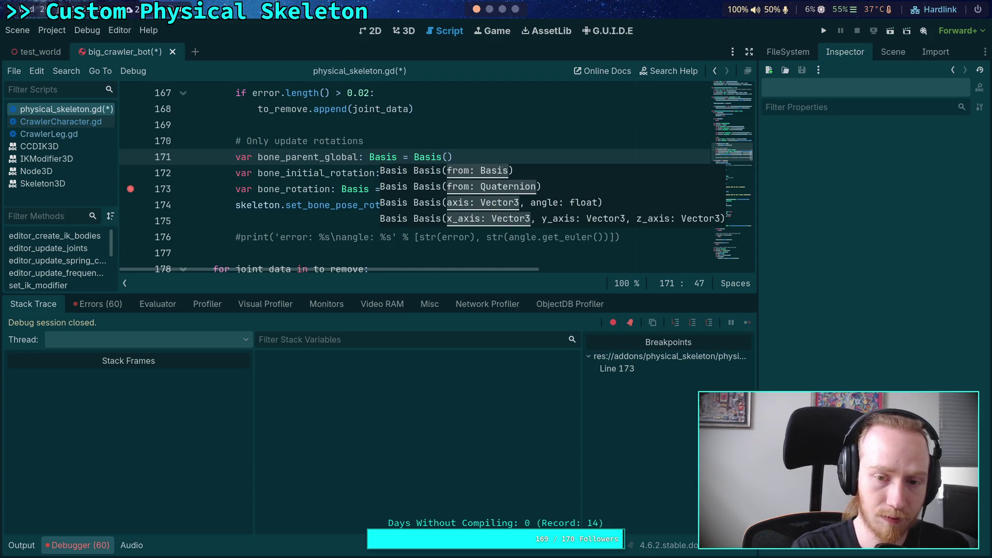
text(skeleton.get)
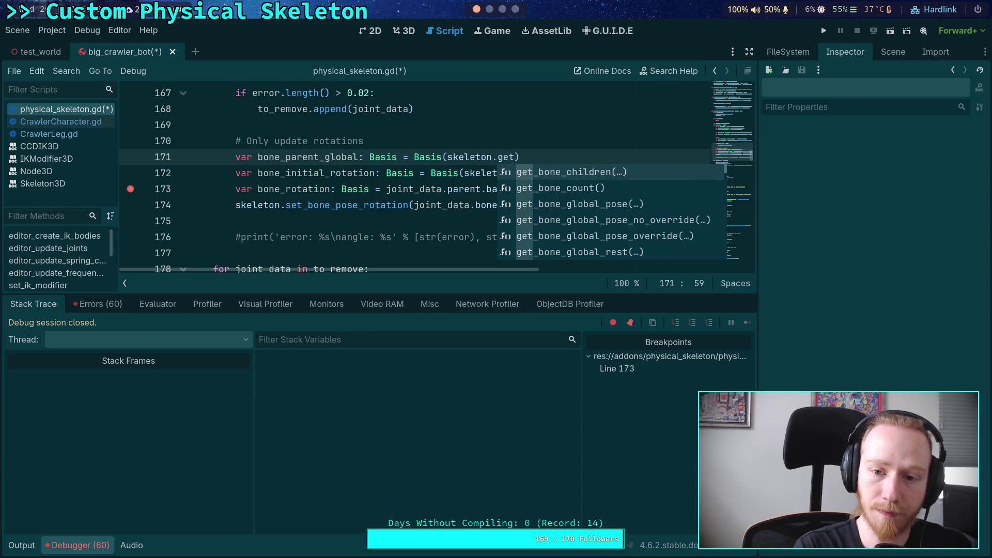
text(_bone)
key(Down)
key(Down)
key(Down)
key(Up)
key(Up)
key(Up)
text(_gl)
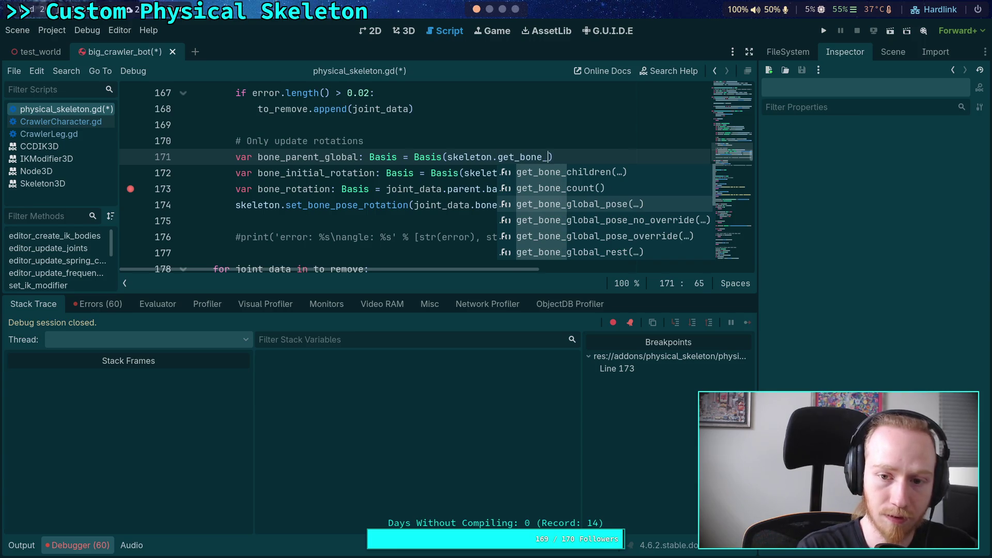
key(Return)
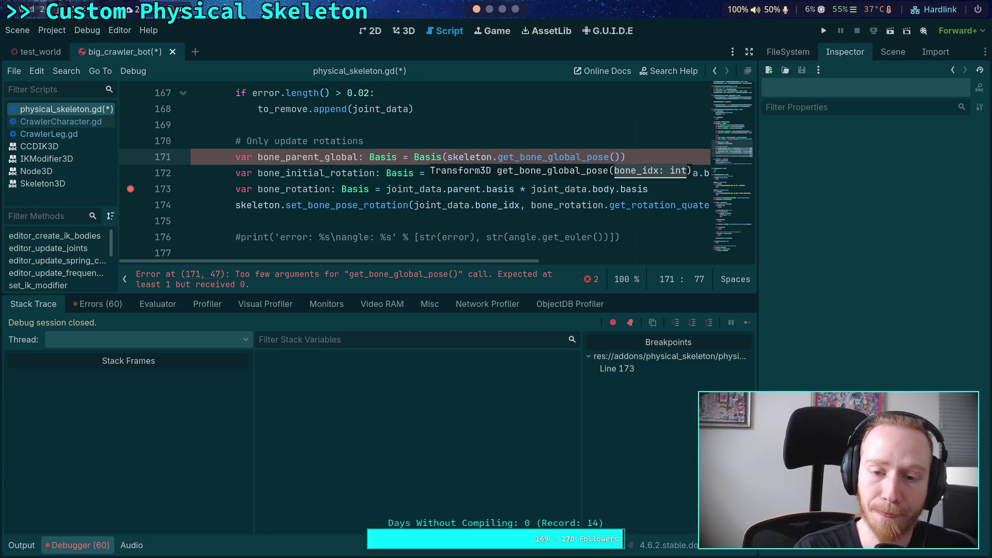
Remove the Basis() wrapper and pass skeleton.get_bone_parent(joint_data.bone), ending with .basis.
drag(444, 158, 414, 158)
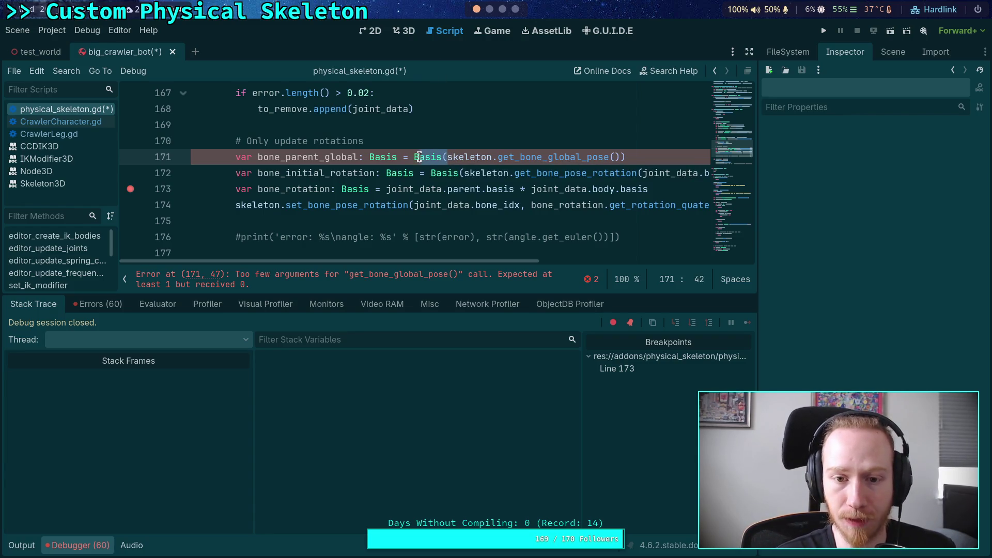
key(Delete)
key(Delete)
click(634, 152)
key(BackSpace)
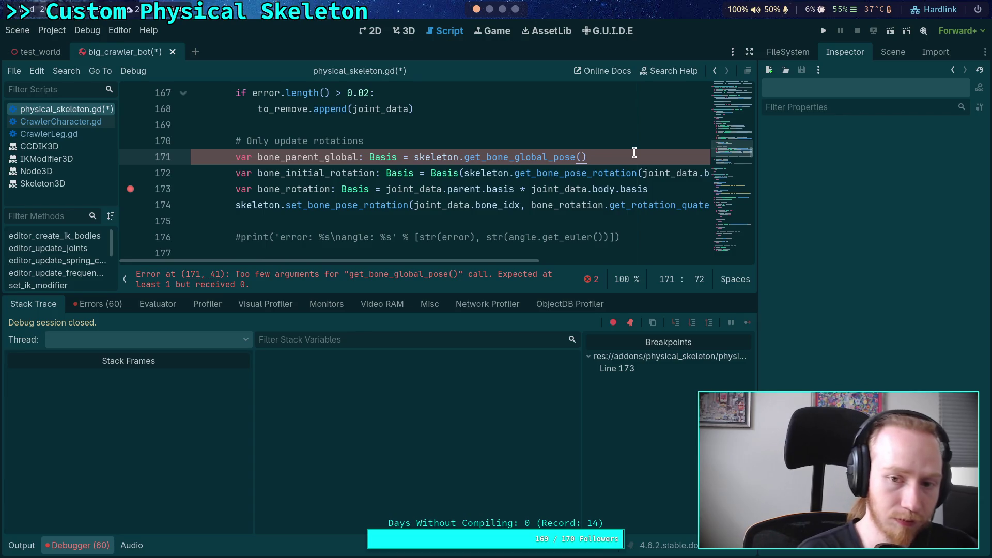
key(Left)
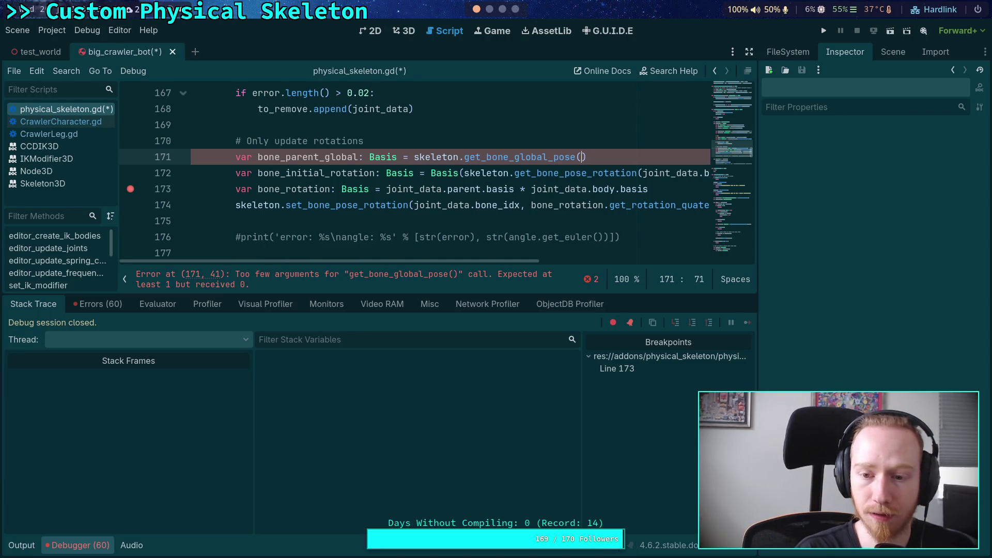
text(skeleton.)
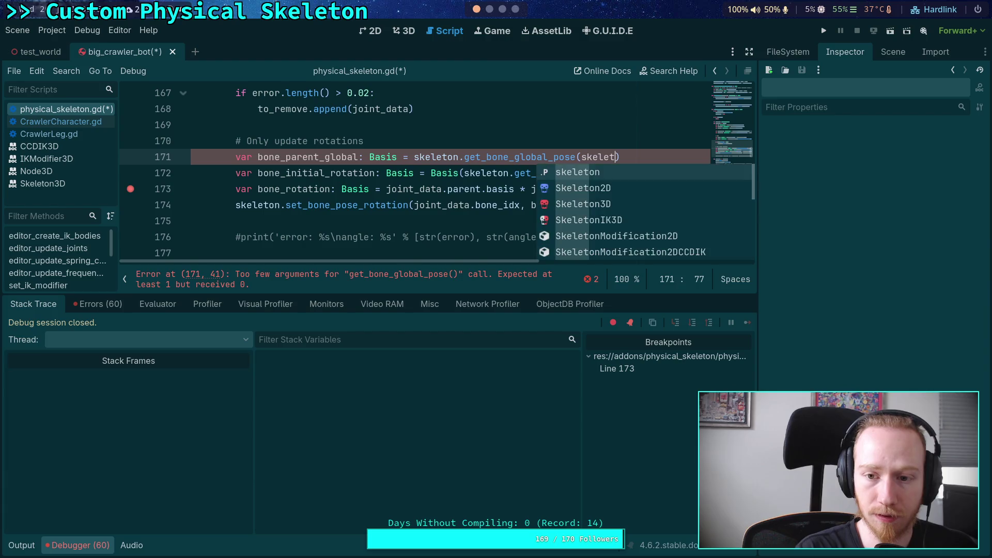
text(get_bone_par)
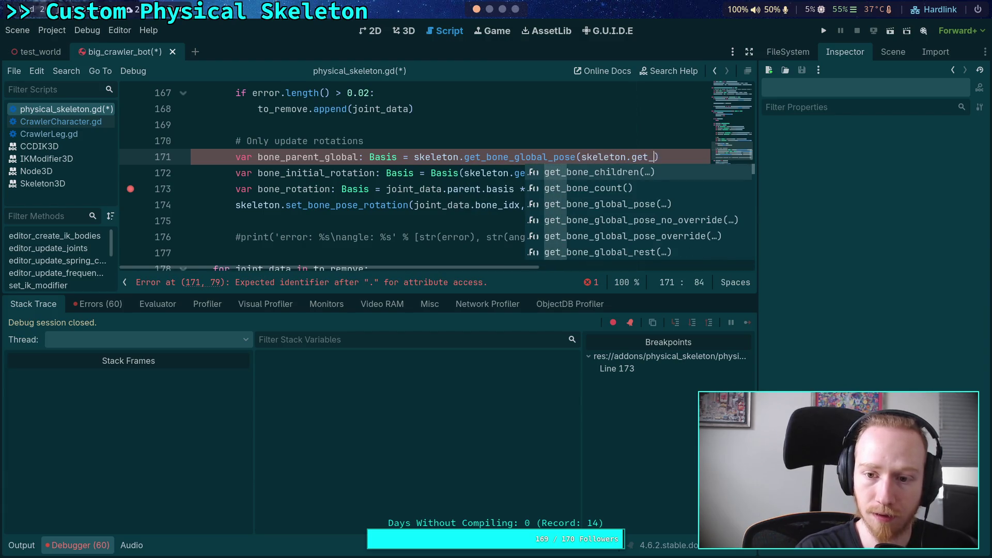
key(Return)
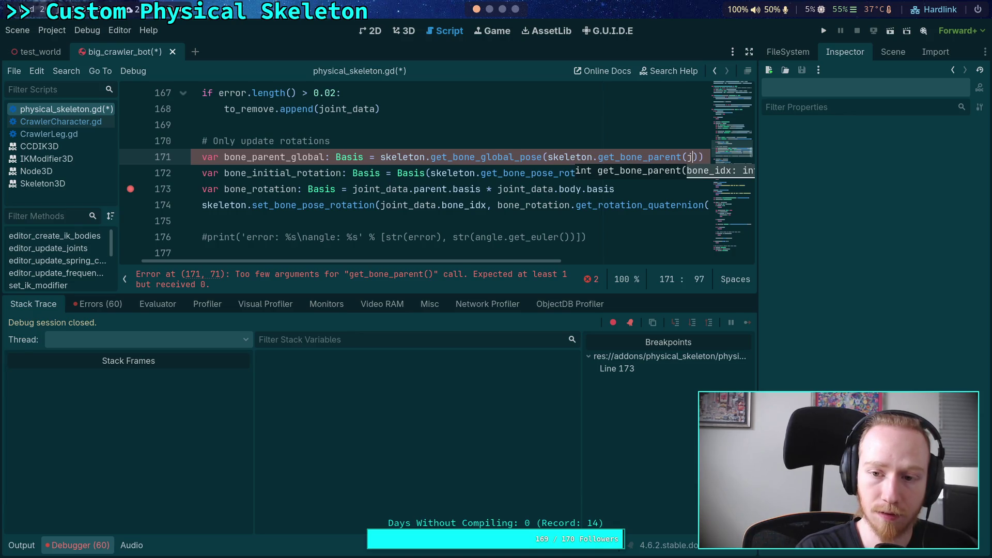
text(oint_data.bone_)
text().basis)
Save the script and run the project with F5.
key(ctrl+s)
scroll(432, 270, left, 5)
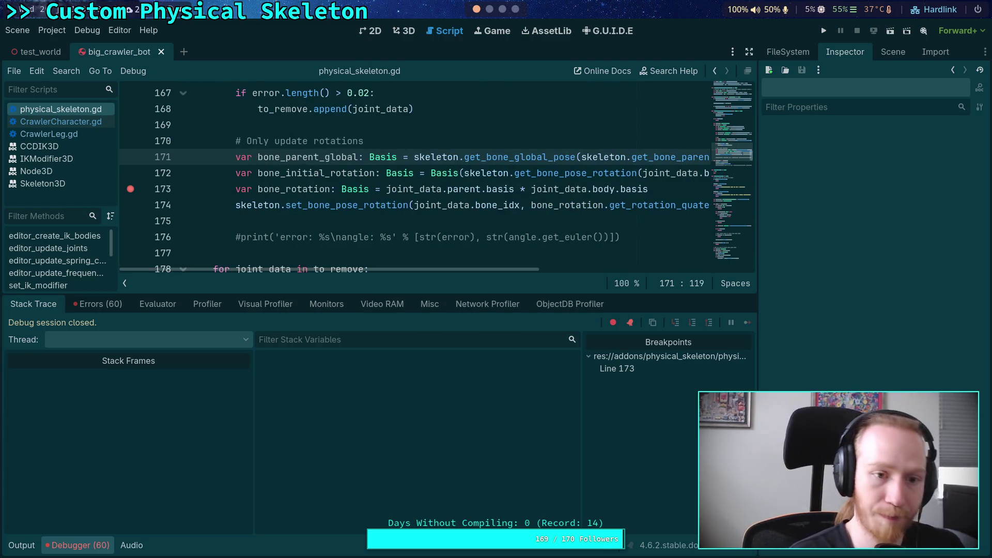
key(F5)
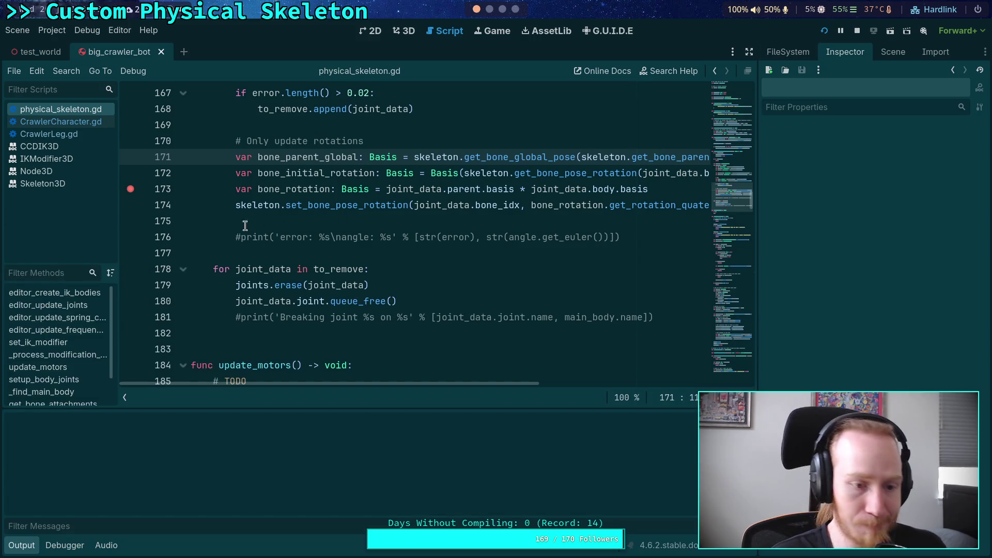
Restart the project, inspect the invalid 'bone' access error at line 171, then stop the session.
click(858, 33)
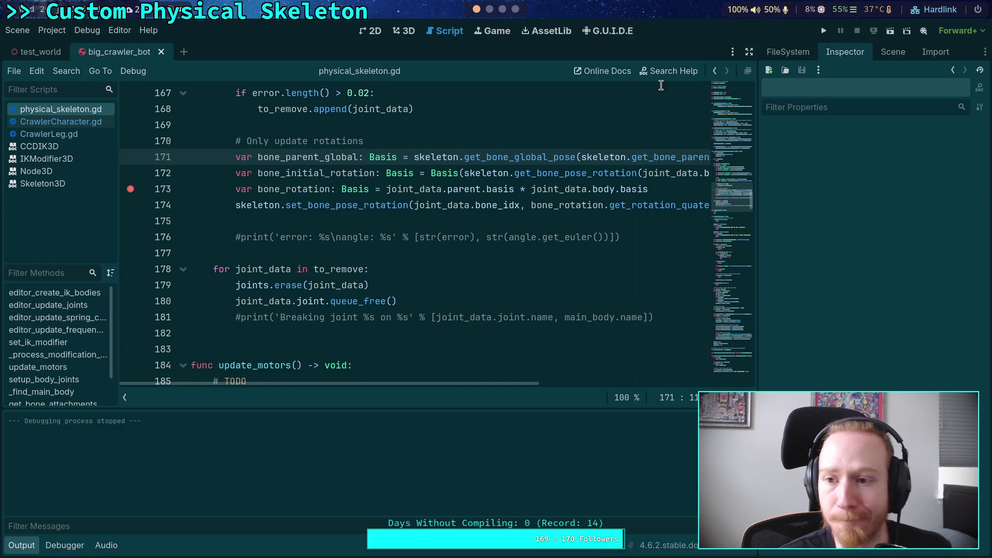
key(F5)
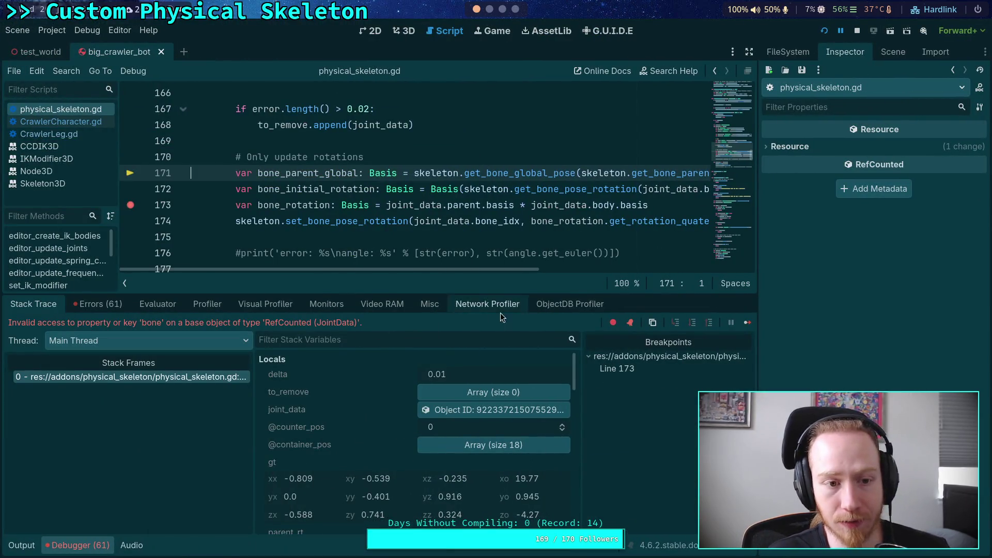
scroll(374, 381, down, 2)
scroll(374, 379, down, 5)
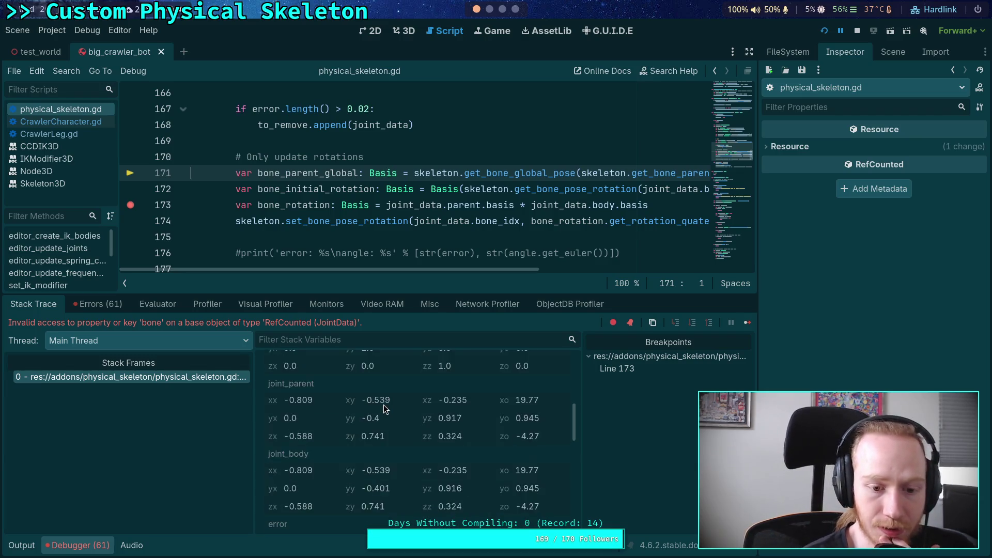
scroll(384, 406, down, 1)
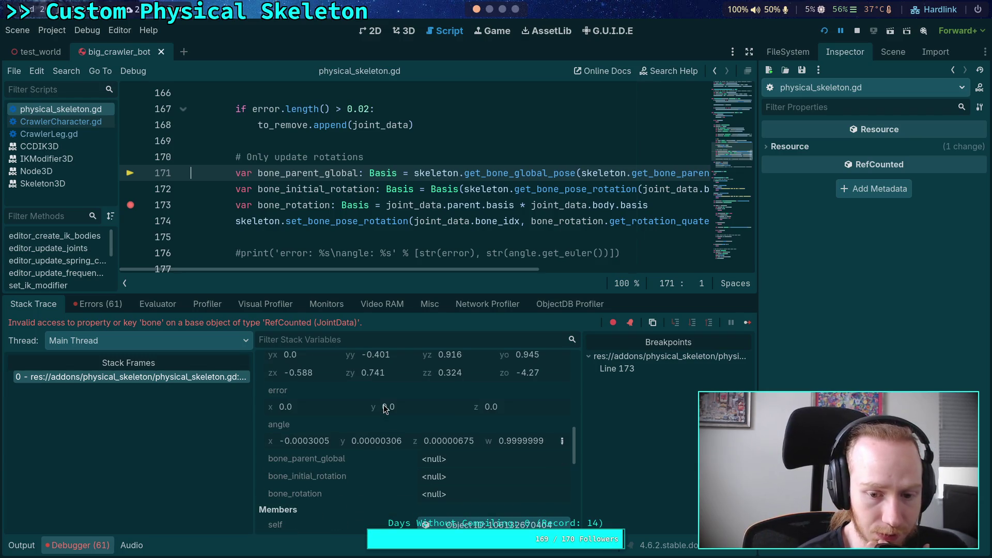
click(315, 205)
click(280, 172)
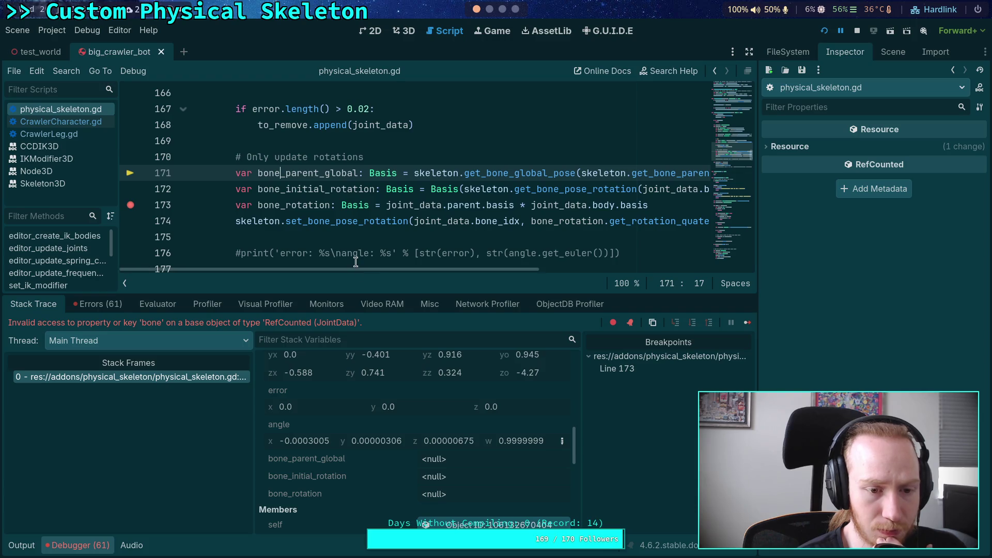
click(858, 31)
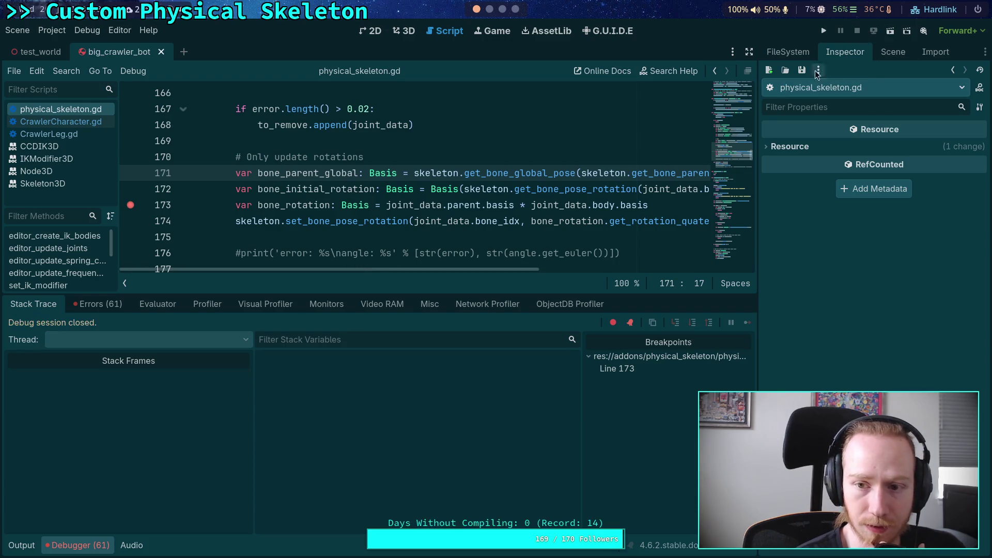
scroll(509, 178, right, 10)
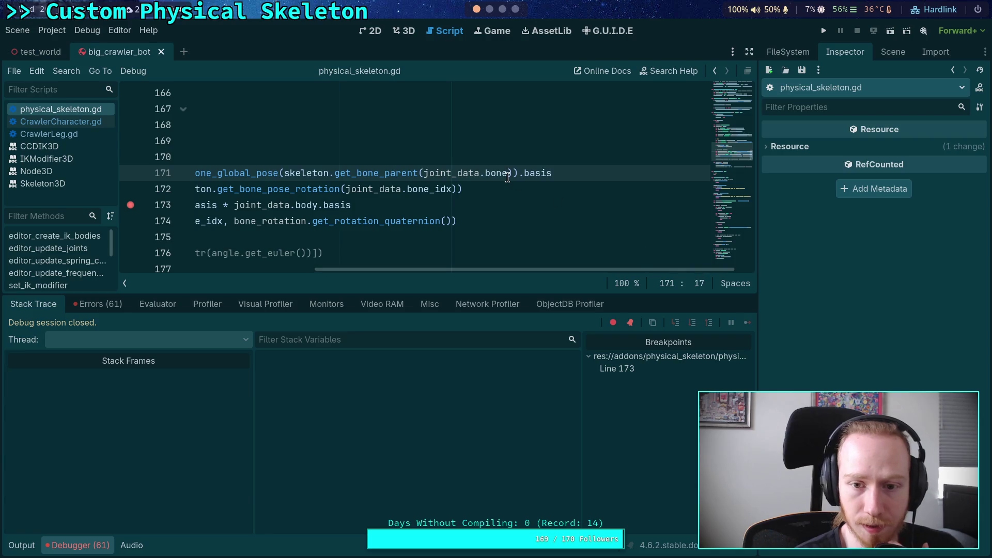
text(-)
key(BackSpace)
text(_idx)
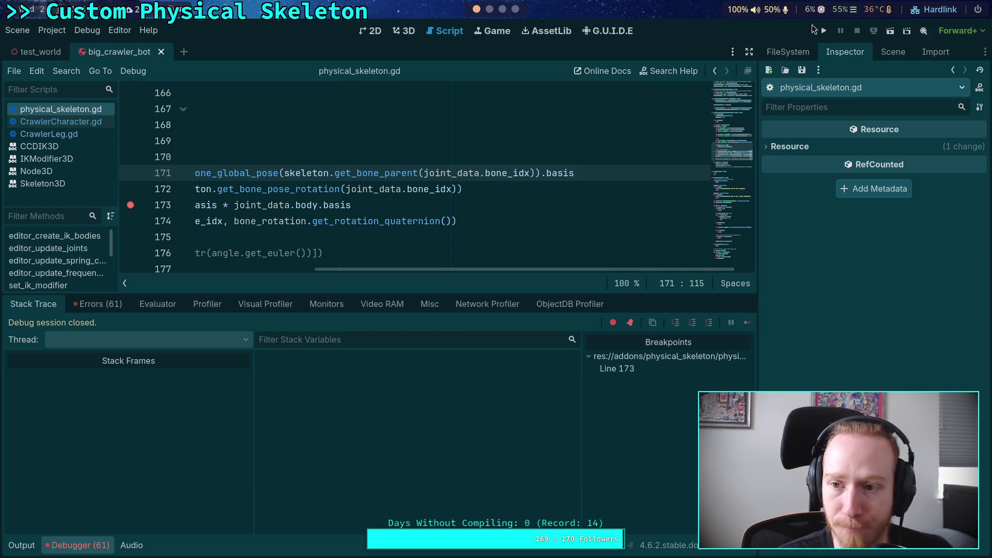
click(823, 30)
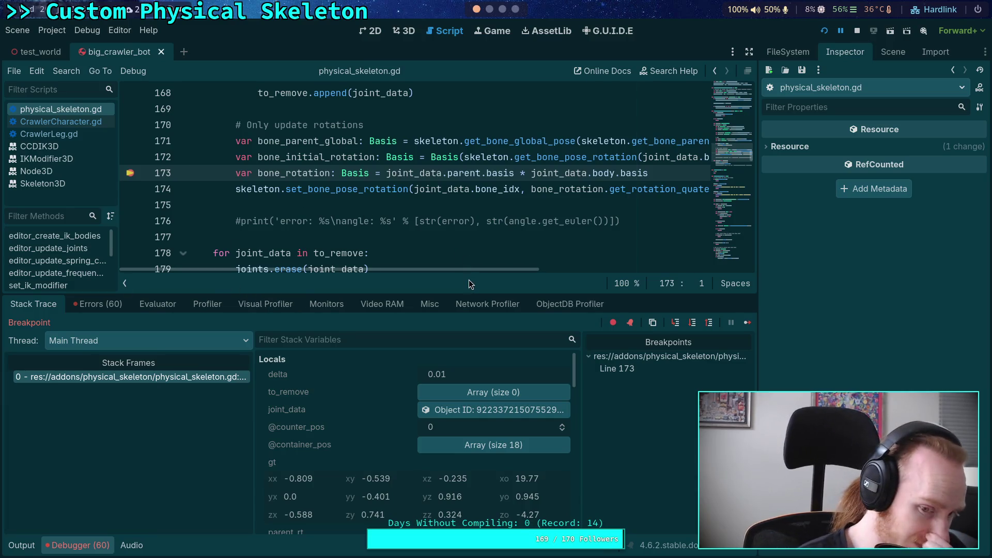
scroll(361, 416, down, 8)
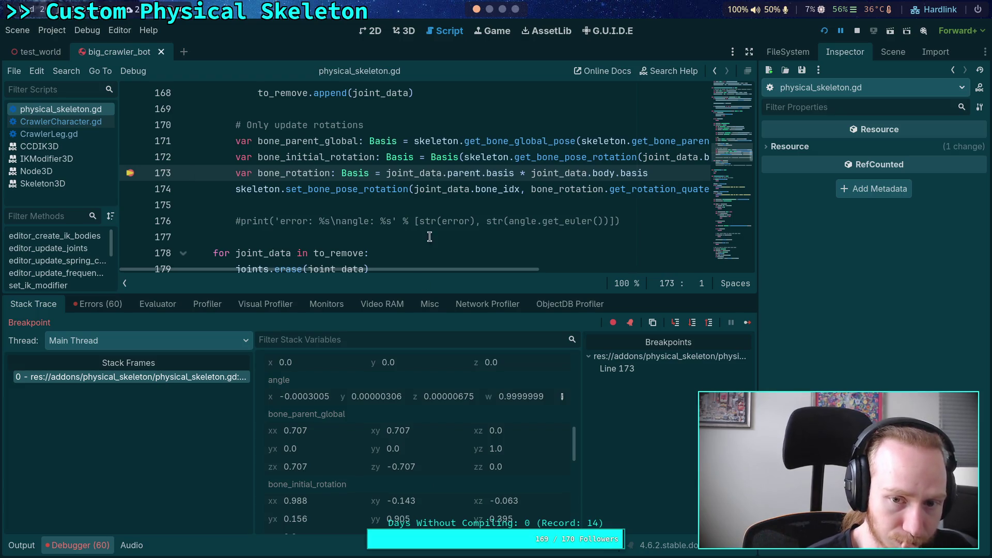
mouse_move(519, 183)
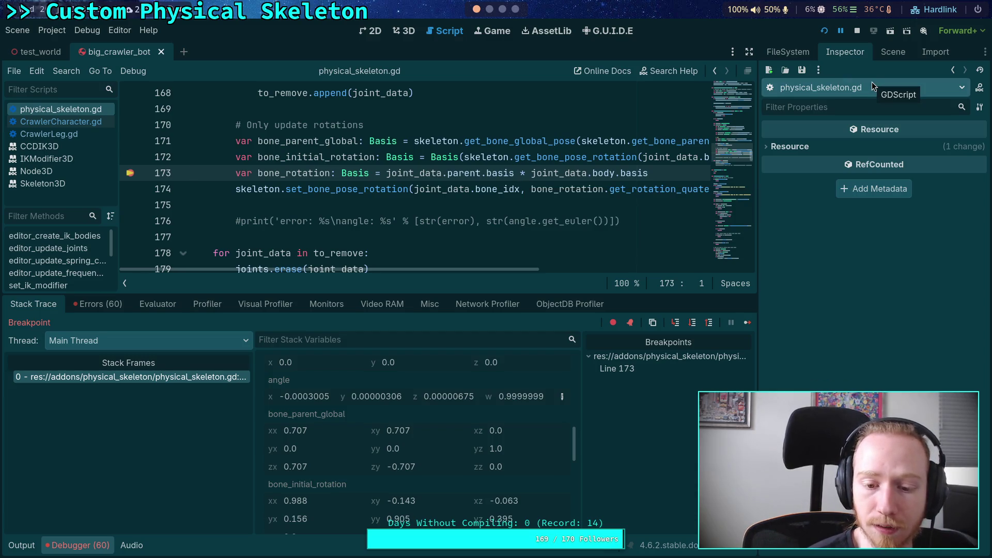
click(895, 54)
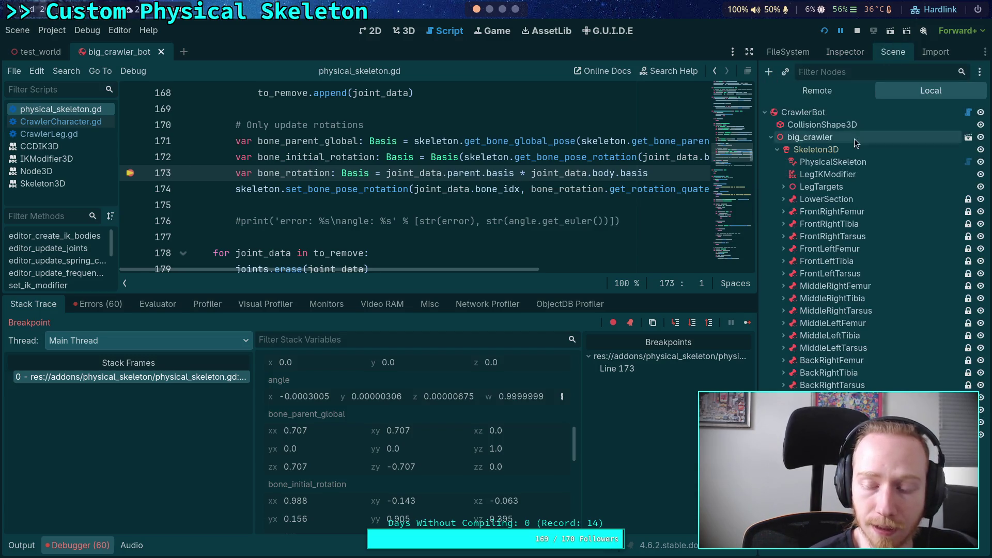
Copy the bone_parent_global value into the Marker3D's Basis and view the marker in 3D.
click(845, 51)
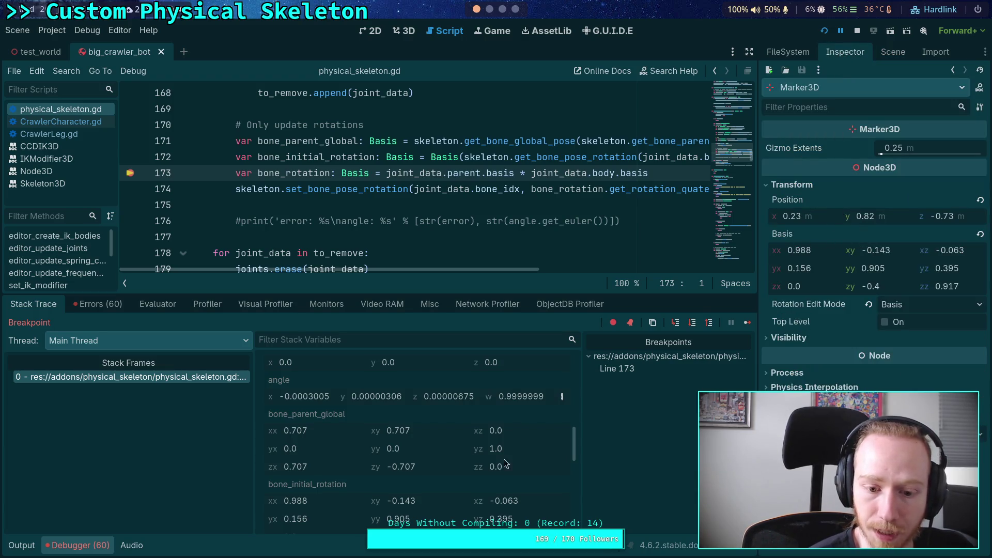
right_click(315, 422)
click(318, 426)
right_click(861, 235)
click(873, 257)
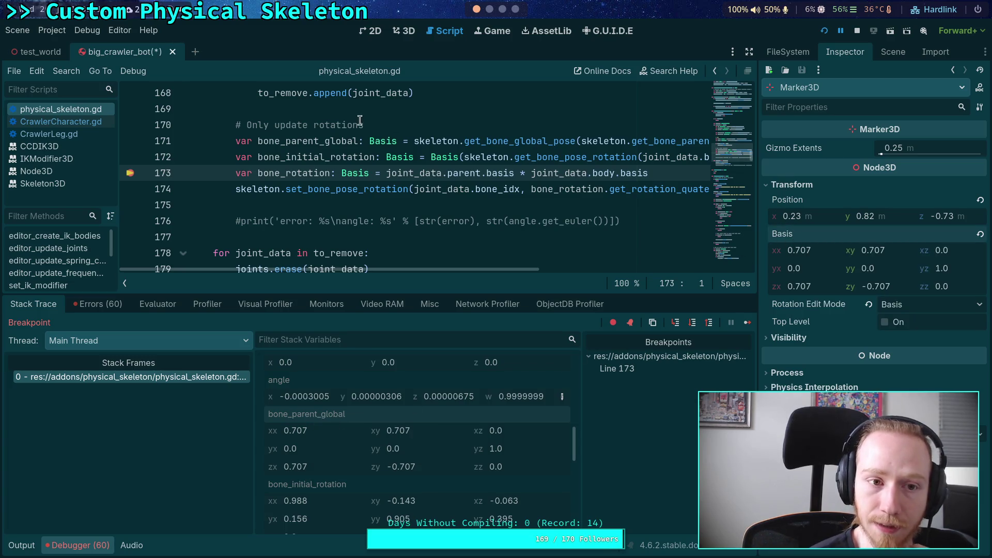
click(409, 31)
mouse_move(494, 242)
mouse_down()
mouse_move(467, 239)
mouse_move(512, 234)
mouse_move(493, 229)
mouse_up()
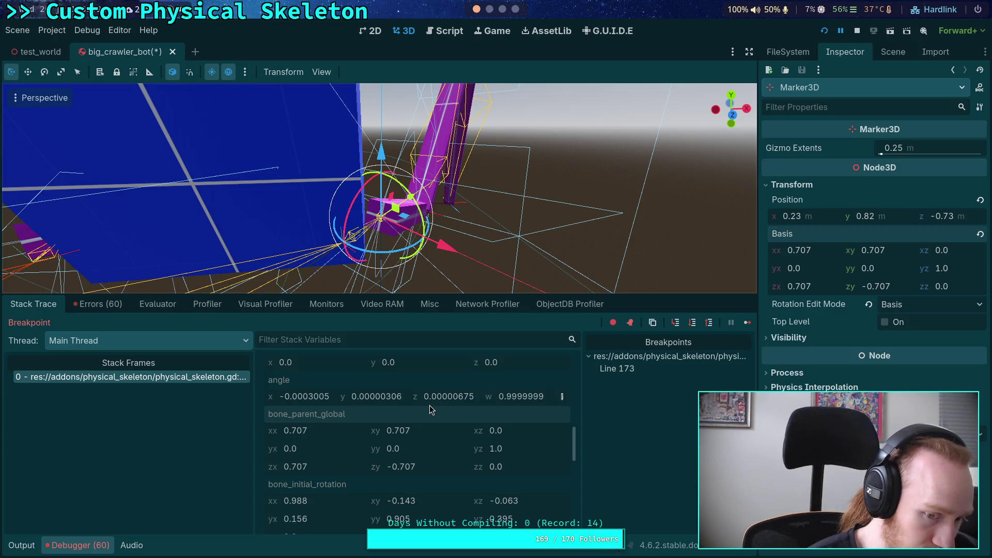
scroll(411, 433, down, 2)
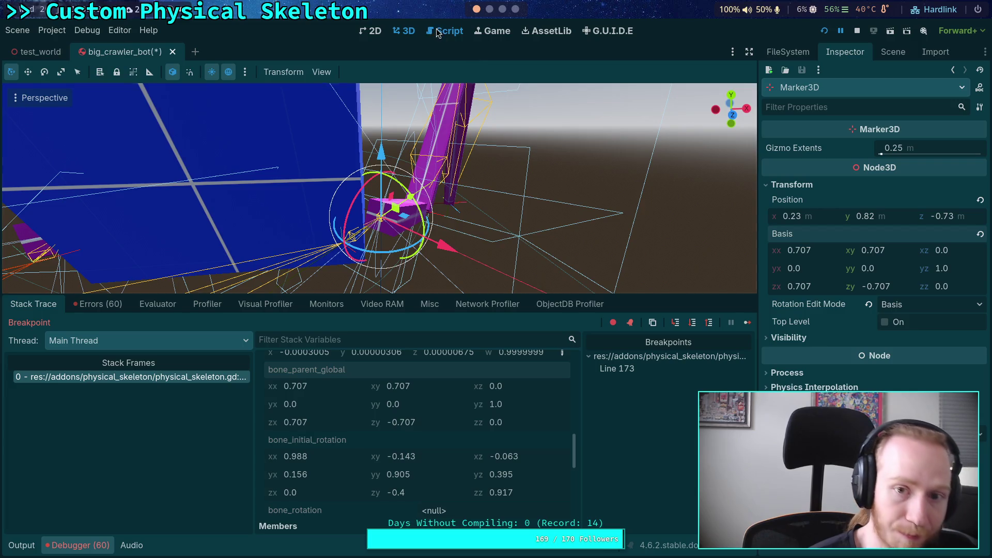
Step over line 173 so bone_rotation is computed at line 174.
click(446, 31)
click(692, 322)
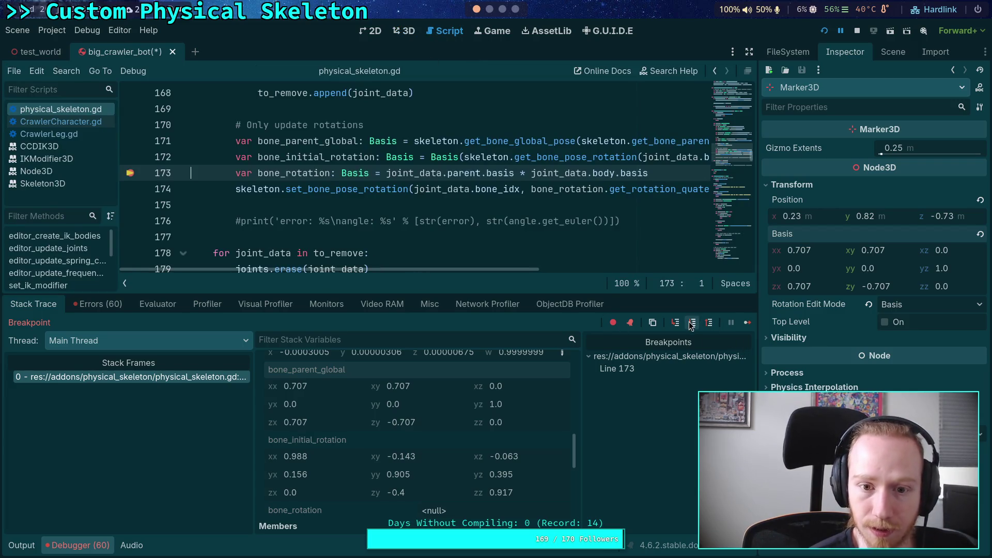
scroll(375, 412, down, 7)
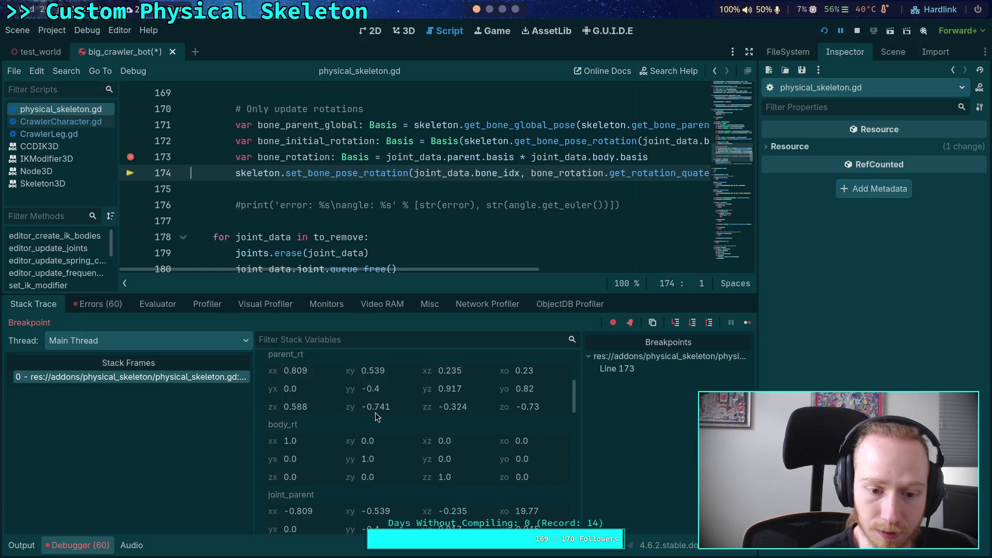
scroll(378, 418, down, 5)
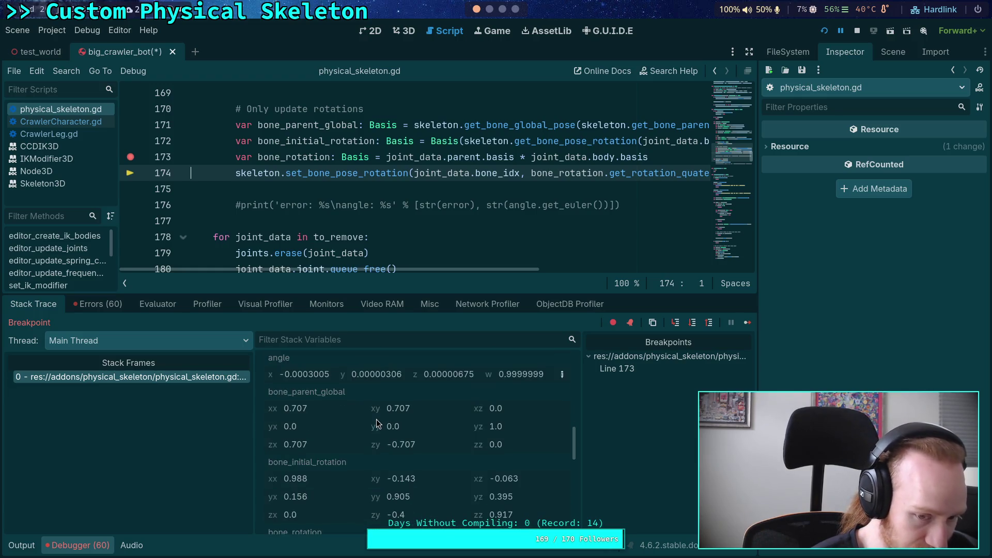
Copy the bone_rotation value and open a node's context menu in the scene tree.
right_click(302, 421)
click(329, 431)
click(488, 33)
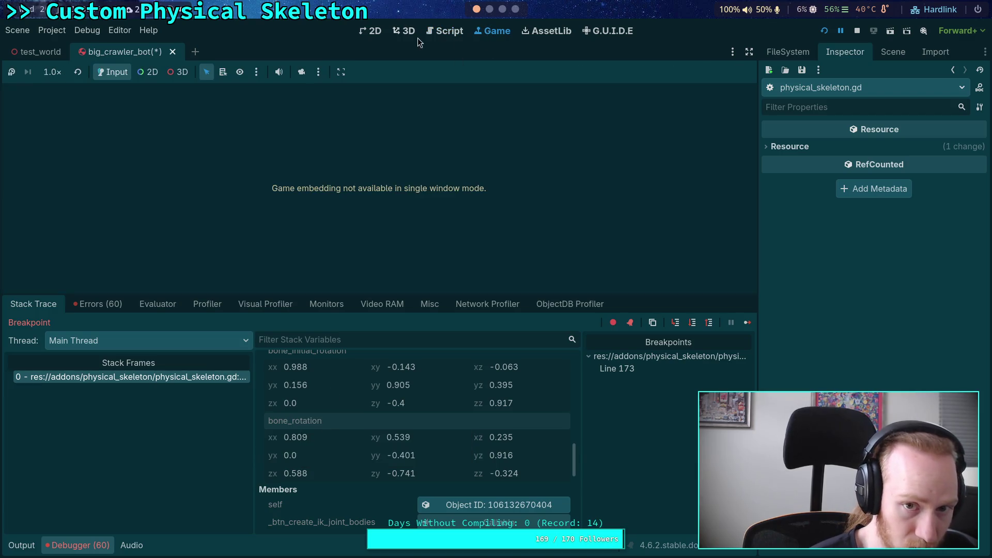
click(411, 32)
click(894, 50)
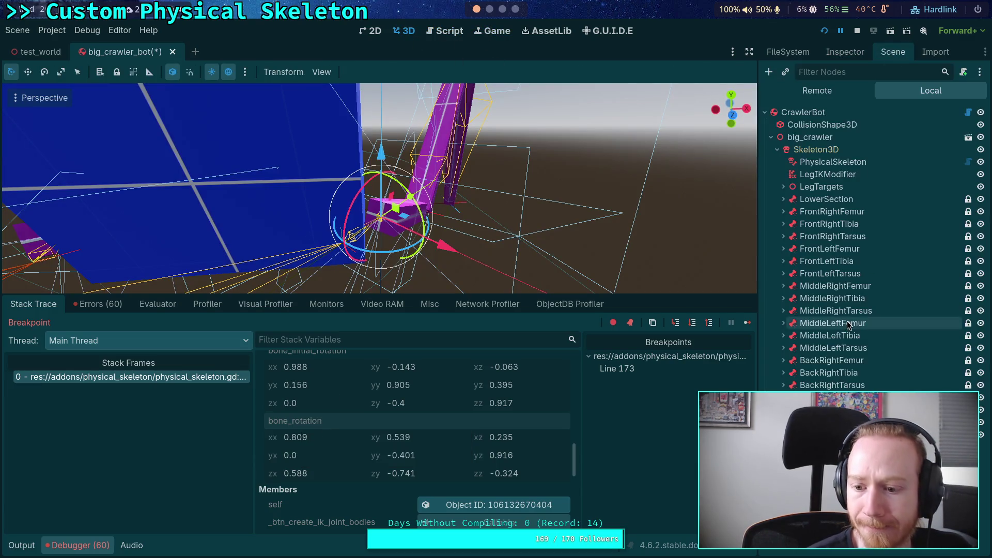
right_click(844, 244)
Add a new Marker3D child node to the scene.
click(845, 252)
text(mar)
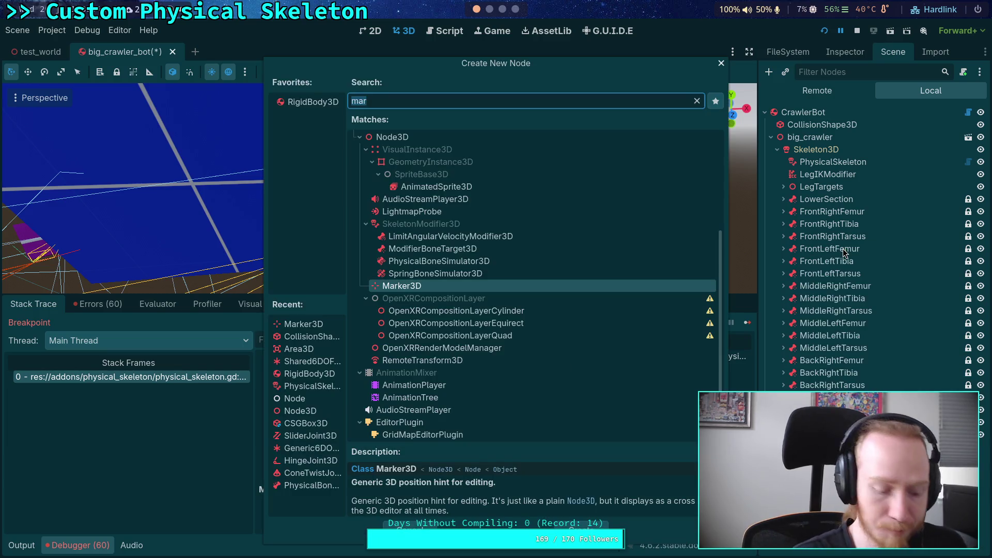
key(Escape)
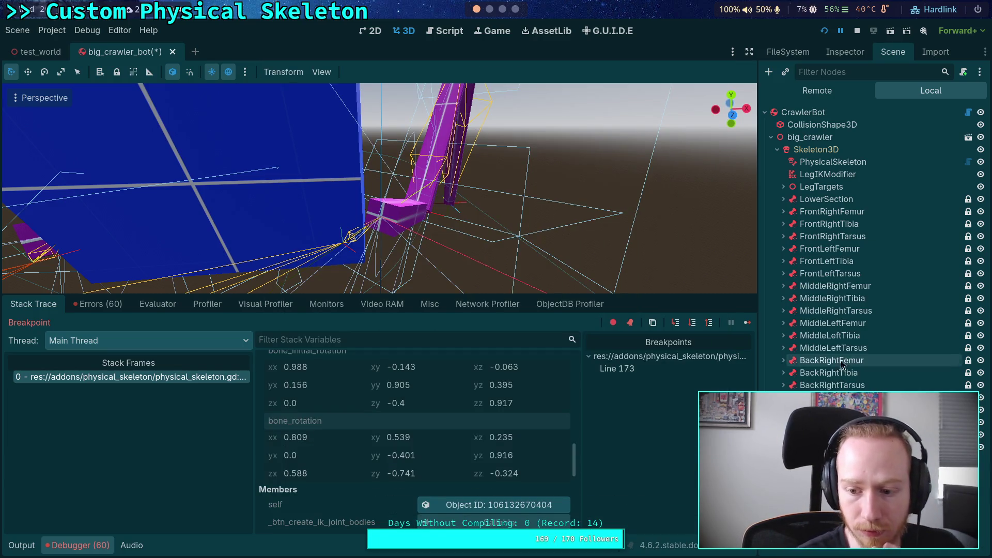
click(817, 91)
click(916, 90)
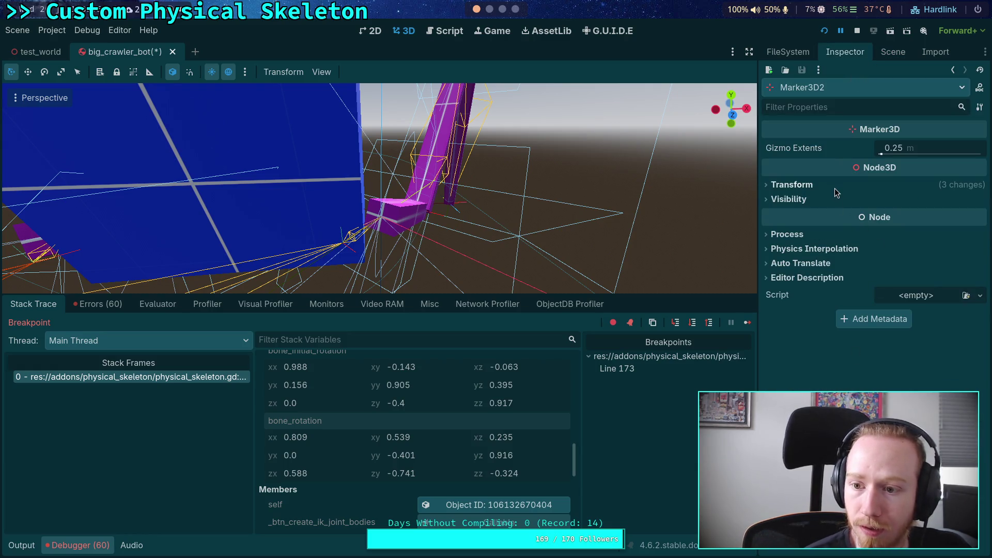
Revert the new marker's position, rotation and scale to defaults.
click(836, 185)
click(980, 199)
click(980, 233)
click(981, 269)
Select Marker3D2 and set its Rotation Edit Mode to Basis.
click(893, 51)
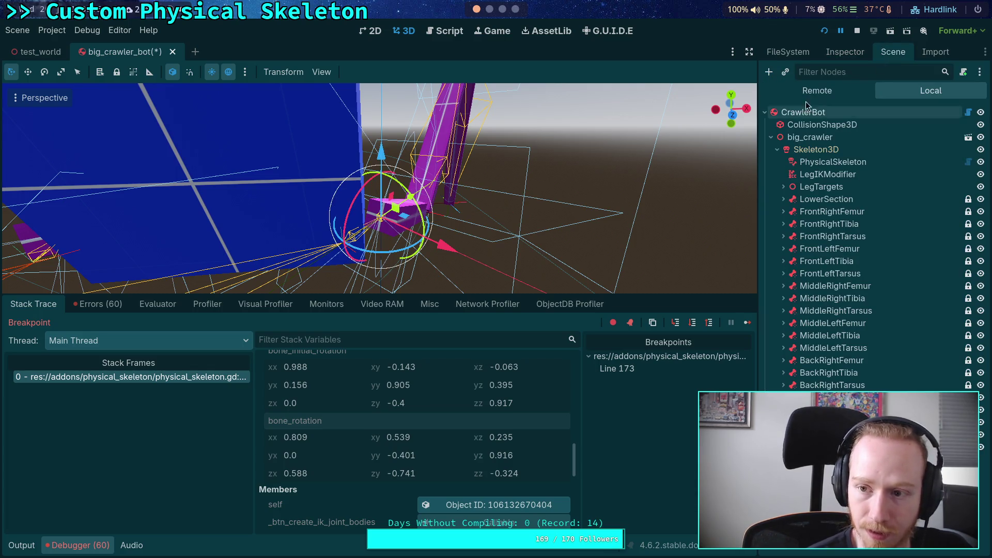
click(845, 52)
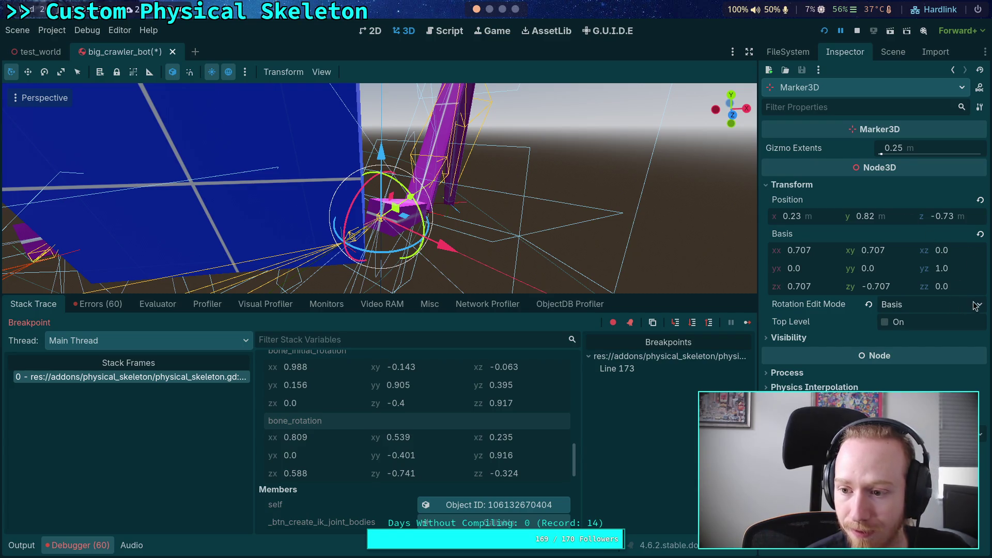
click(895, 53)
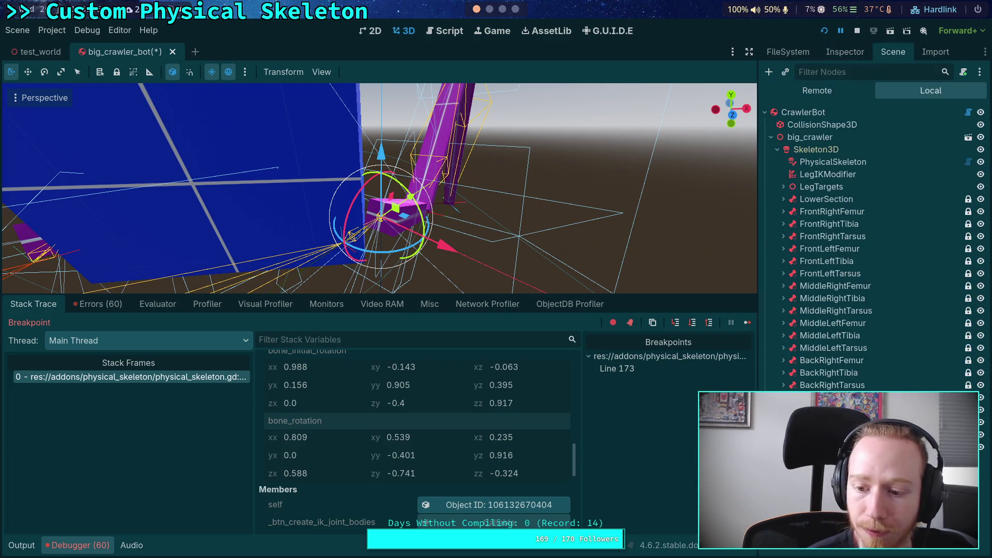
click(841, 54)
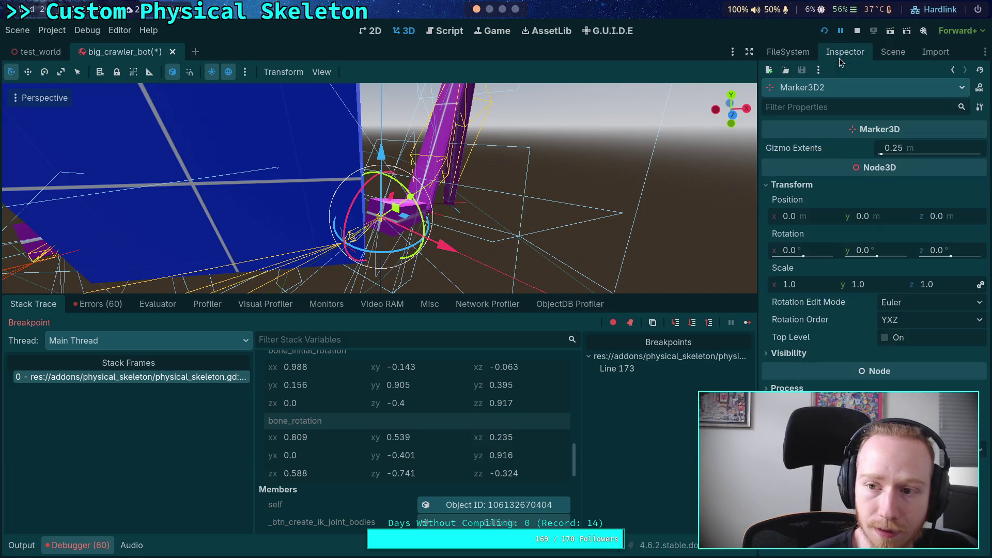
click(925, 302)
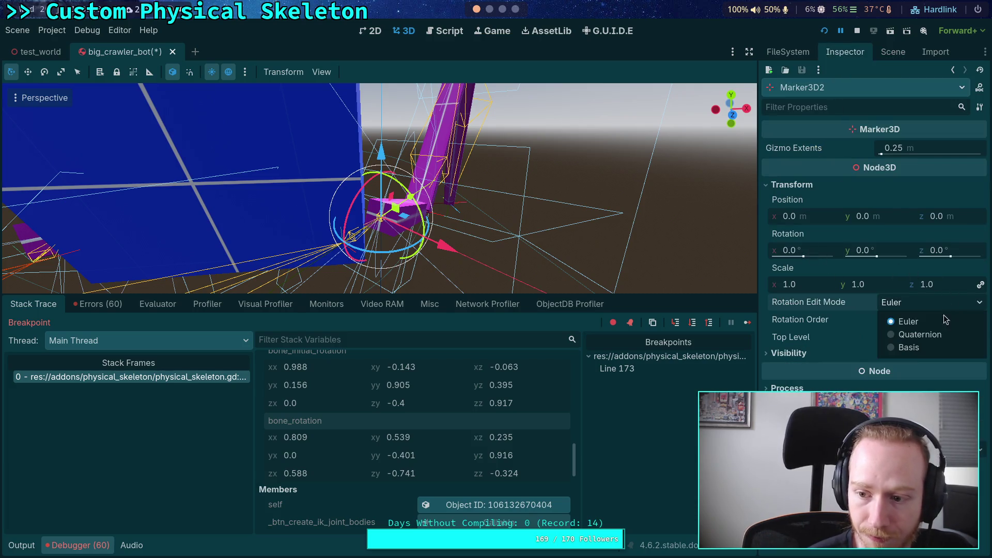
click(920, 348)
Copy the debugger's bone_rotation value into Marker3D2's Basis.
right_click(335, 437)
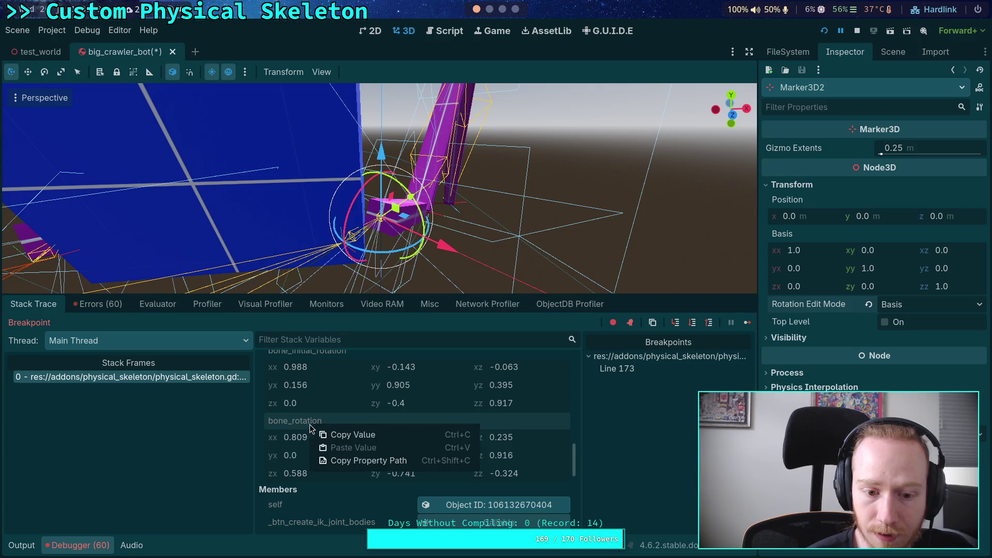
click(340, 438)
right_click(794, 235)
click(838, 255)
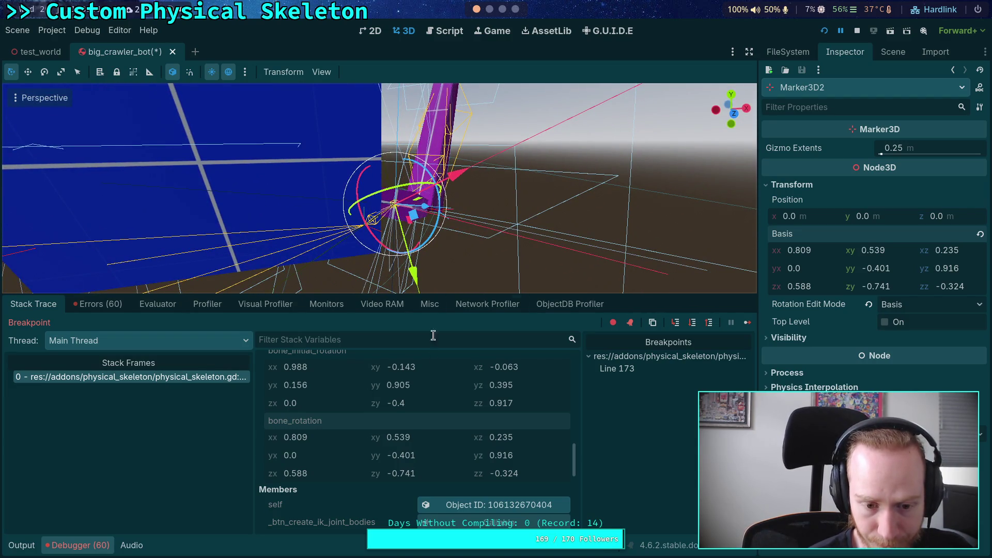
Replace Marker3D2's Basis with the bone_initial_rotation value from the debugger.
scroll(405, 422, up, 2)
scroll(404, 417, up, 3)
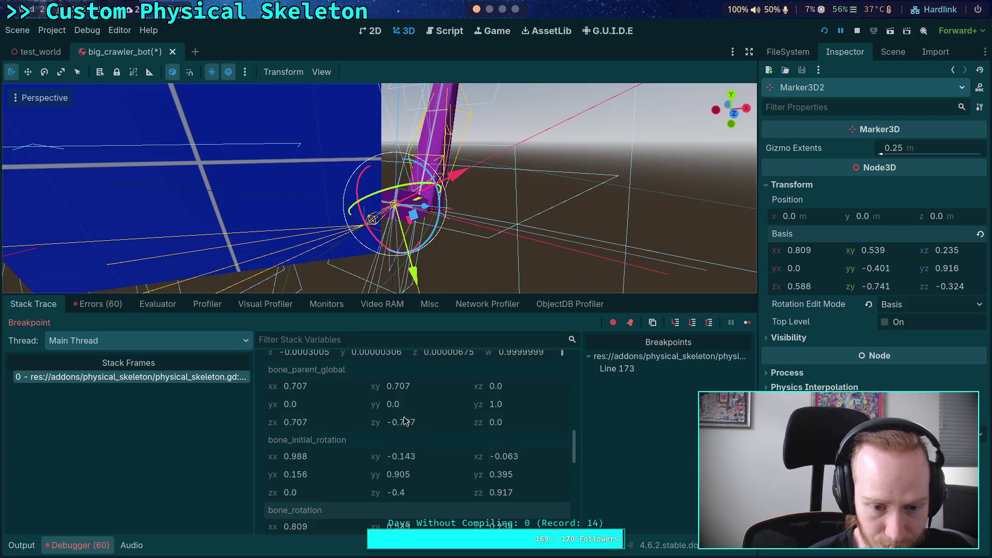
scroll(405, 417, down, 2)
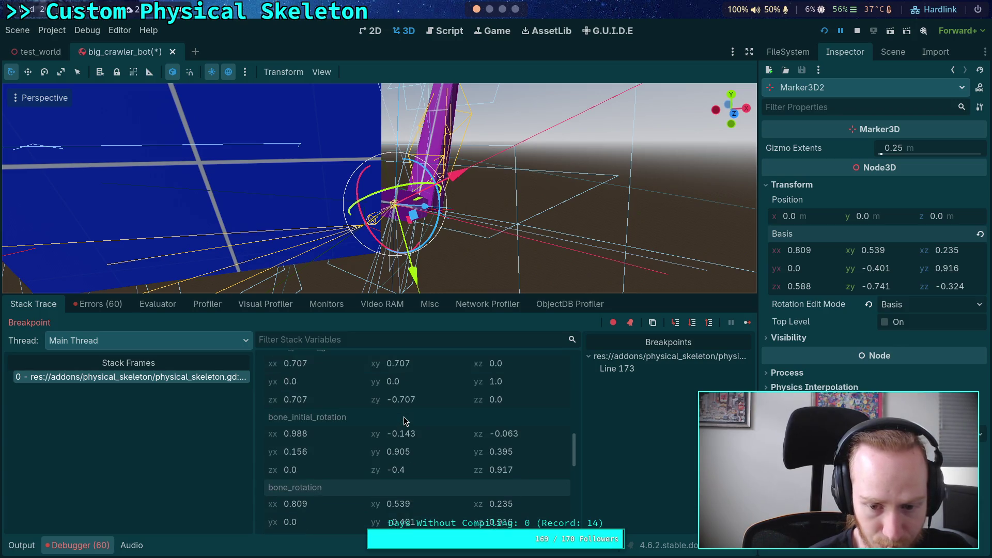
right_click(328, 422)
click(358, 432)
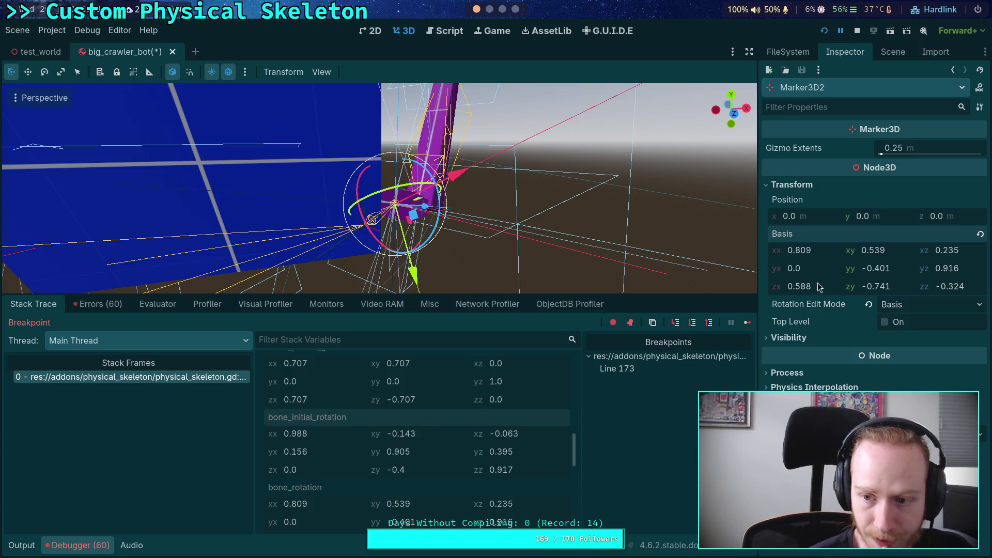
right_click(797, 241)
click(812, 265)
drag(429, 259, 440, 261)
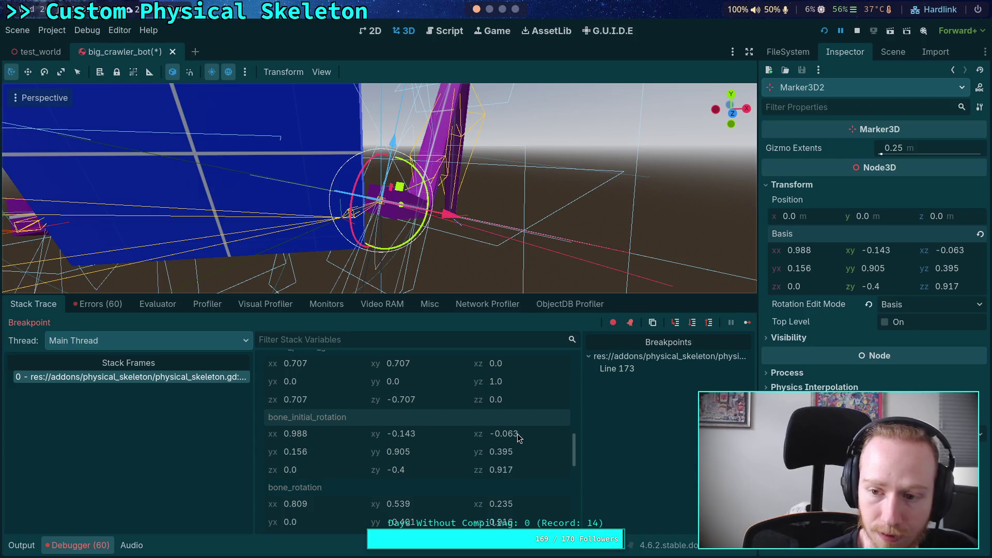
Copy the bone_rotation value into Marker3D2's Basis.
scroll(476, 454, down, 1)
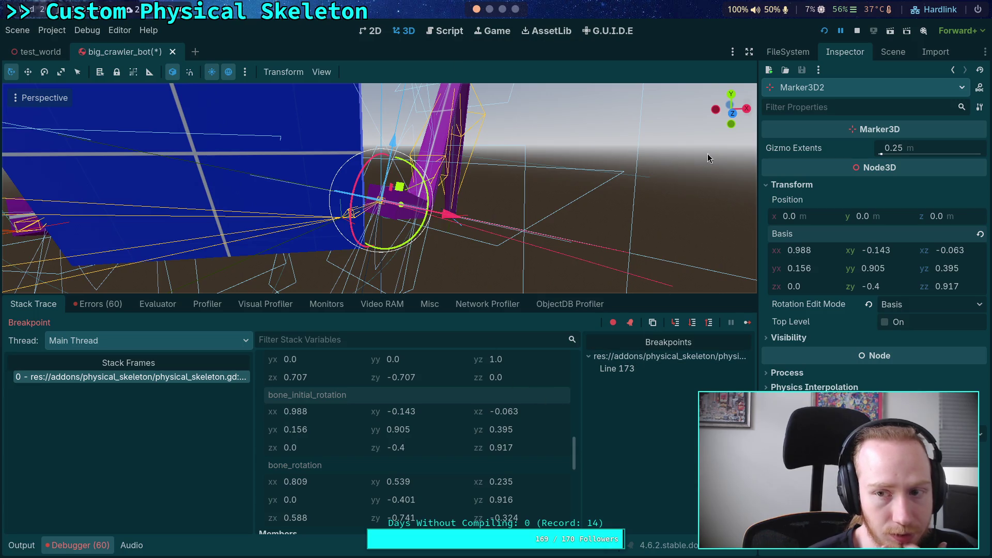
click(894, 52)
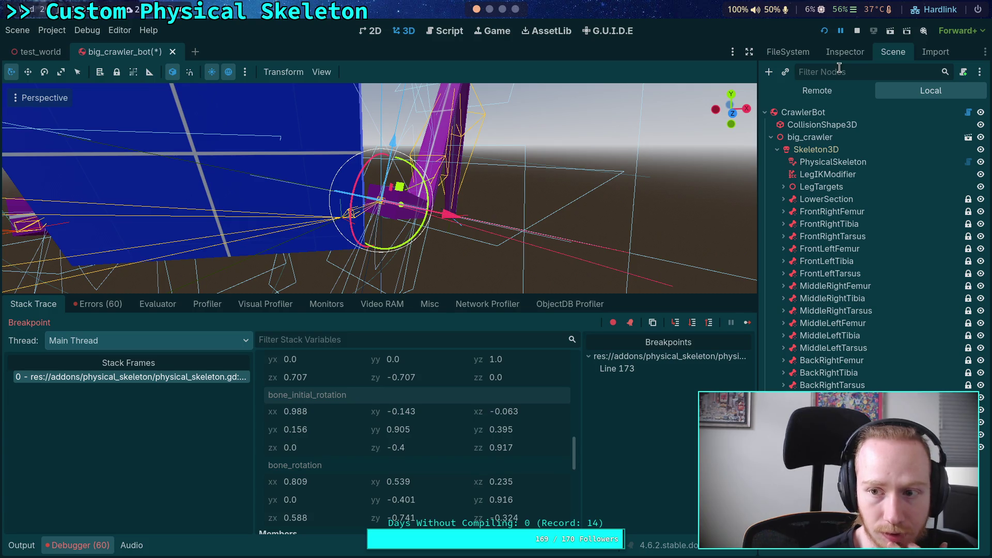
click(845, 52)
right_click(316, 468)
click(338, 476)
right_click(795, 234)
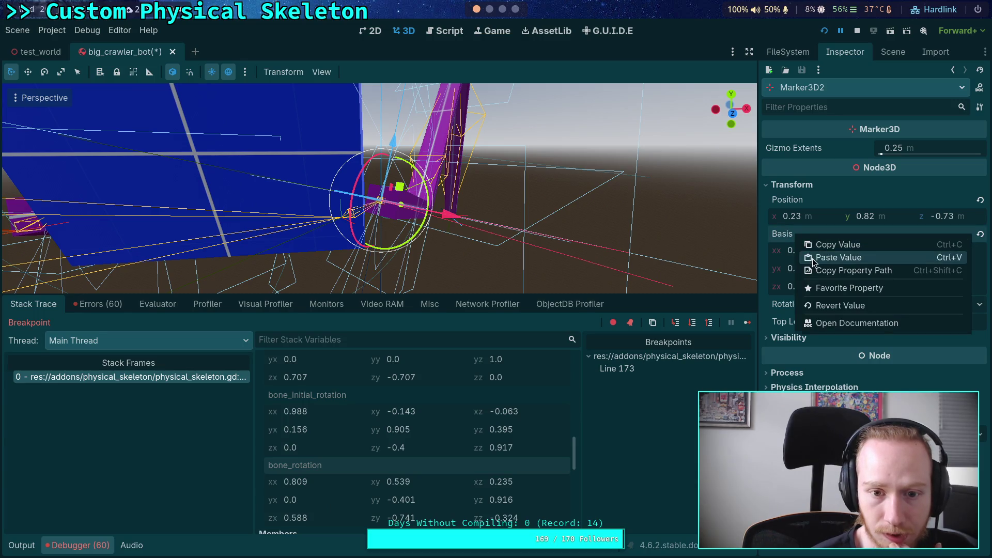
click(813, 258)
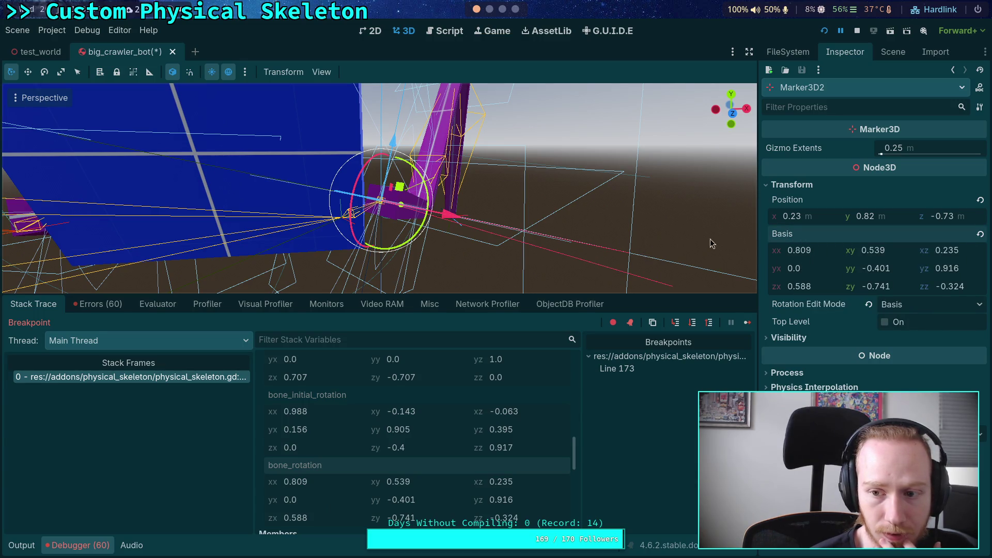
Revert Marker3D2's Basis and paste the copied rotation again, then check it in the viewport.
click(981, 234)
right_click(787, 238)
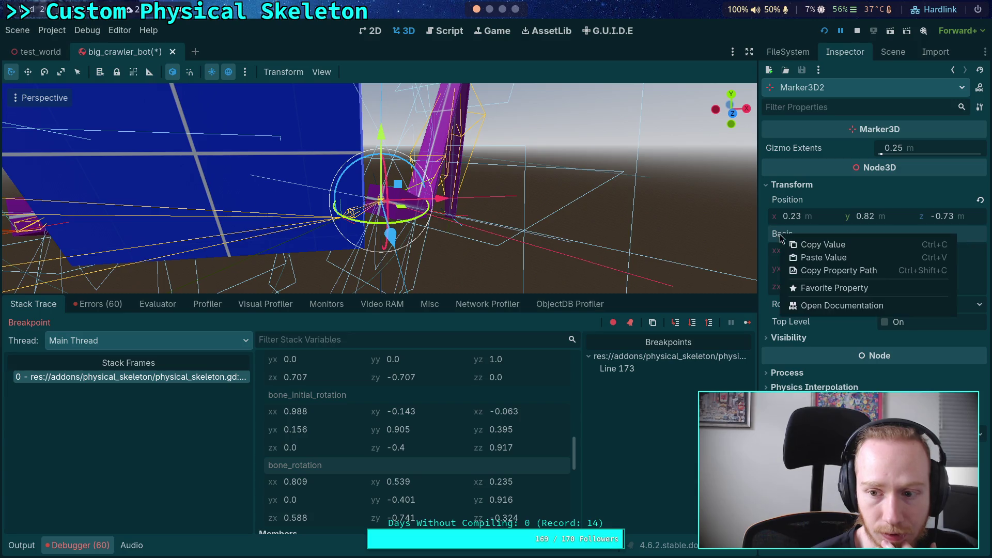
click(801, 259)
drag(502, 232, 486, 231)
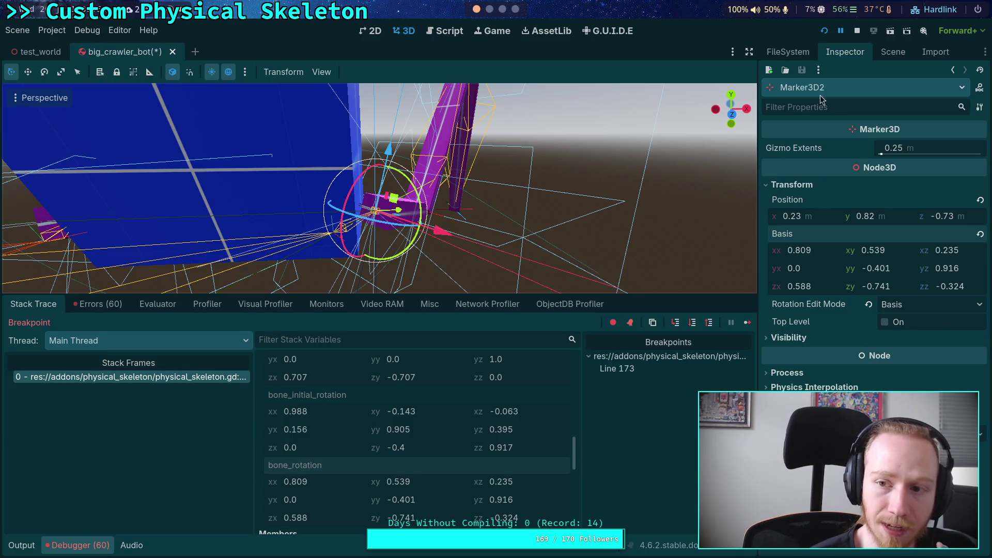
click(892, 52)
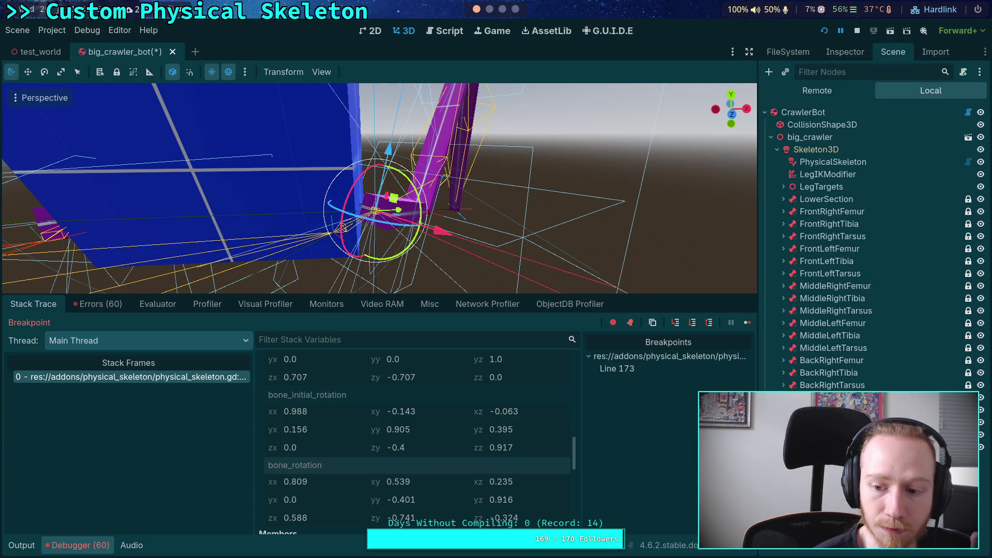
Add a bone_parent_global: Basis declaration on a new line below the rotations comment.
click(448, 31)
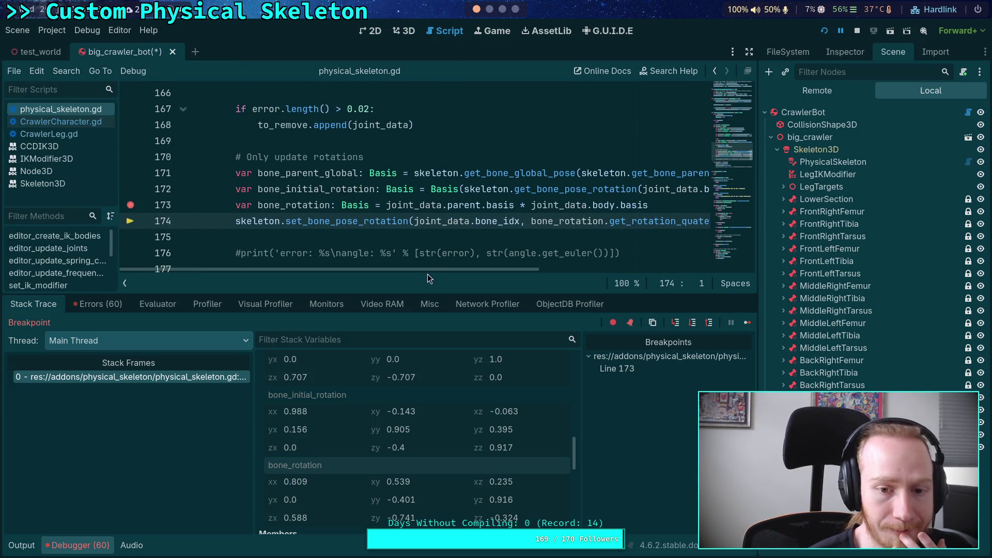
click(679, 205)
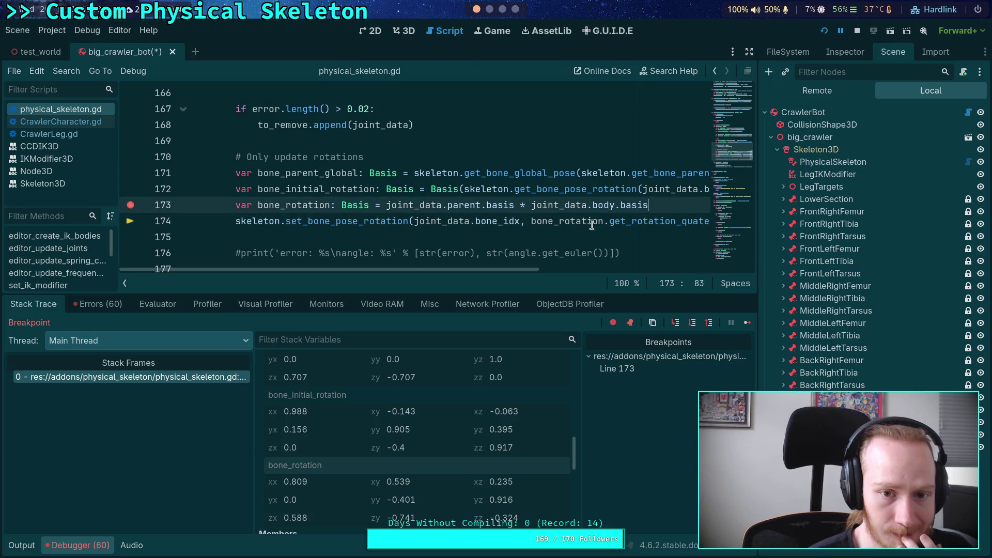
click(78, 546)
mouse_move(414, 508)
mouse_down()
mouse_move(431, 509)
mouse_move(414, 509)
mouse_up()
scroll(433, 252, up, 2)
click(433, 253)
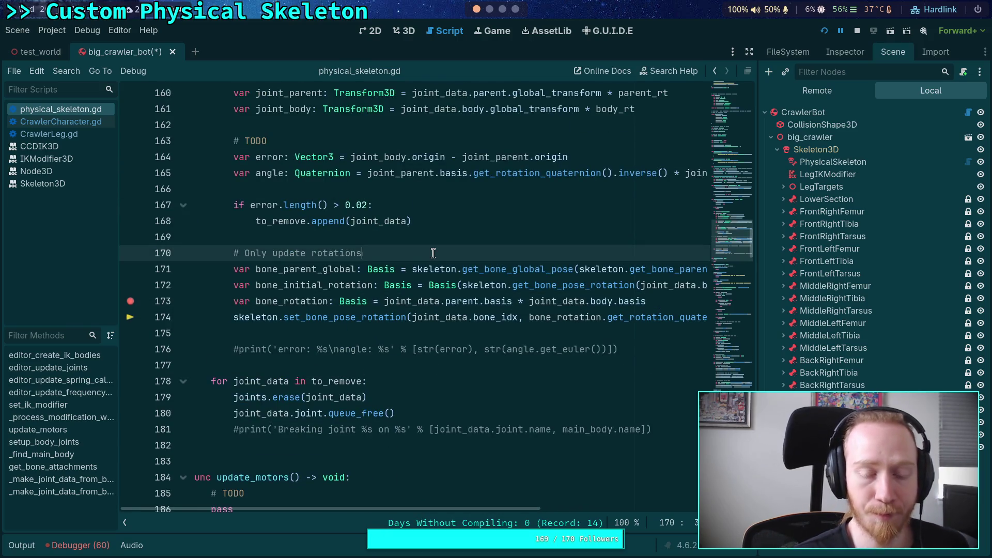
key(Return)
text(var bone_parent)
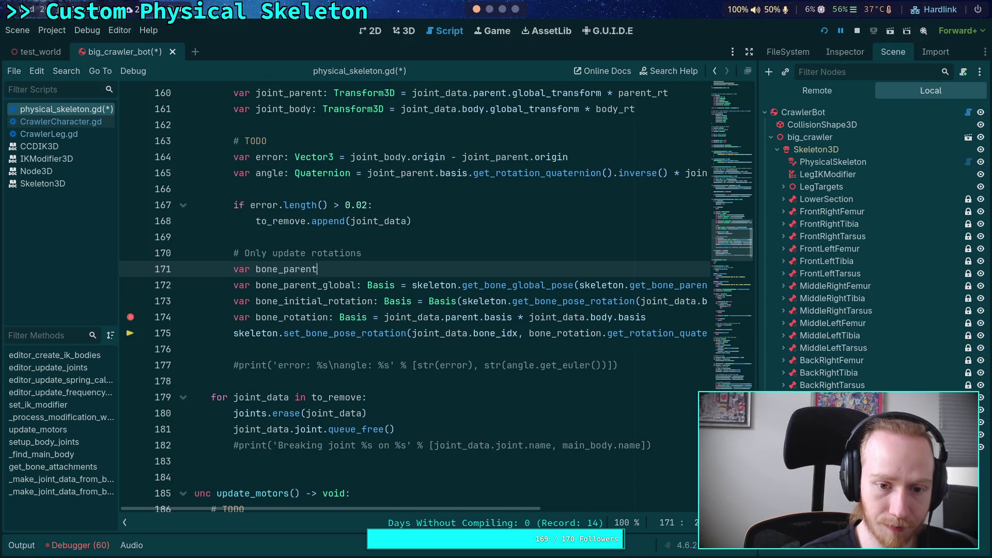
text(_global: )
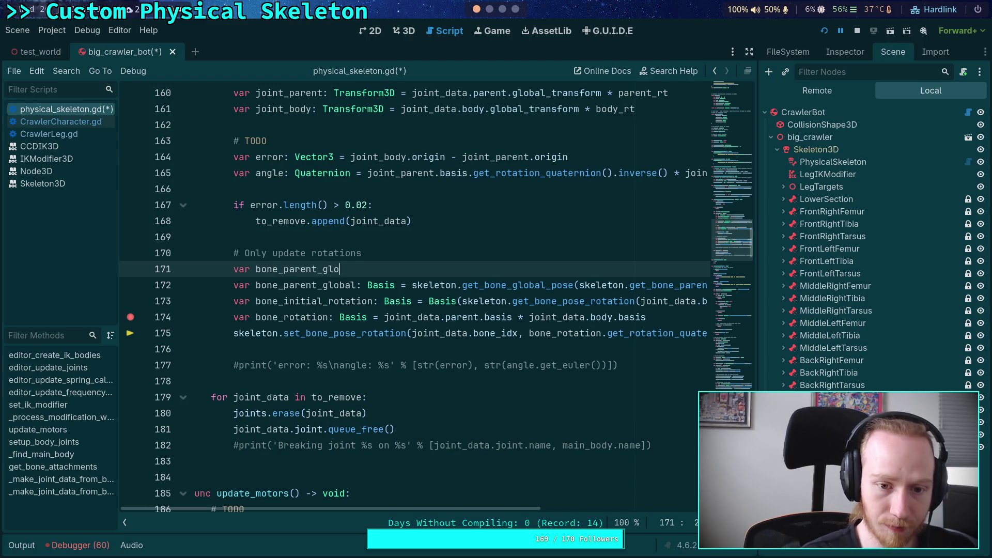
text(Basis)
key(Return)
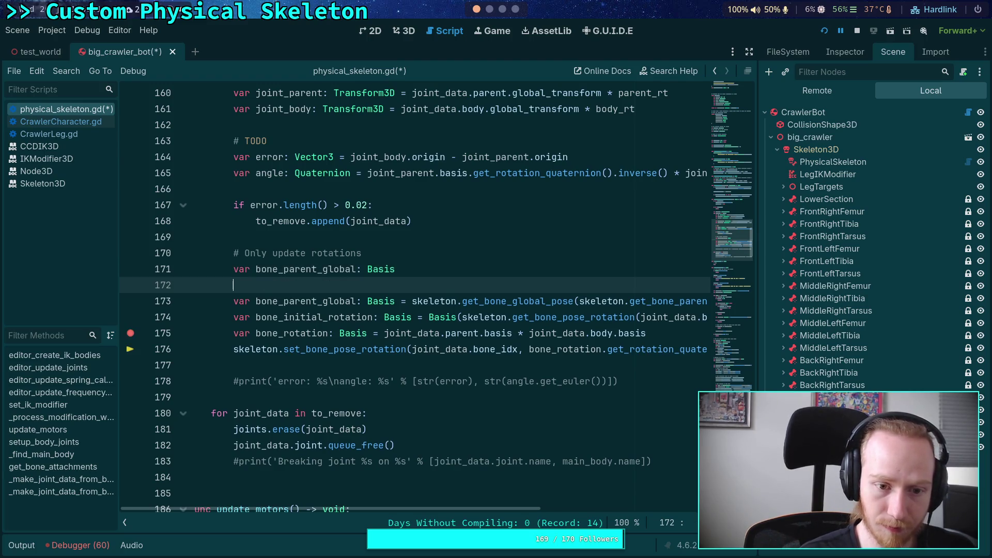
Add an if joint_data.parent == main_body: block and move the bone_parent_global assignment into it.
text(ifjoint_data.)
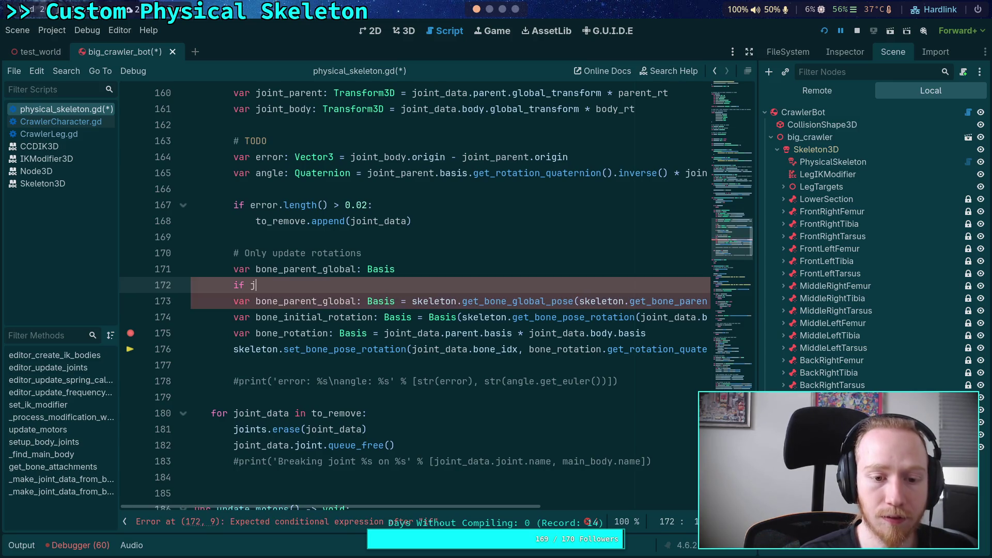
text(parent == main_body:)
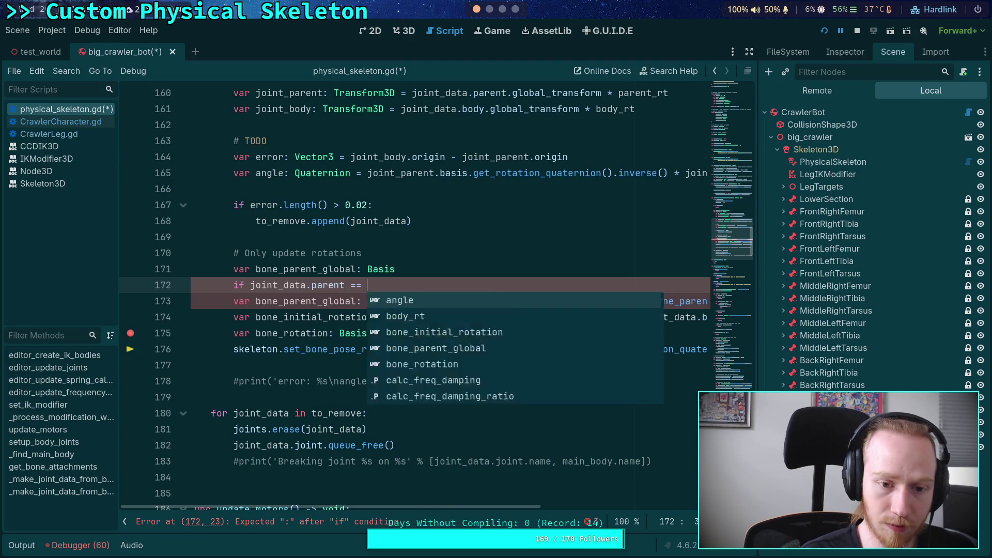
key(Return)
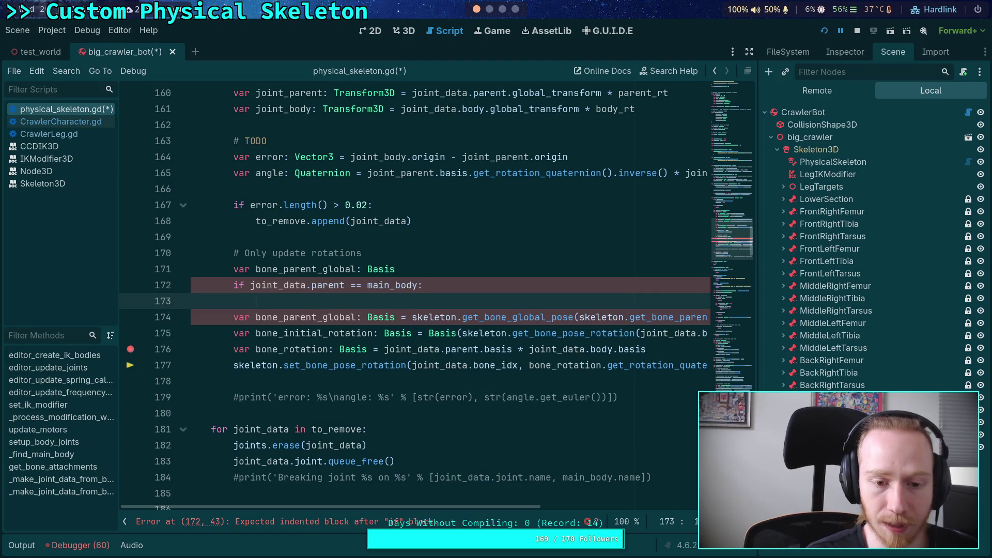
text(bon)
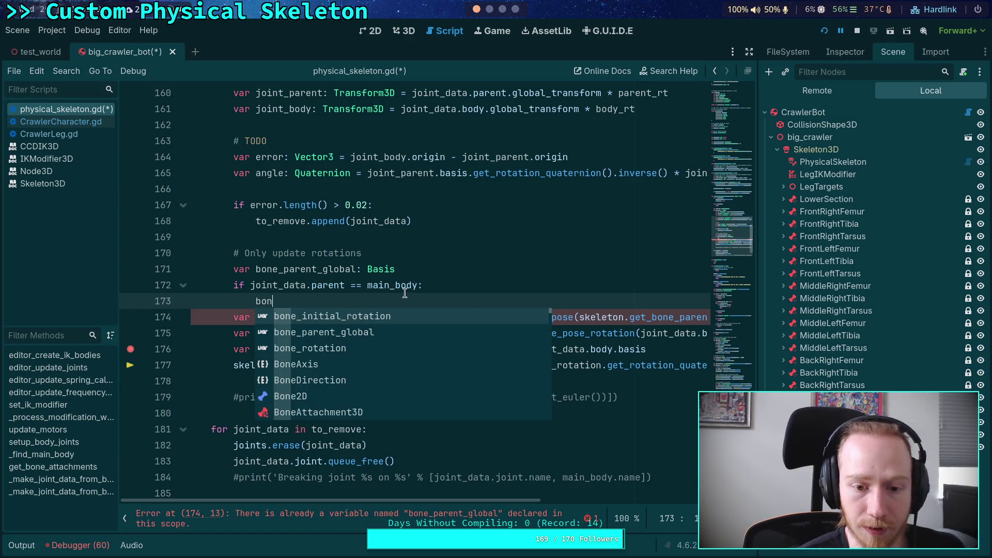
key(Down)
key(Return)
drag(233, 317, 752, 314)
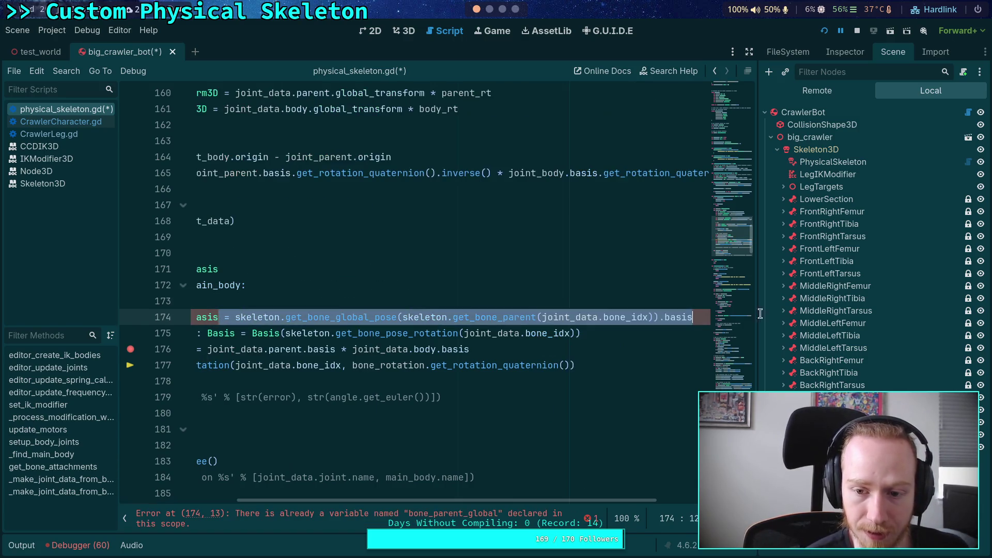
key(ctrl+x)
click(317, 298)
key(ctrl+v)
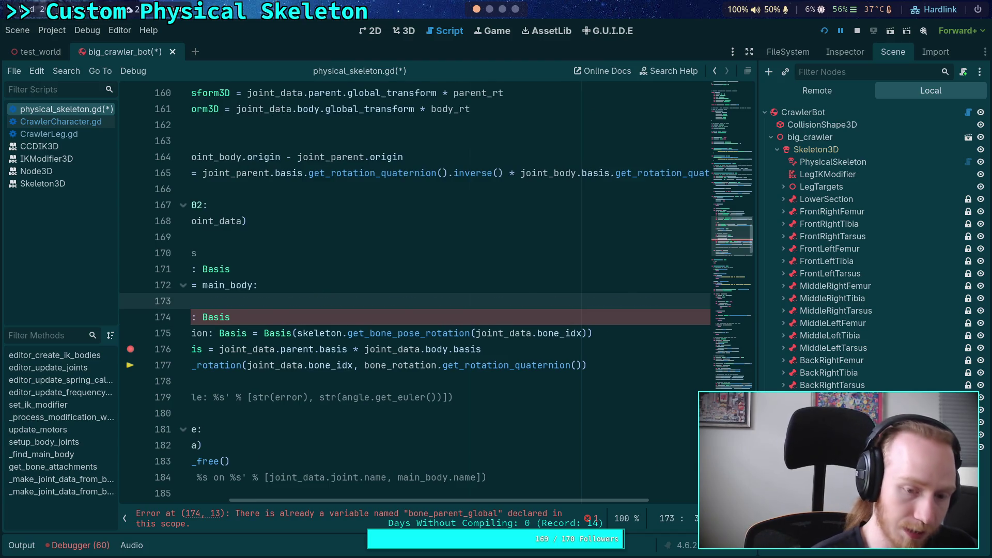
scroll(346, 482, left, 5)
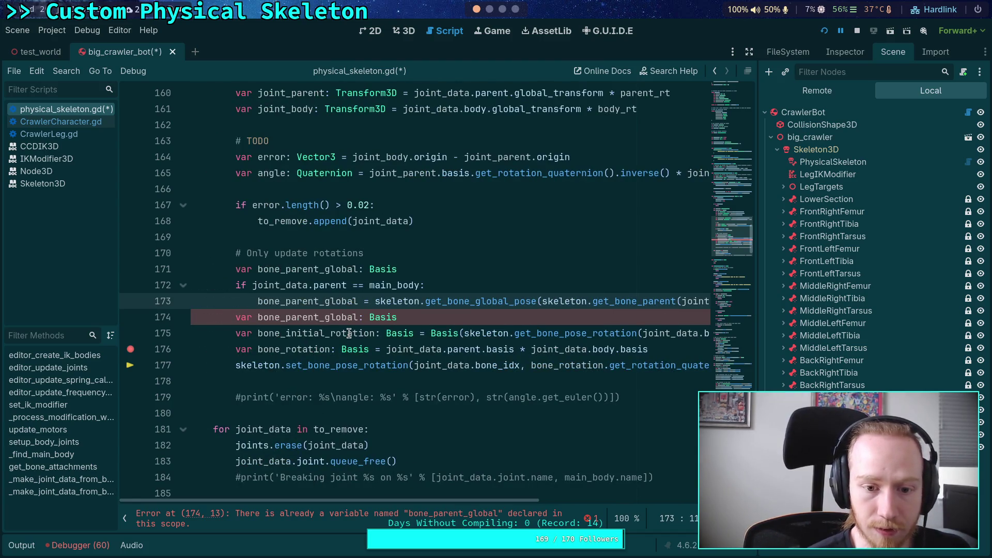
key(Return)
Start an else branch assigning bone_parent_global, then delete the unfinished branch.
text(else:)
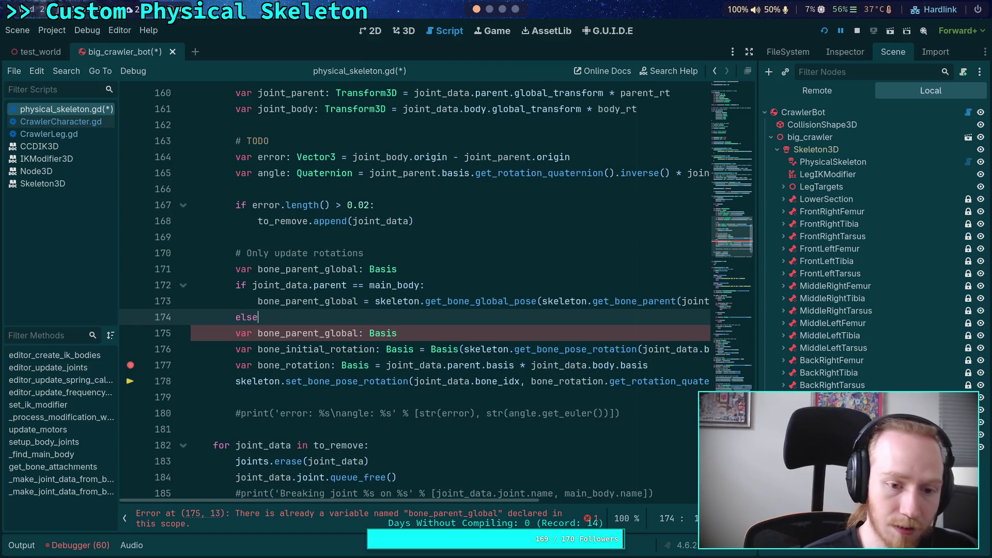
key(Return)
text(bone_)
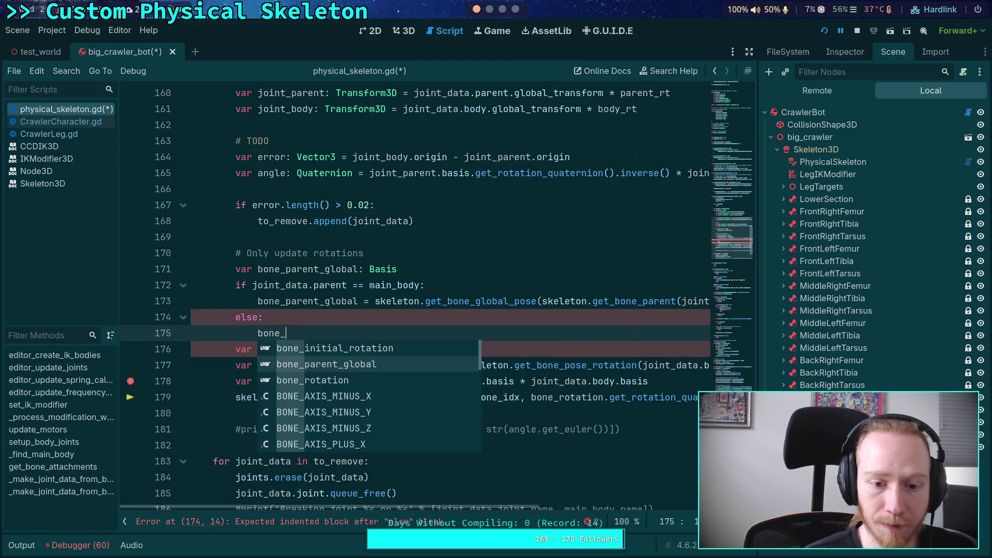
key(Down)
key(Return)
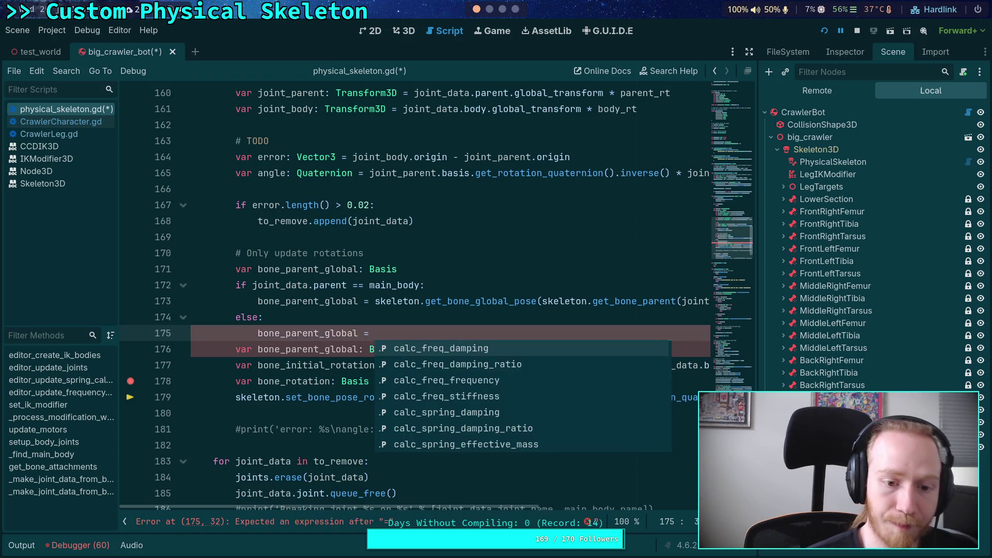
click(464, 332)
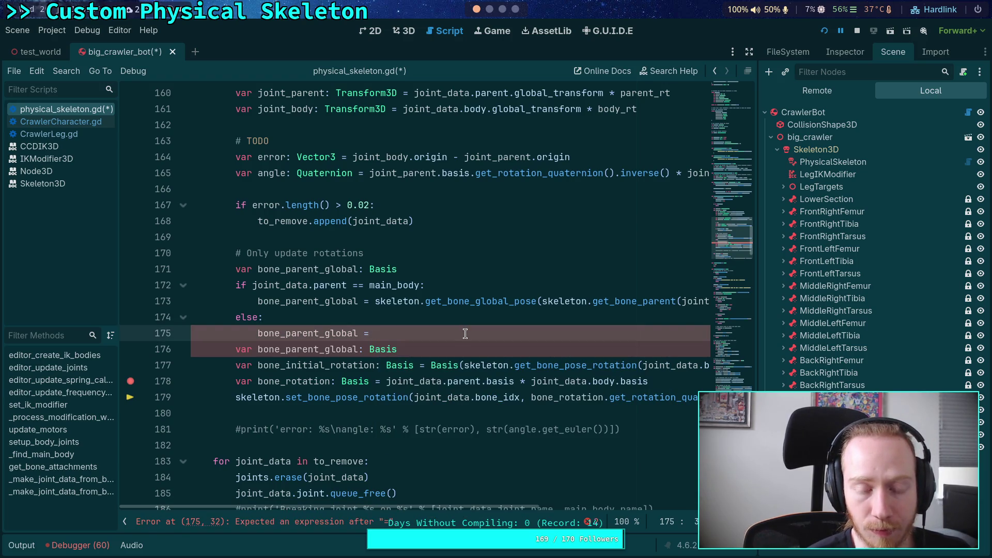
drag(429, 332, 193, 317)
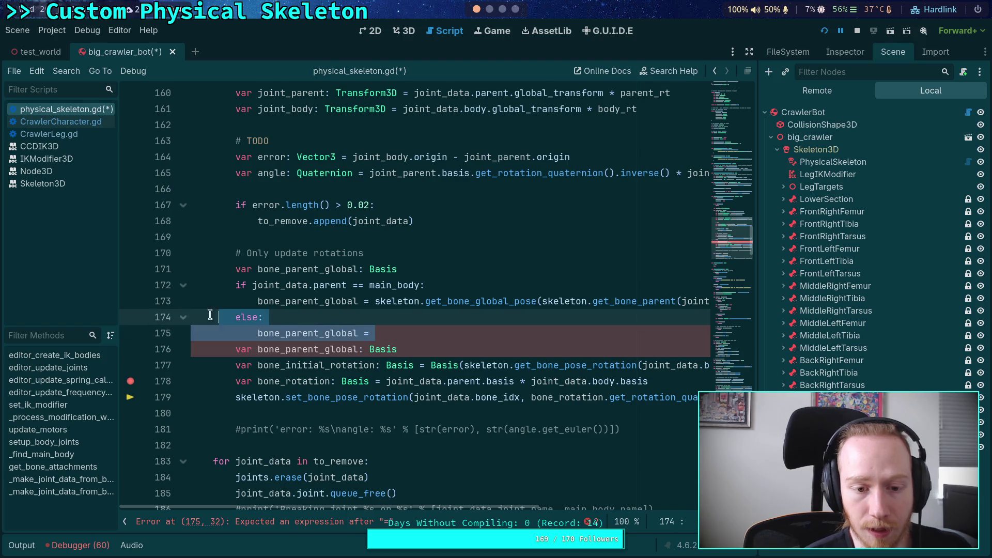
key(BackSpace)
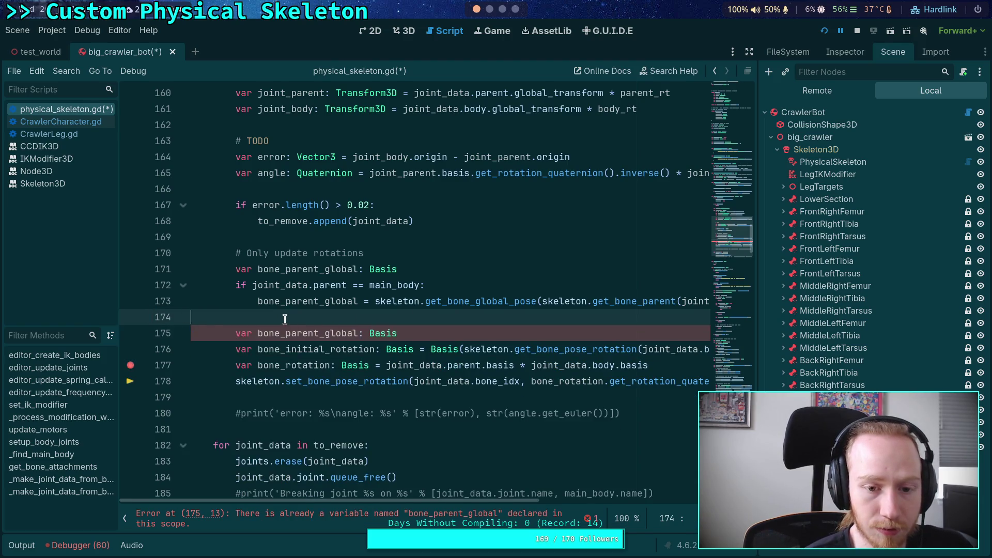
key(BackSpace)
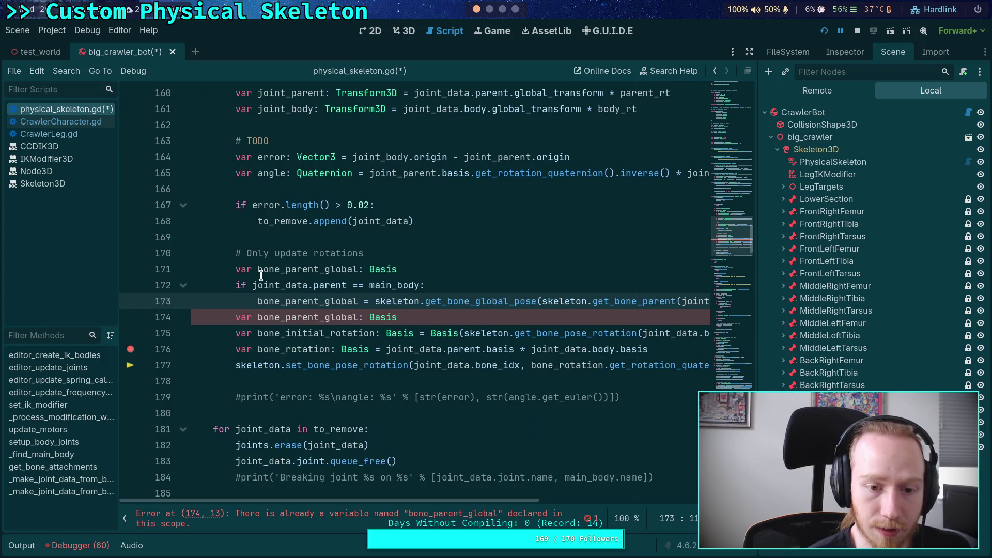
Delete the redundant bone_parent_global declaration and move the if block below the var declarations.
click(277, 272)
key(shift+Up)
key(BackSpace)
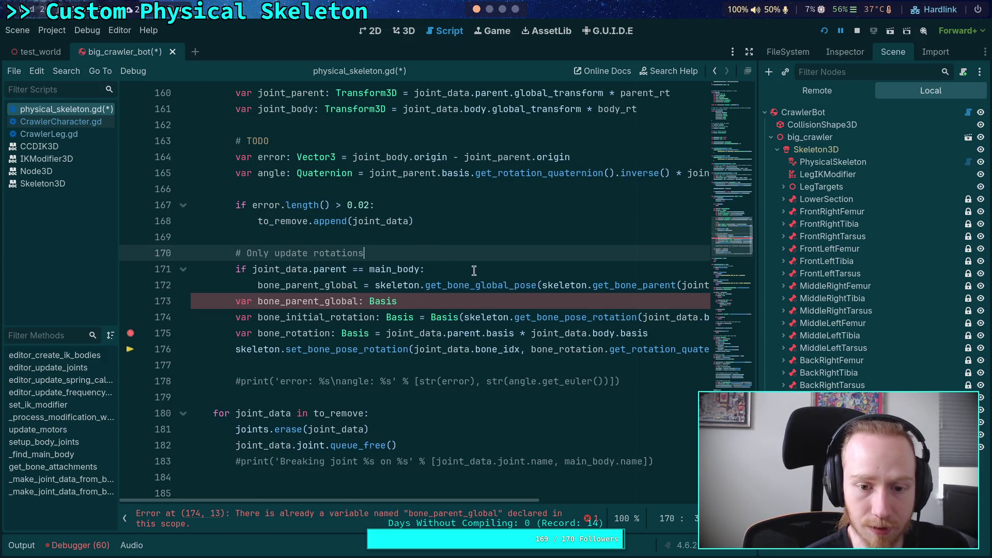
click(276, 265)
drag(276, 264, 299, 293)
key(alt+Down)
key(alt+Down)
key(alt+Down)
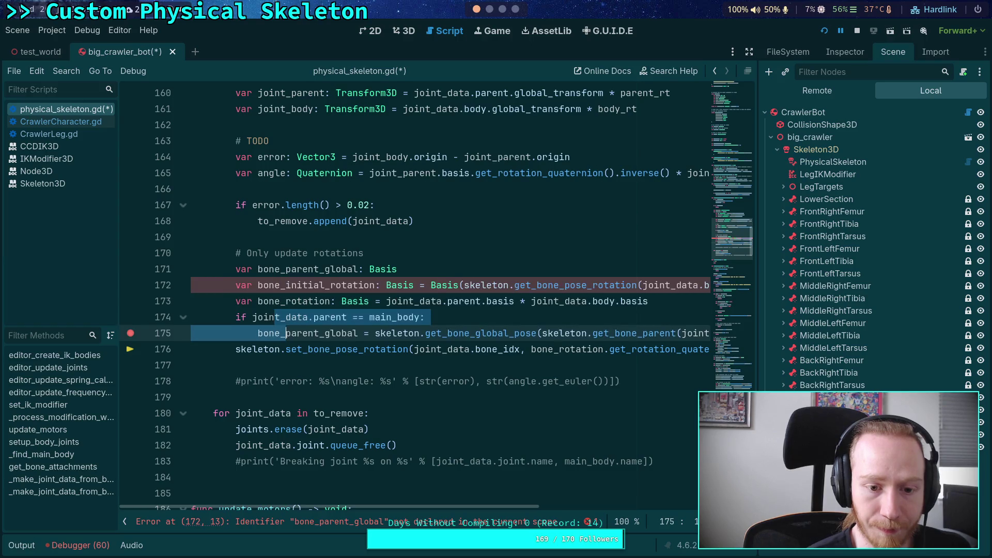
click(364, 304)
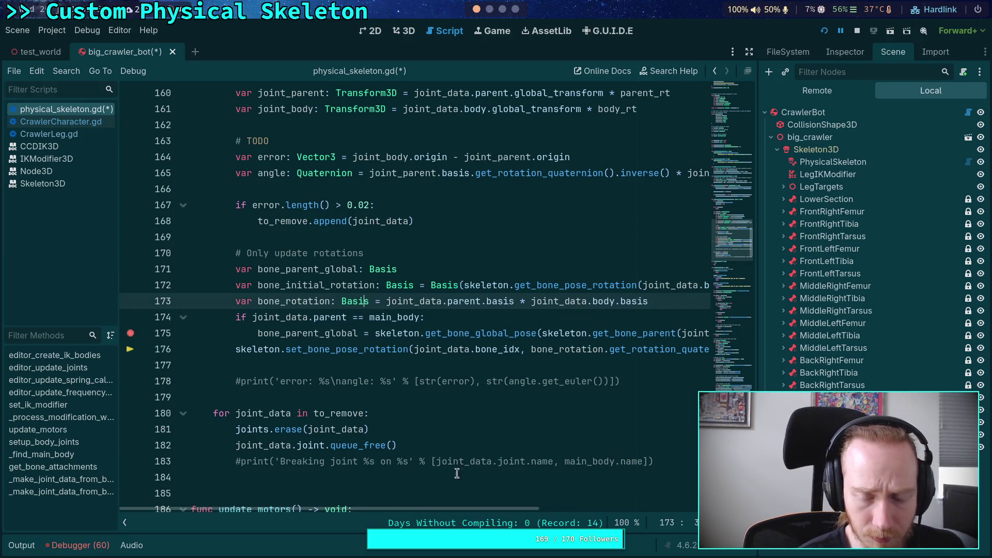
Make line 175 assign bone_rotation instead of bone_parent_global.
mouse_move(453, 507)
mouse_down()
mouse_move(598, 519)
mouse_move(339, 489)
mouse_up()
scroll(424, 497, right, 5)
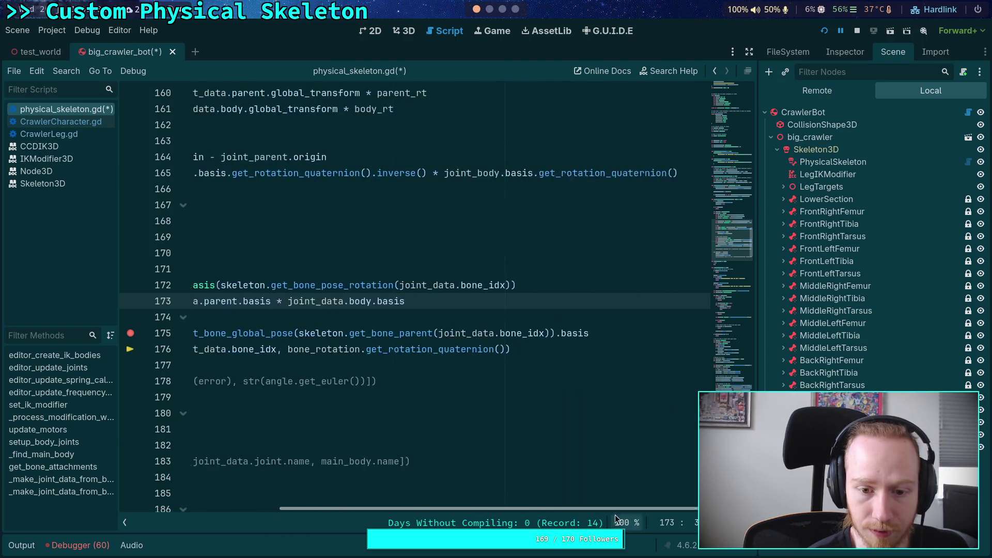
click(618, 334)
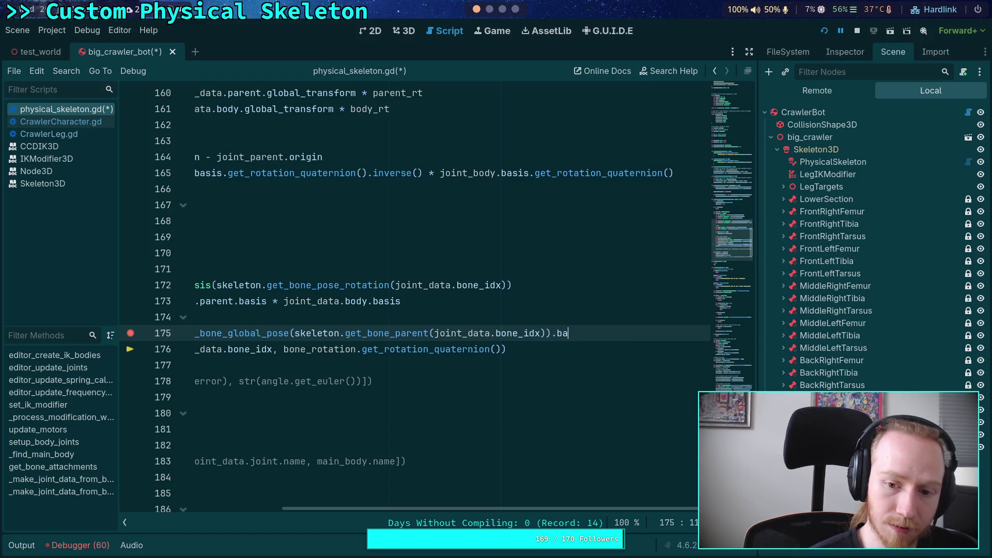
text(* joint_ro)
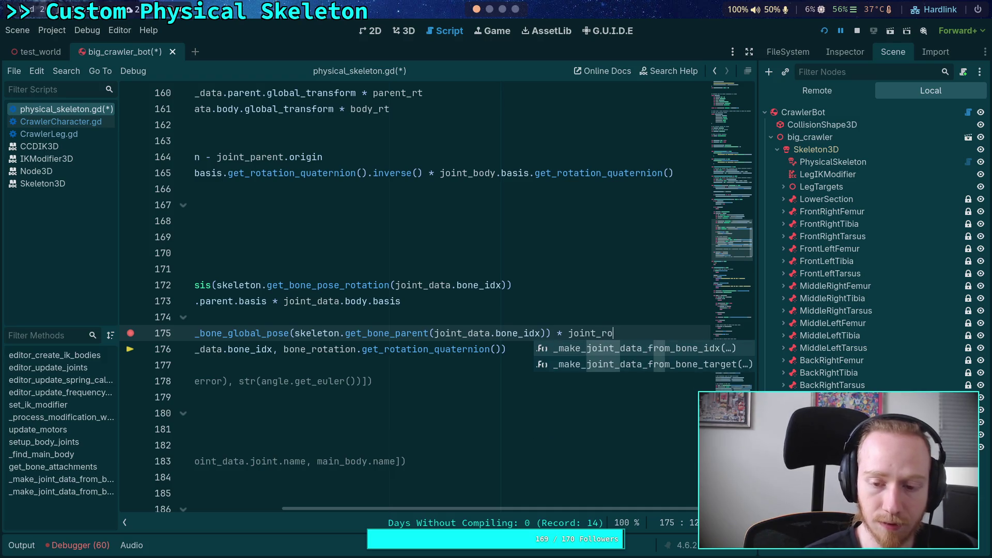
key(BackSpace)
key(BackSpace)
key(BackSpace)
text(bone_ro)
key(Return)
scroll(243, 412, left, 5)
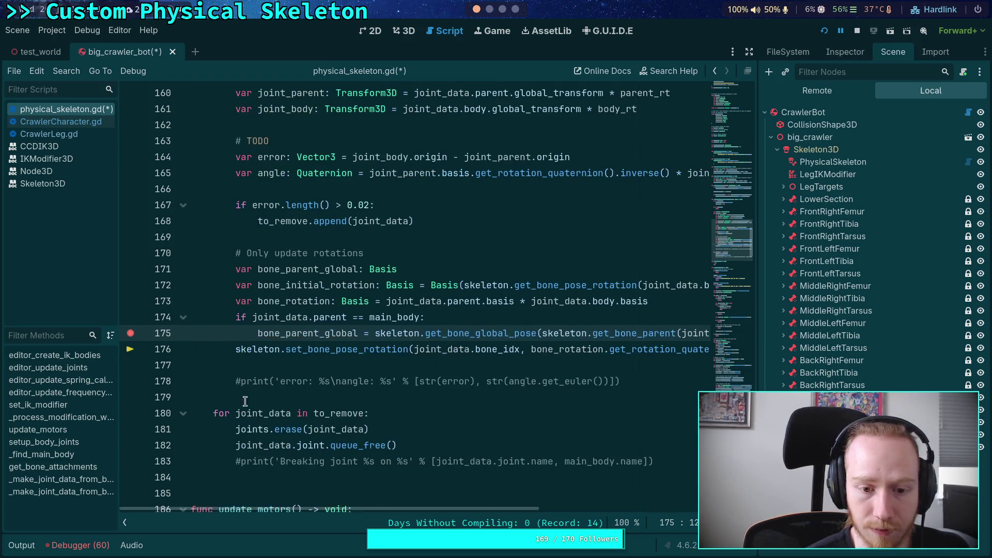
double_click(308, 333)
text(bone_rotation)
click(380, 306)
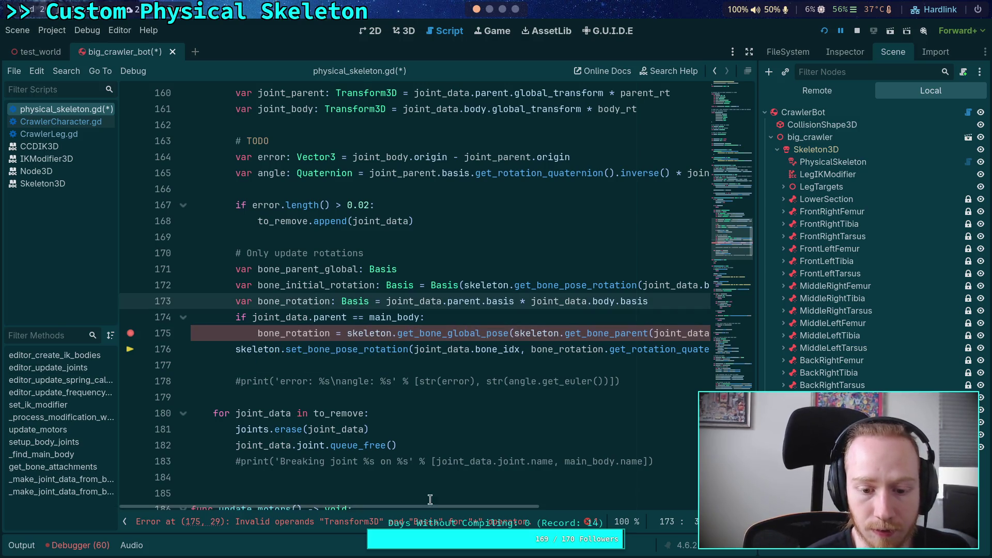
Append .basis to the parent bone global pose call.
mouse_move(449, 510)
mouse_down()
mouse_move(513, 465)
mouse_move(579, 337)
mouse_up()
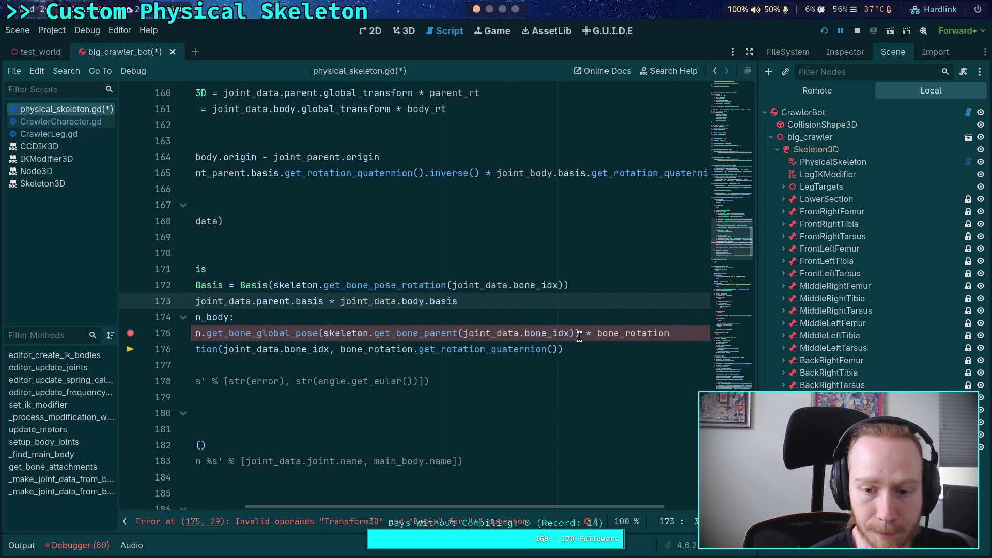
click(579, 335)
text(.basis)
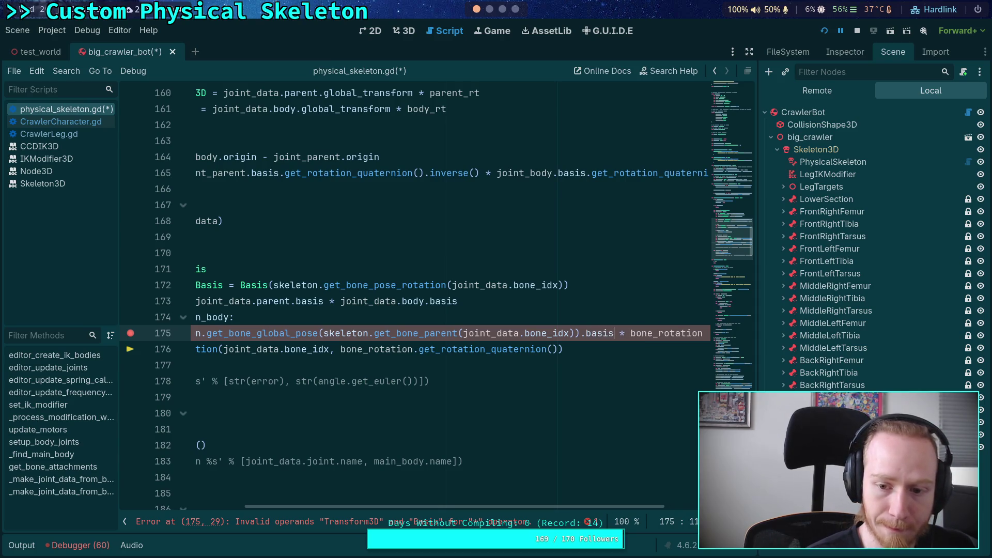
scroll(615, 511, left, 3)
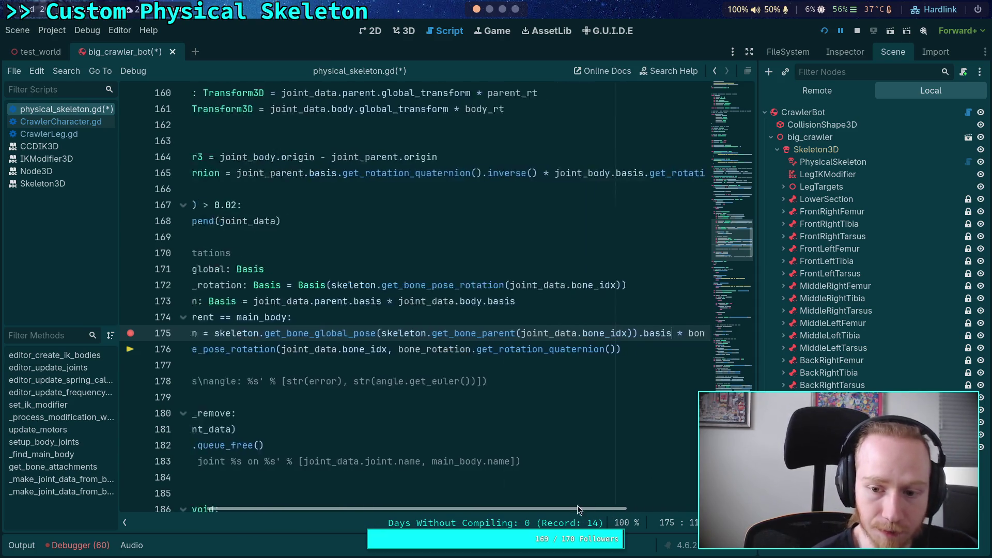
Delete the unused bone_parent_global line and remove the breakpoint on line 174.
double_click(290, 333)
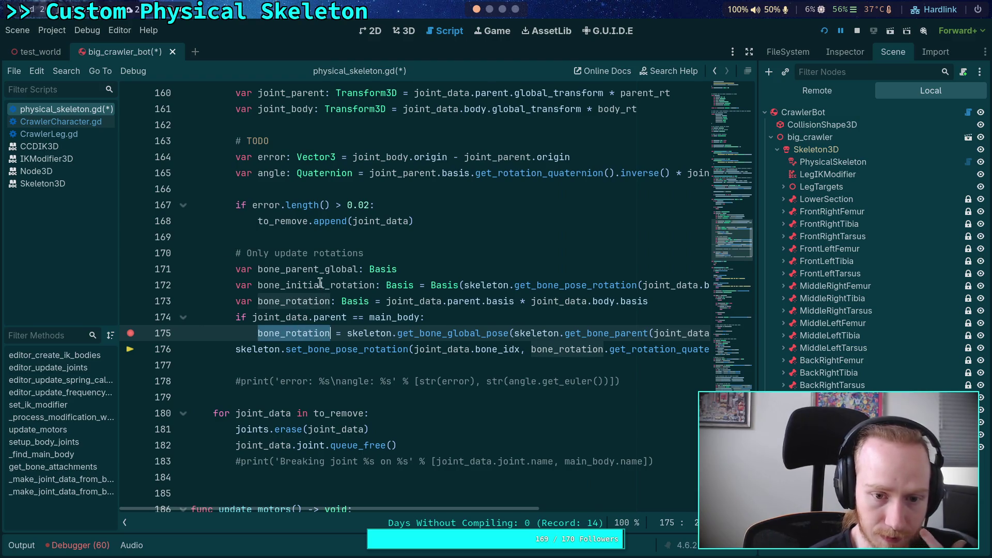
double_click(351, 268)
drag(422, 268, 413, 257)
key(BackSpace)
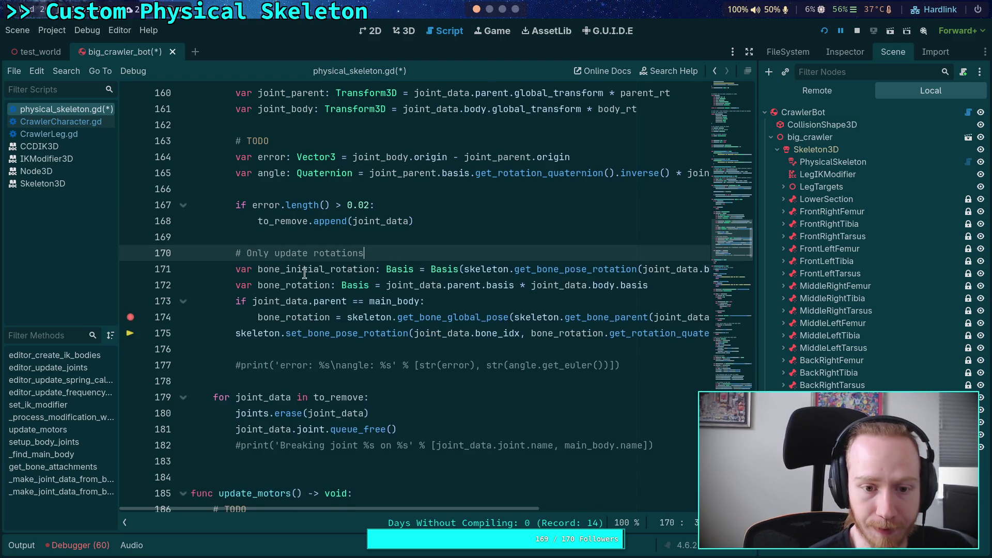
double_click(305, 269)
click(283, 313)
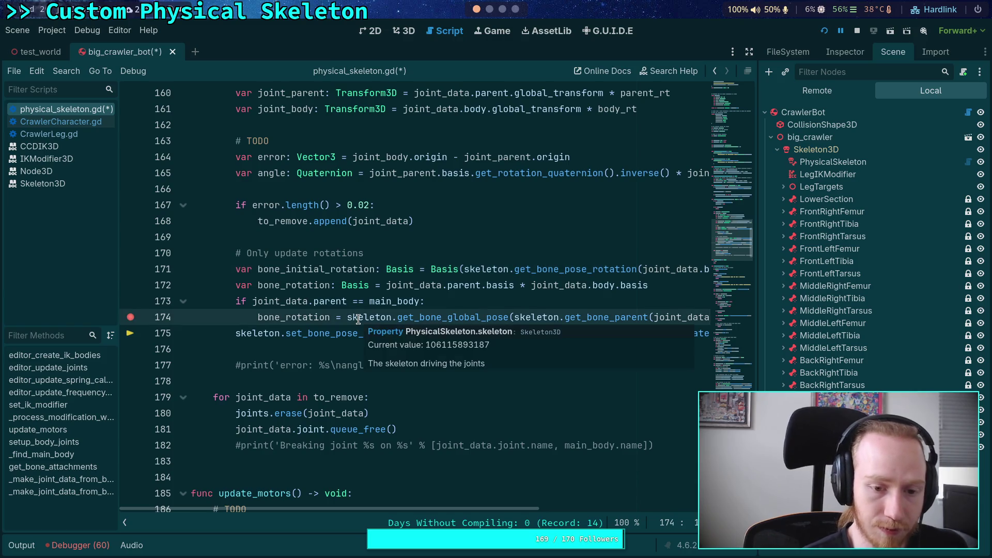
click(130, 285)
Save the script, stop the game and rerun it to hit the line-172 breakpoint.
key(ctrl+s)
click(860, 31)
click(824, 31)
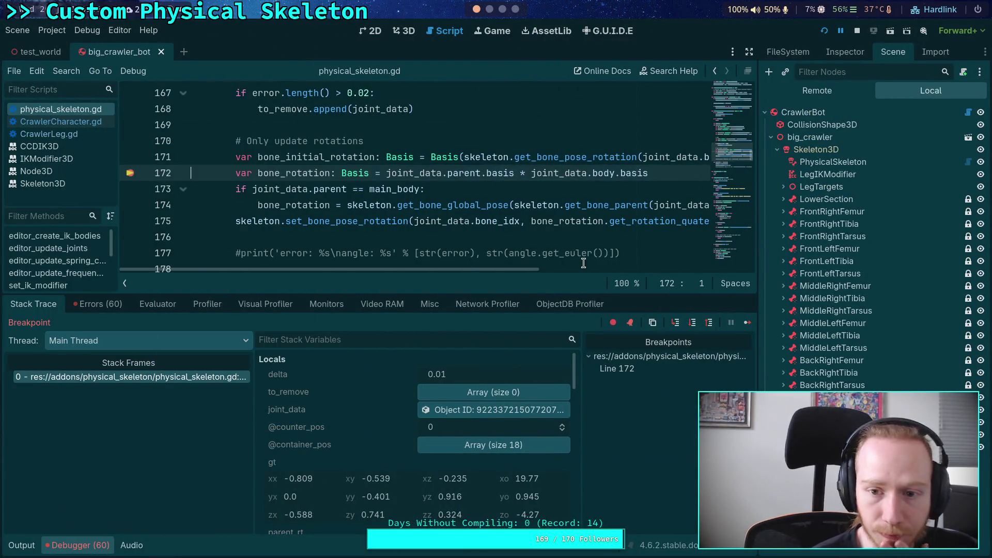
Step over to line 175, inspecting bone_rotation in Locals, then stop debugging.
click(692, 323)
scroll(392, 391, down, 5)
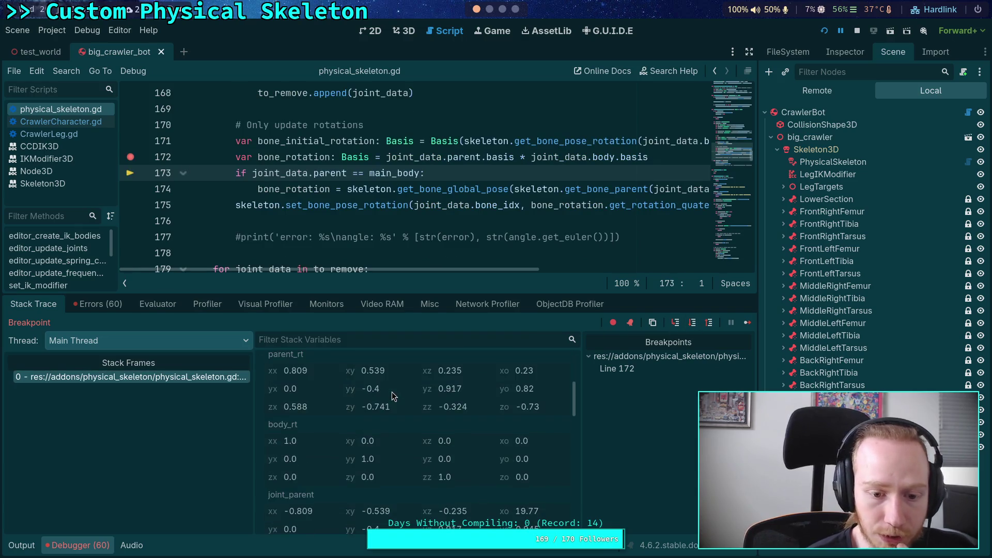
scroll(389, 455, down, 2)
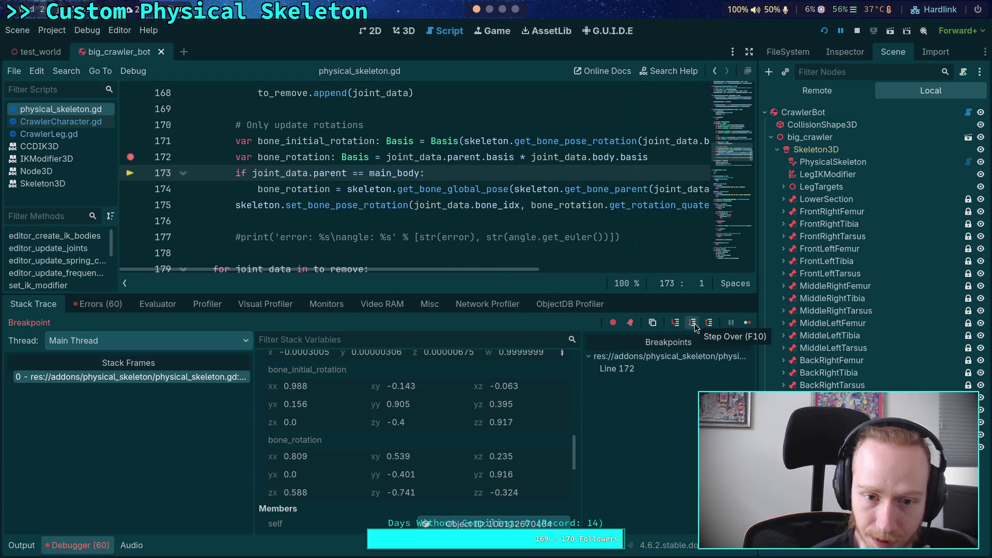
drag(757, 320, 788, 320)
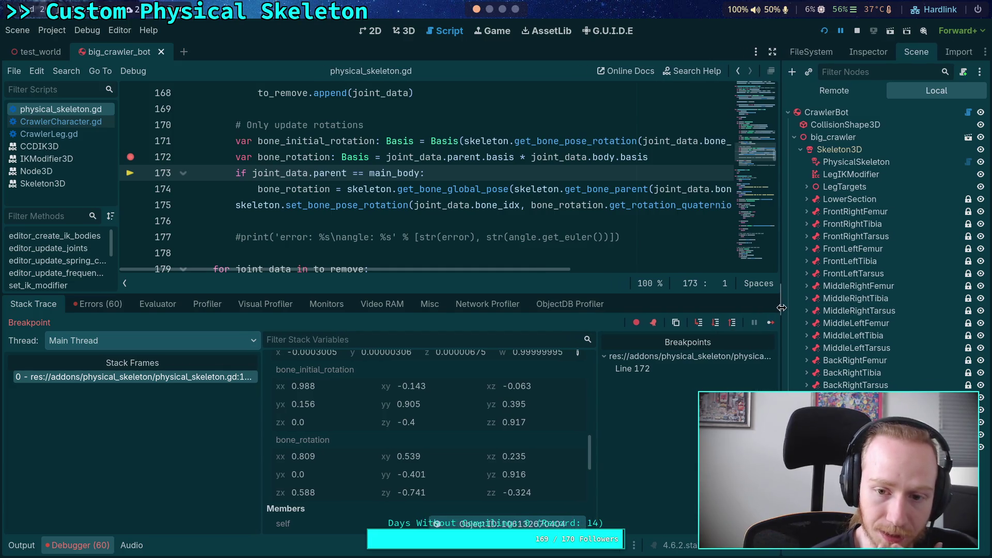
click(725, 326)
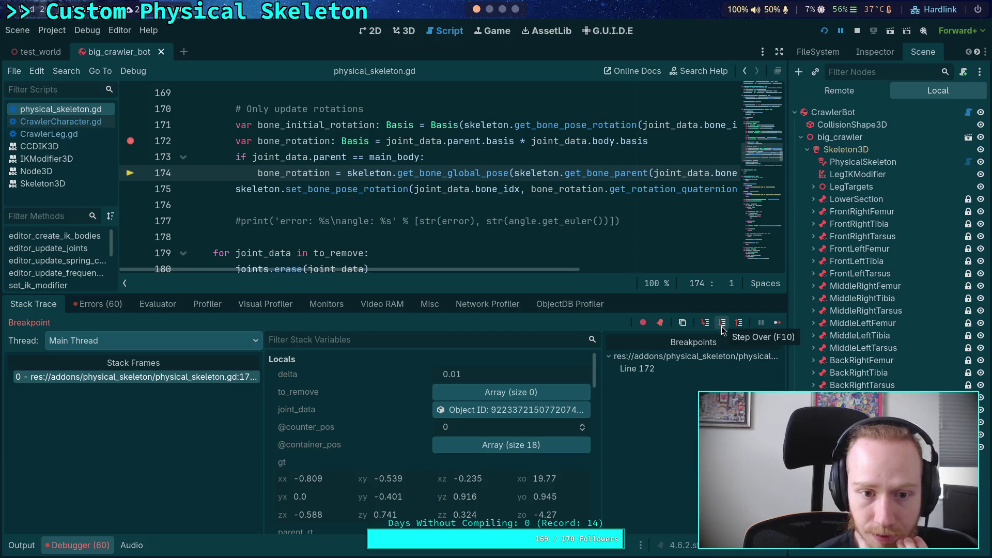
click(723, 325)
scroll(376, 399, down, 5)
scroll(377, 401, down, 5)
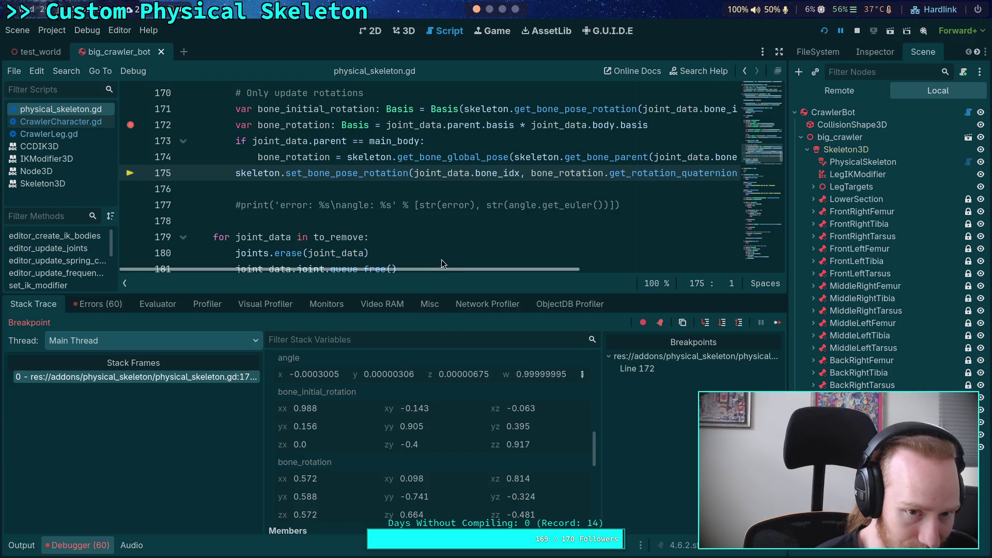
scroll(441, 258, up, 1)
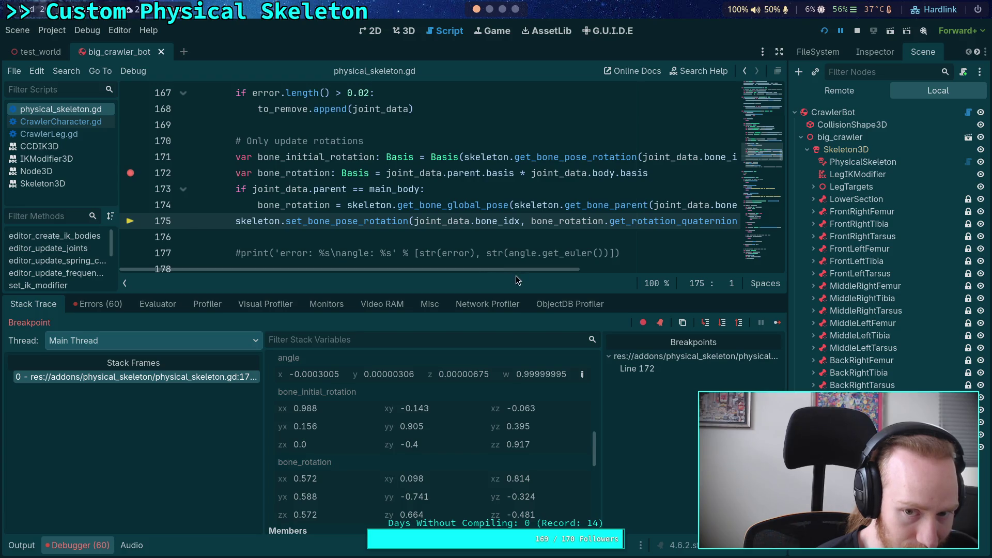
mouse_move(526, 272)
mouse_down()
mouse_move(628, 273)
mouse_move(653, 284)
mouse_move(554, 278)
mouse_up()
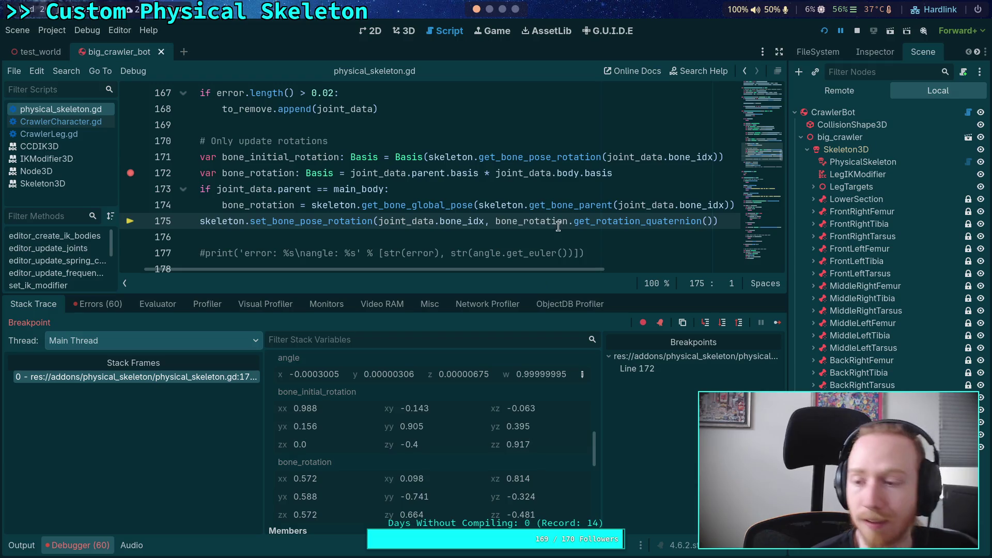
click(857, 30)
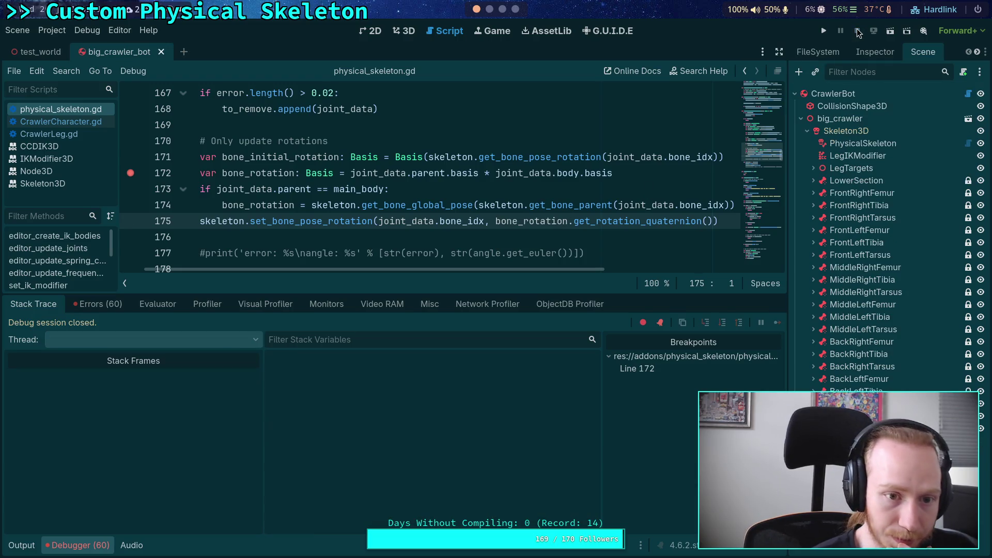
Rerun the project and step past the breakpoint on line 172 to line 173.
click(824, 32)
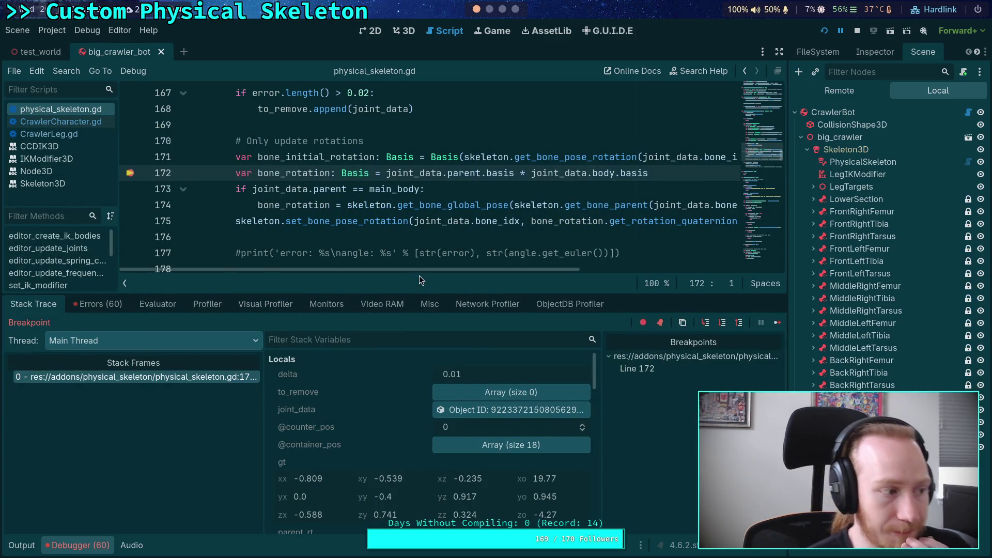
click(722, 323)
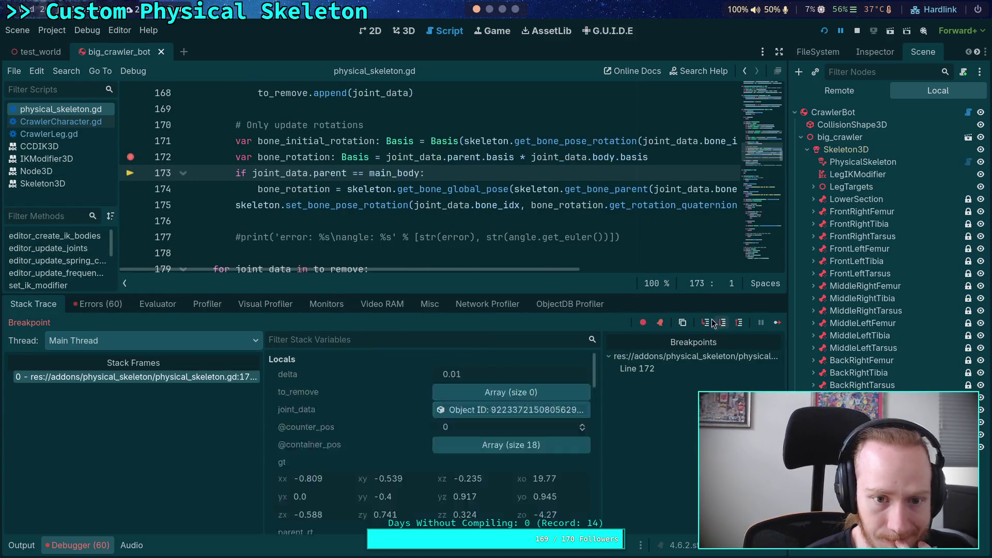
scroll(410, 384, down, 10)
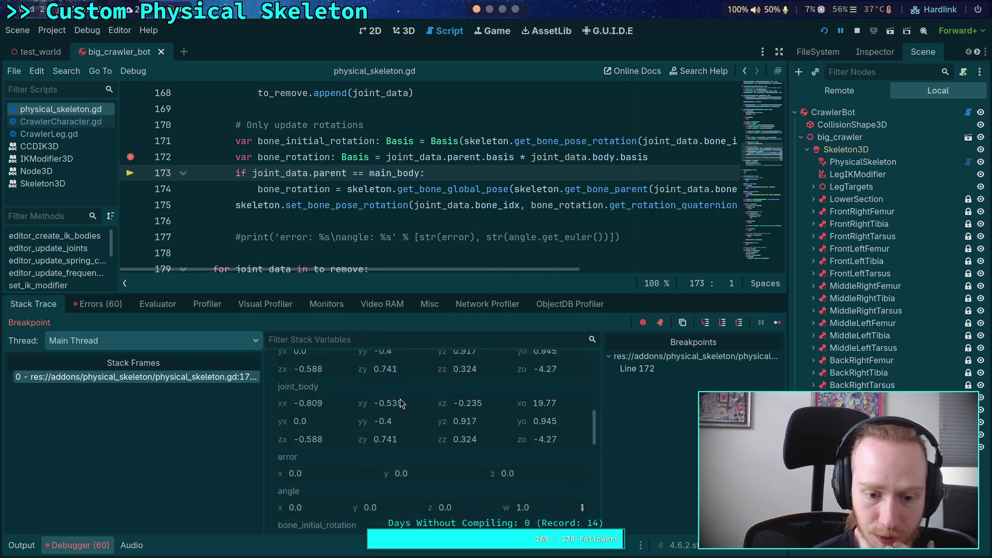
Copy bone_rotation's value from the debugger and paste it into Marker3D2's Basis.
click(334, 447)
right_click(325, 446)
click(351, 450)
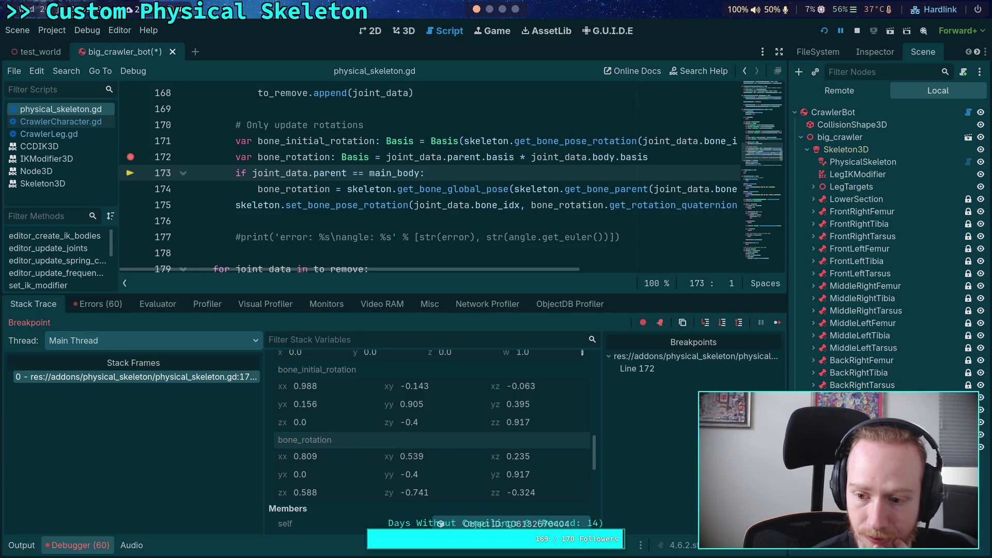
click(875, 52)
right_click(827, 237)
click(847, 264)
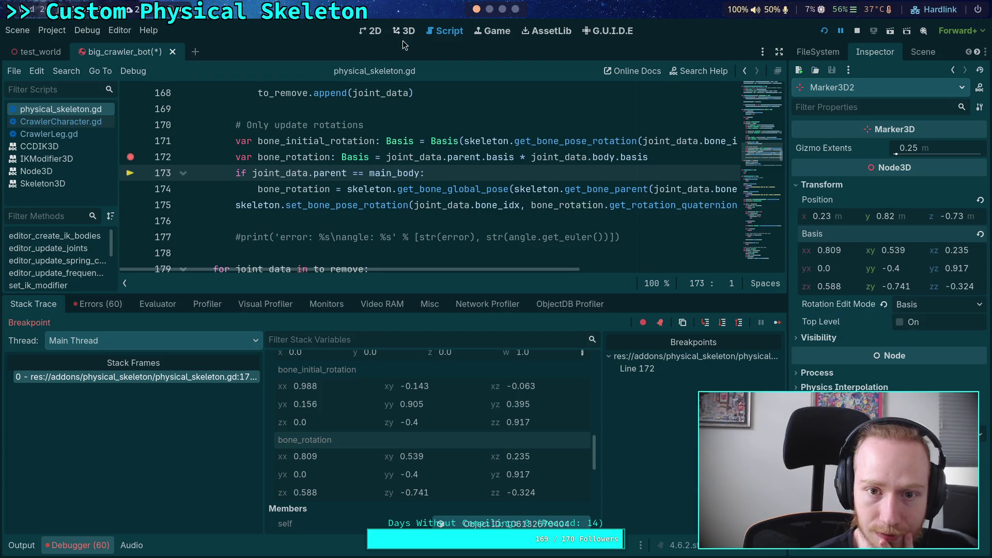
Check Marker3D2's Basis in the 3D view and scene tree, then return to the script.
click(404, 31)
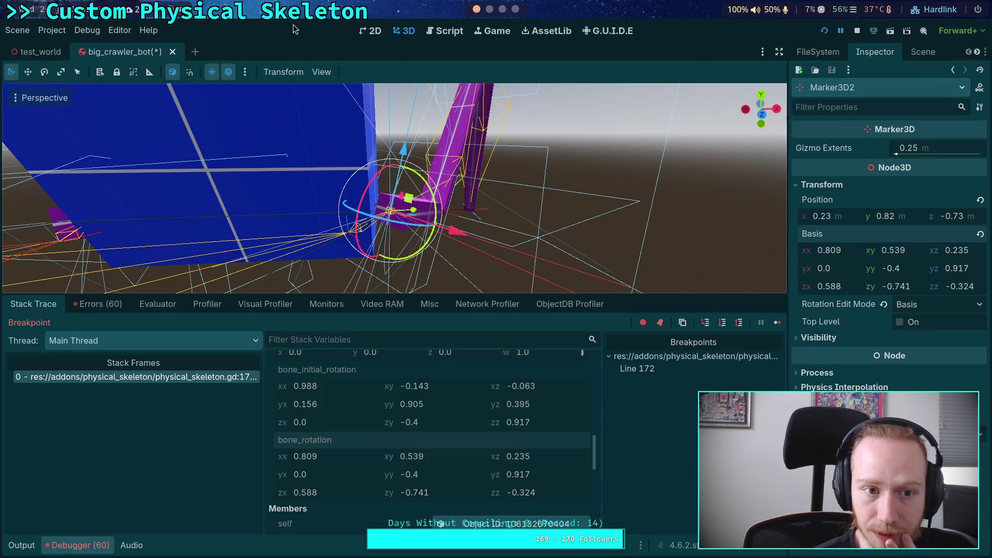
click(445, 34)
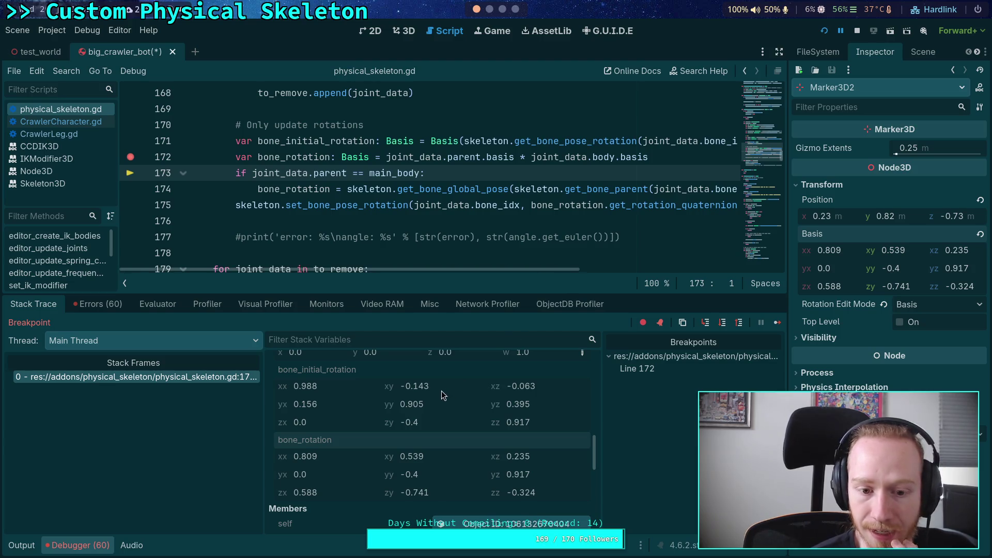
click(923, 51)
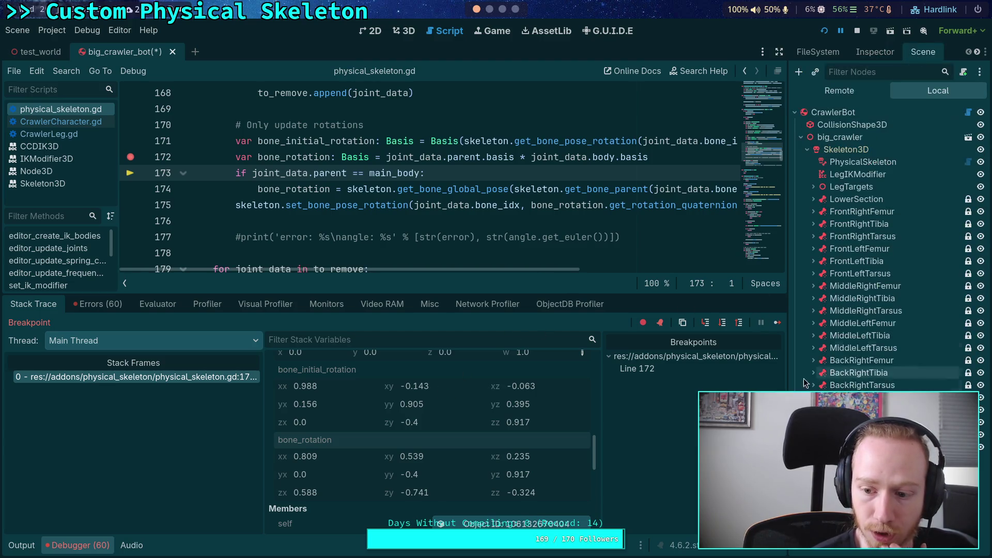
click(405, 30)
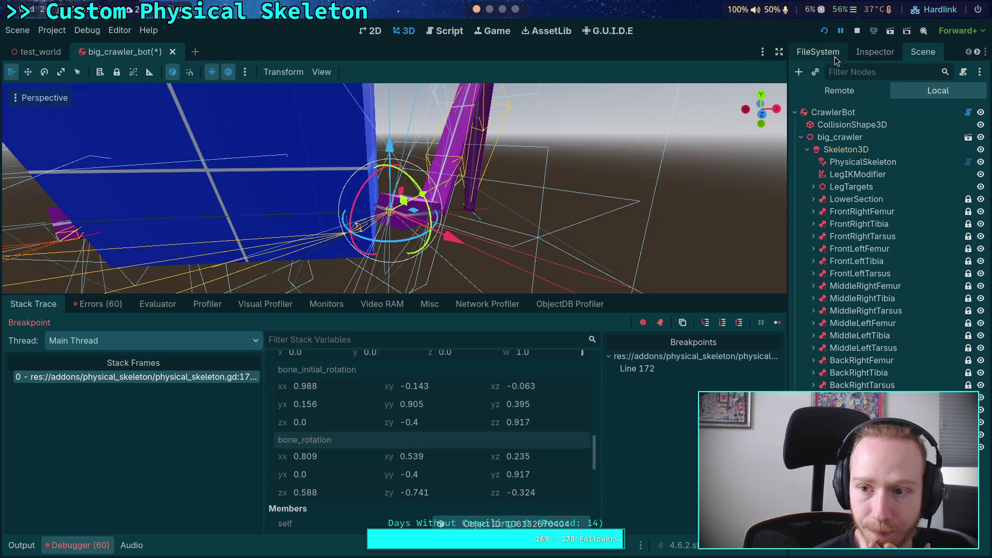
click(873, 55)
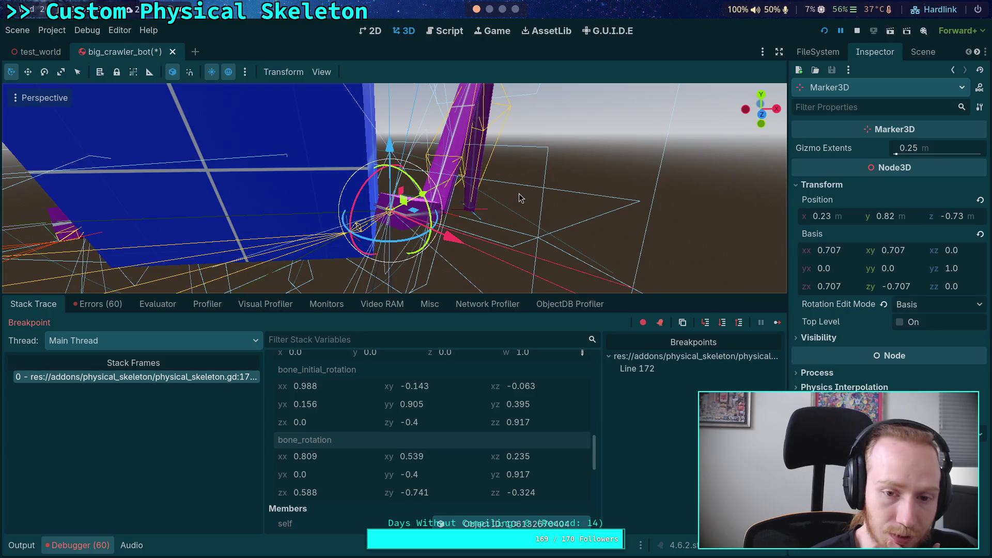
click(923, 51)
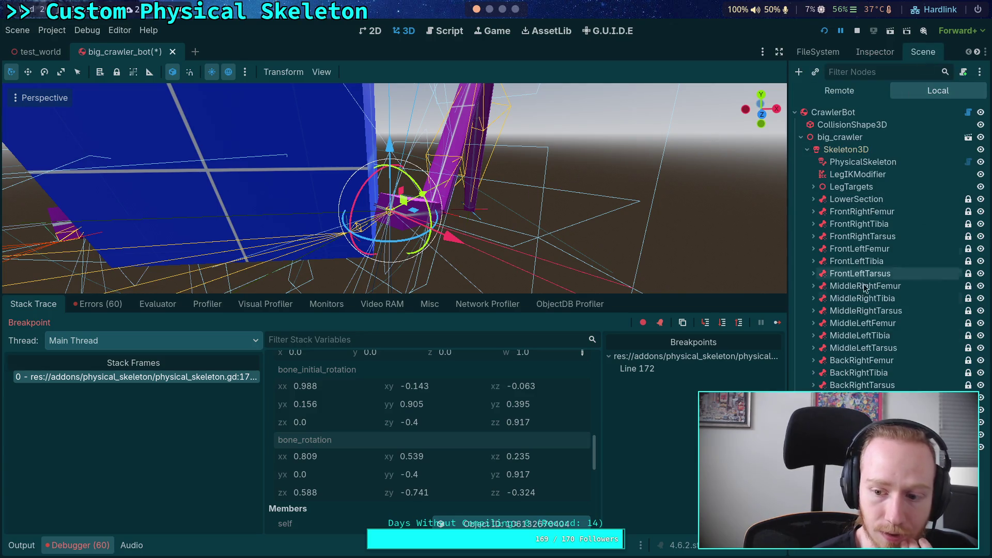
click(875, 51)
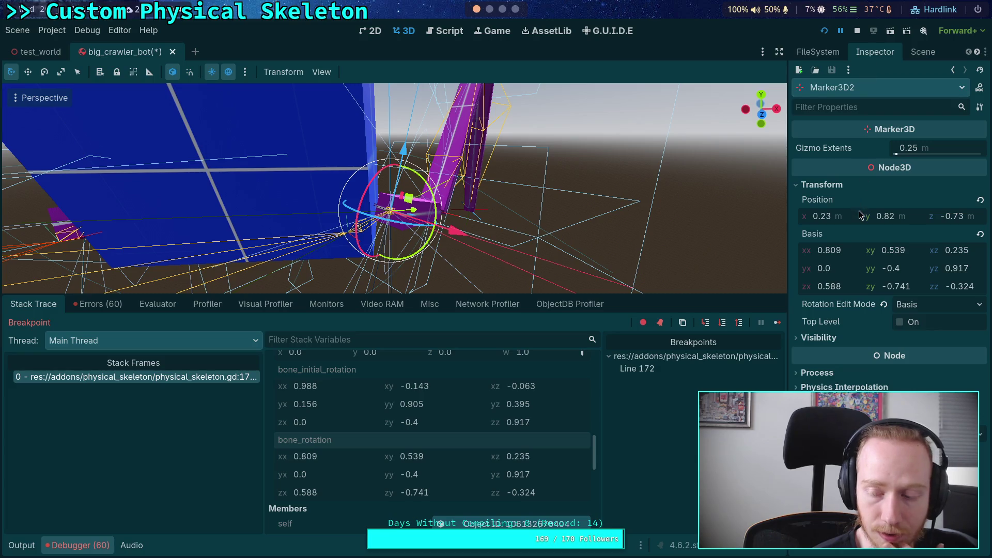
click(445, 31)
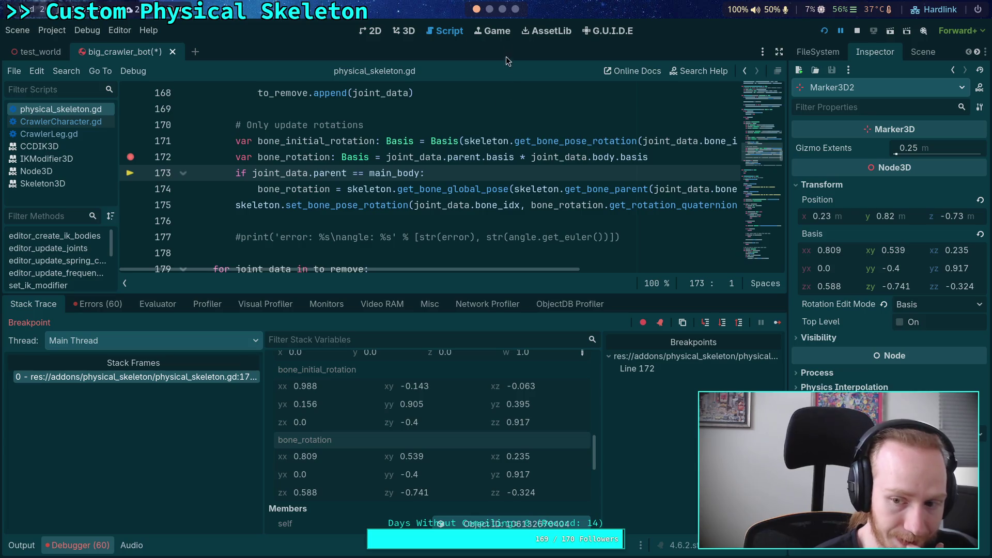
In the Neovim workspace, open COPYRIGHT.txt from the file tree sidebar.
click(502, 9)
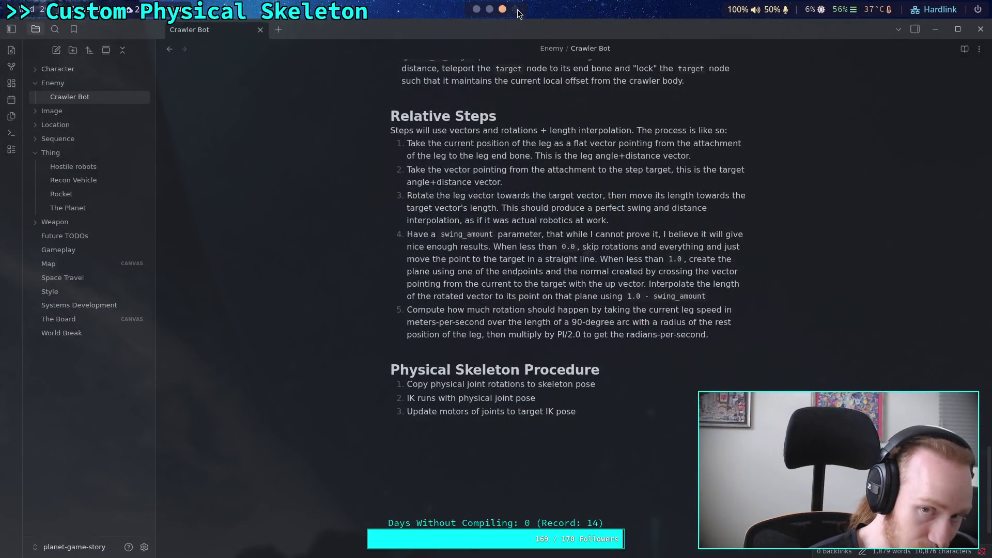
click(516, 9)
click(489, 9)
click(576, 147)
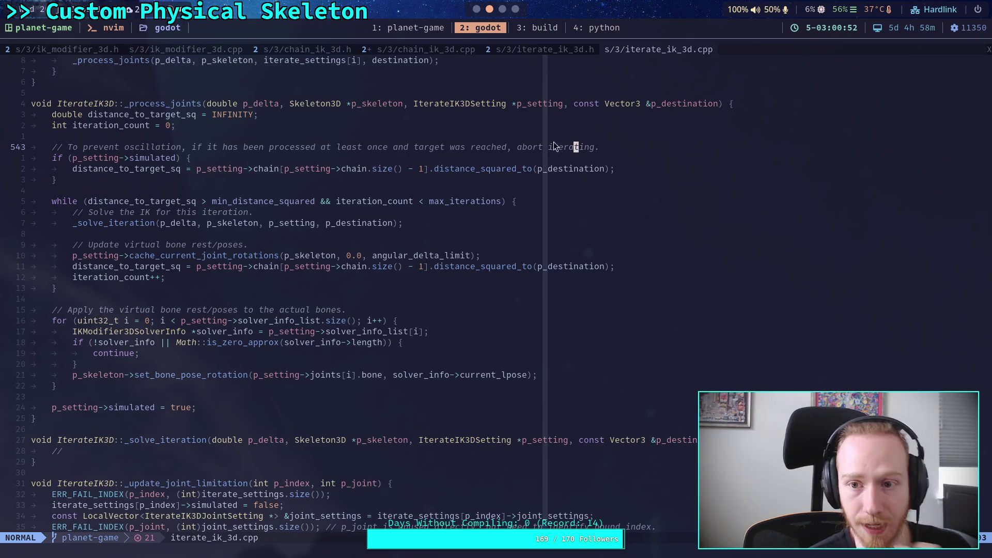
key(ctrl+n)
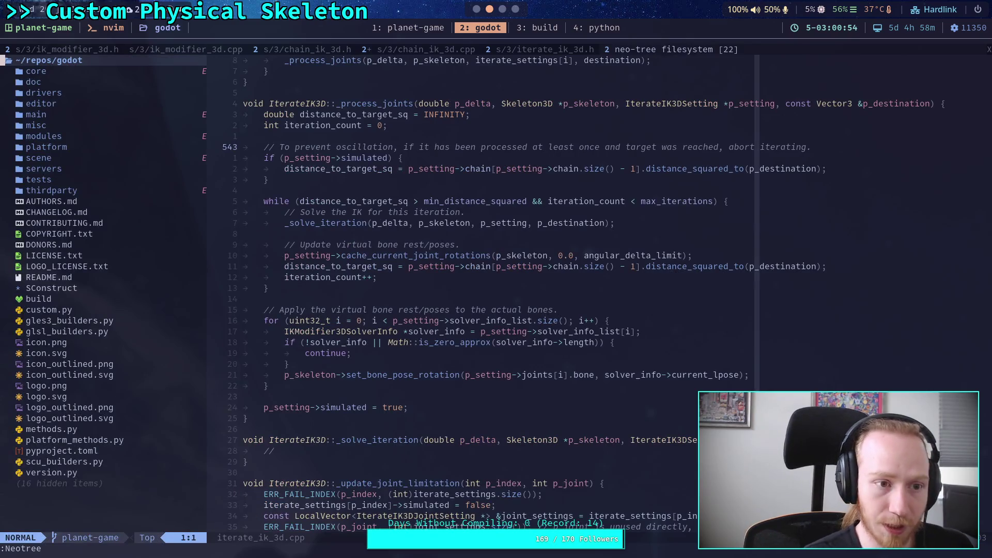
key(j)
key(j)
key(j)
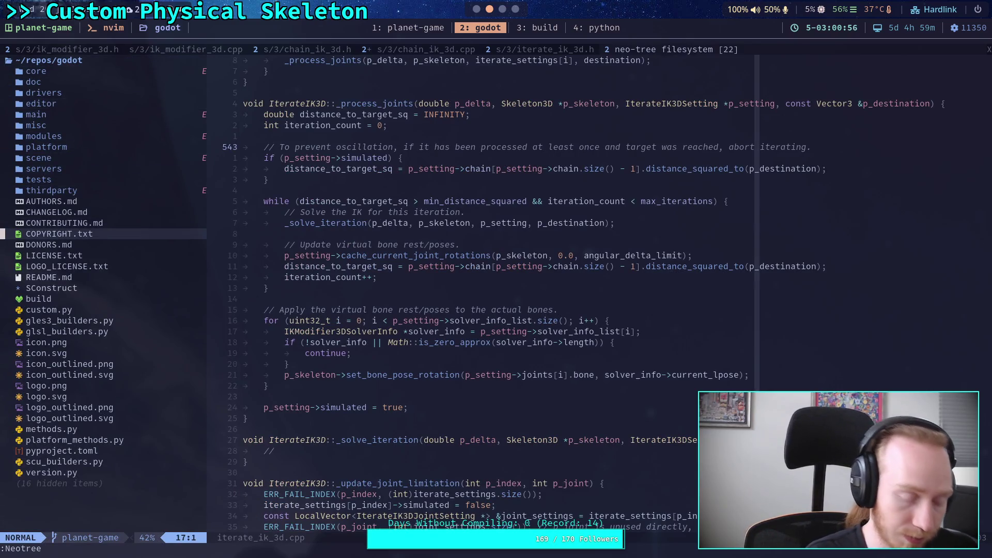
key(Return)
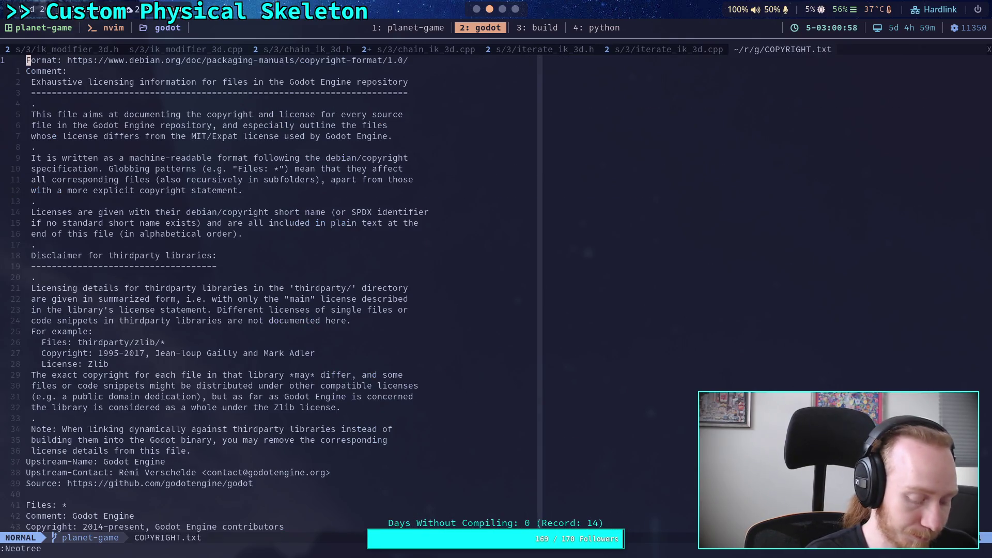
Start a fuzzy file search for 'reparent::'.
key(space)
key(f)
key(f)
text(reparent)
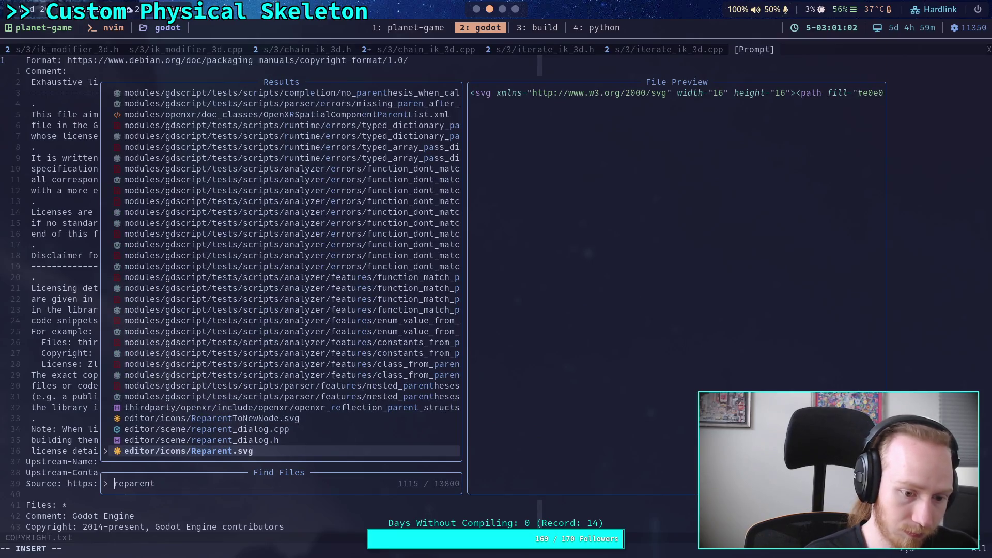
text(::)
Adjust the reparent file-search query, then abandon the file search.
key(BackSpace)
key(BackSpace)
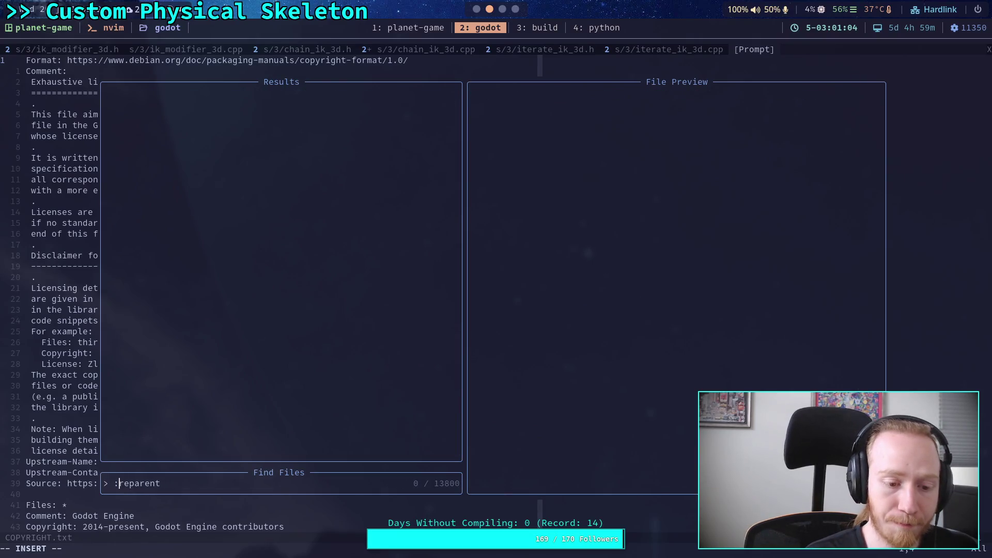
text(\()
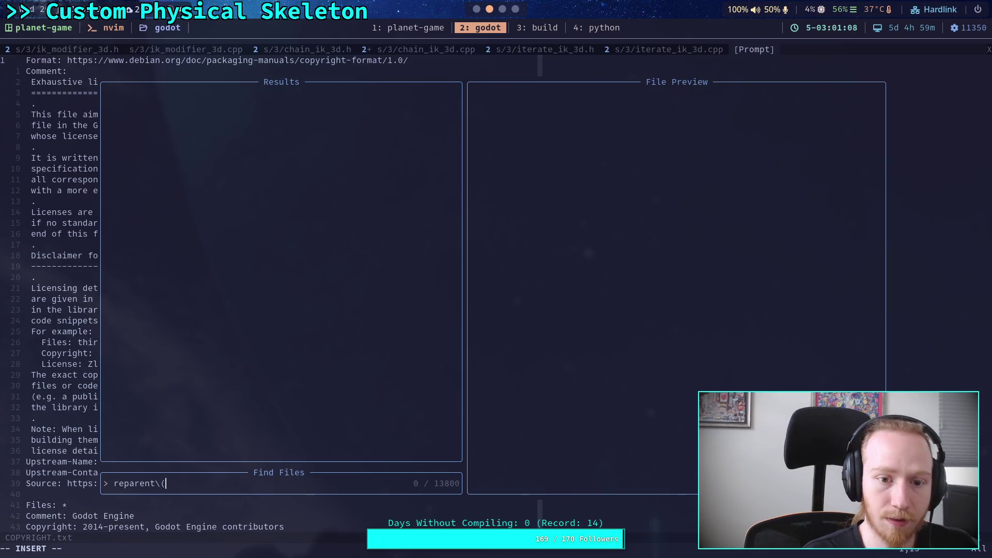
key(Escape)
key(Escape)
Live-grep for '::reparent' and open node_3d.cpp at Node3D::reparent.
key(space)
text(fg)
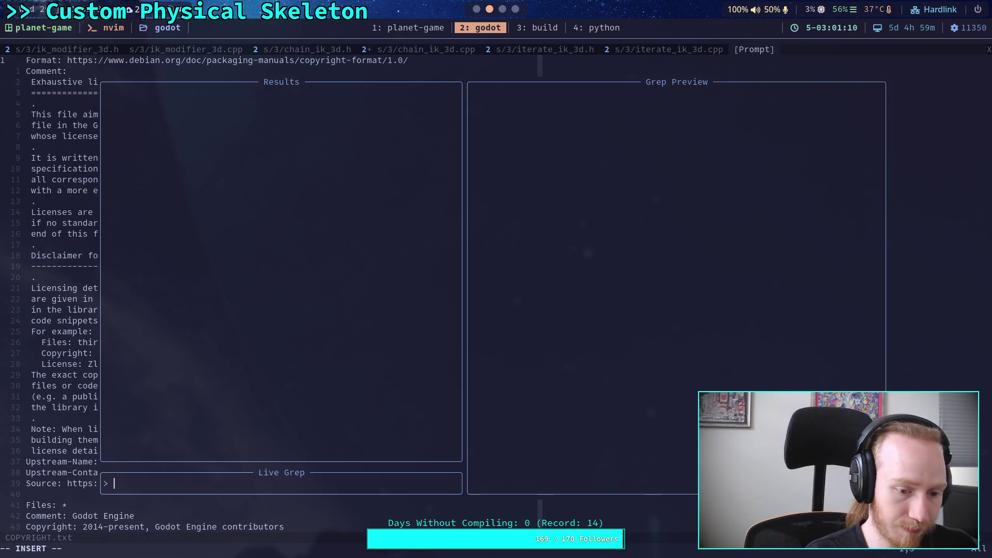
text(::)
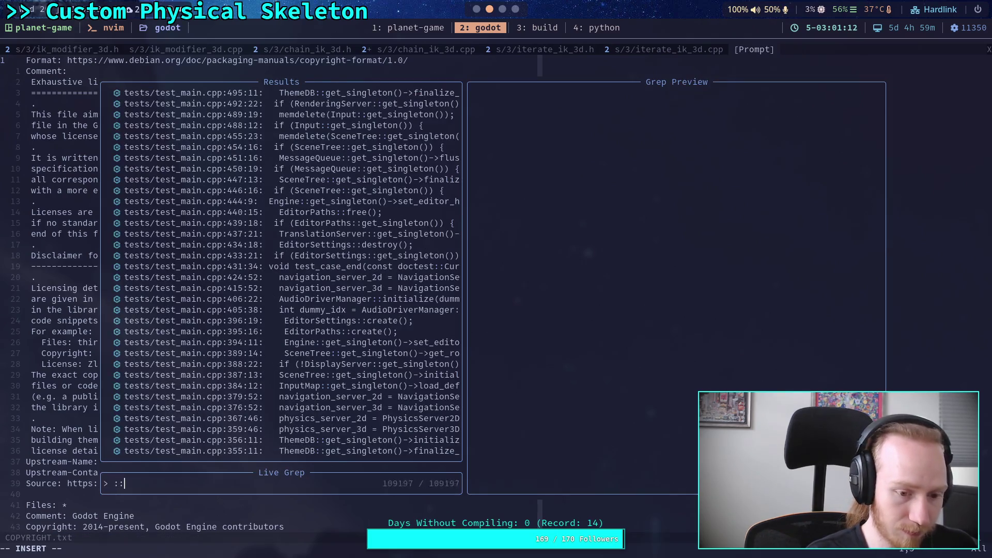
text(reparent)
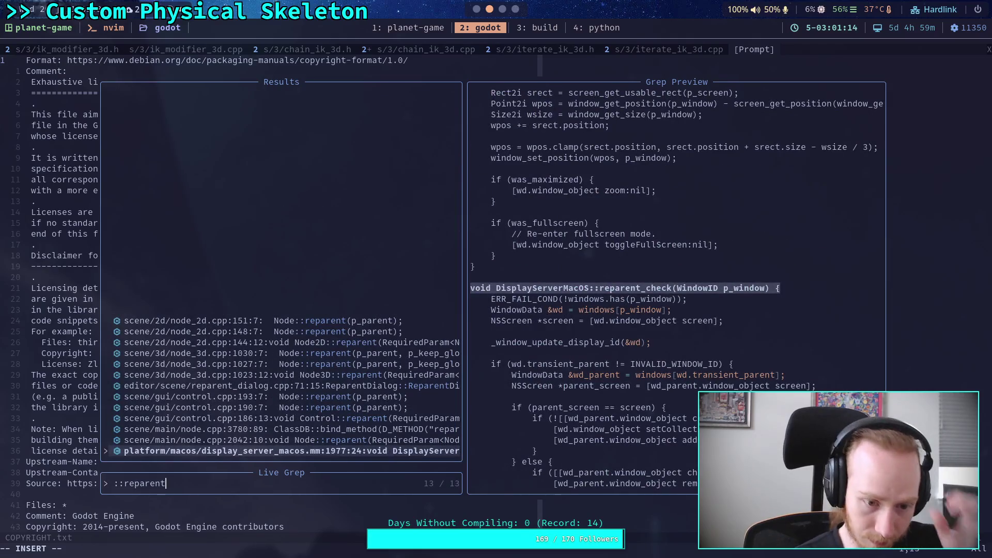
key(ctrl+p)
key(ctrl+p)
key(ctrl+p)
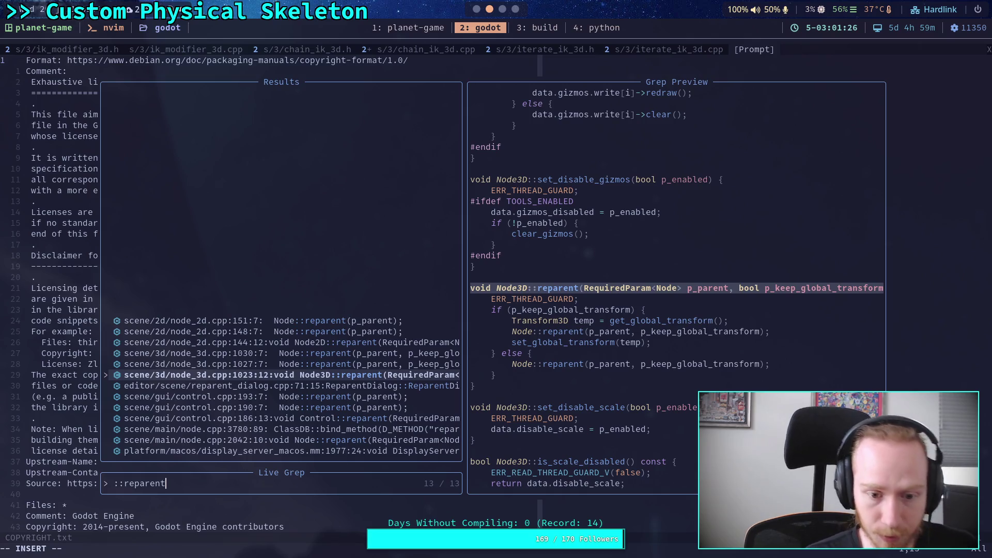
key(Return)
text(/set_)
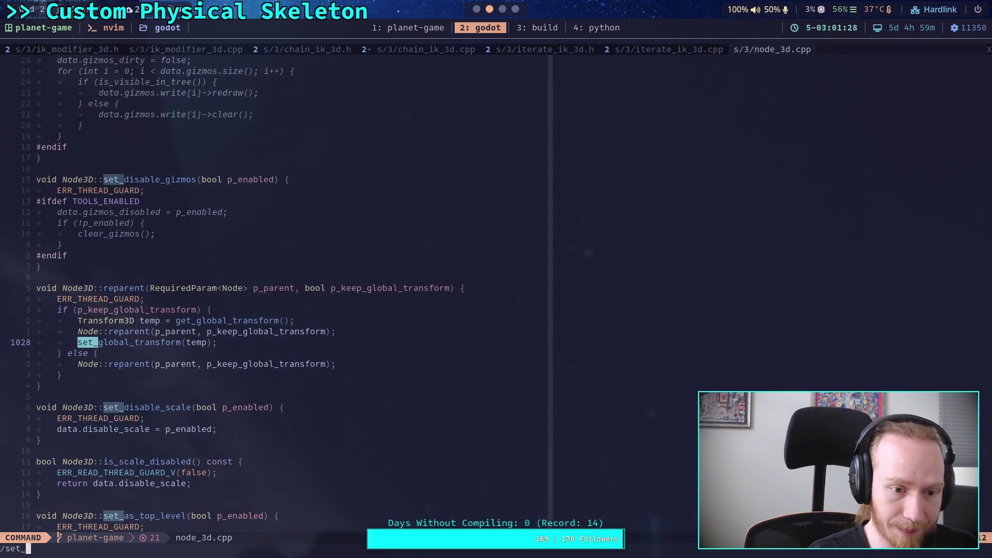
text(global_transform)
Cycle through set_global_transform matches to its definition on line 413, then return to Godot.
key(Return)
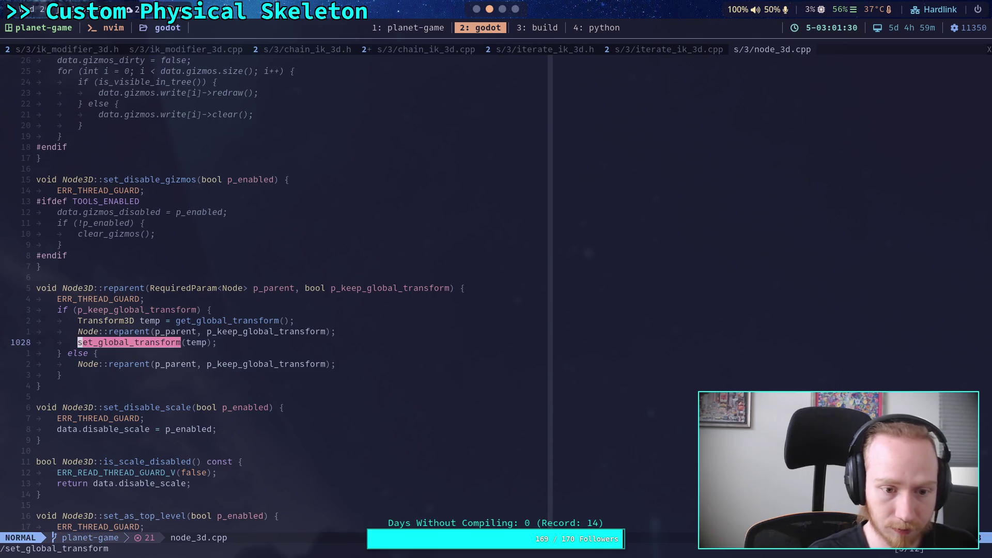
key(n)
key(n)
key(n)
key(n)
key(n)
key(n)
key(n)
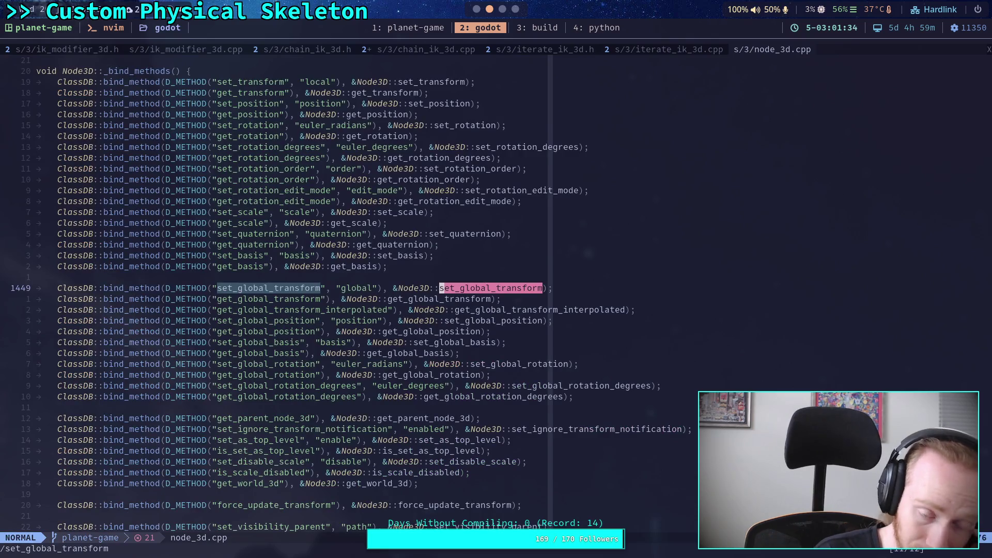
key(Escape)
key(n)
key(n)
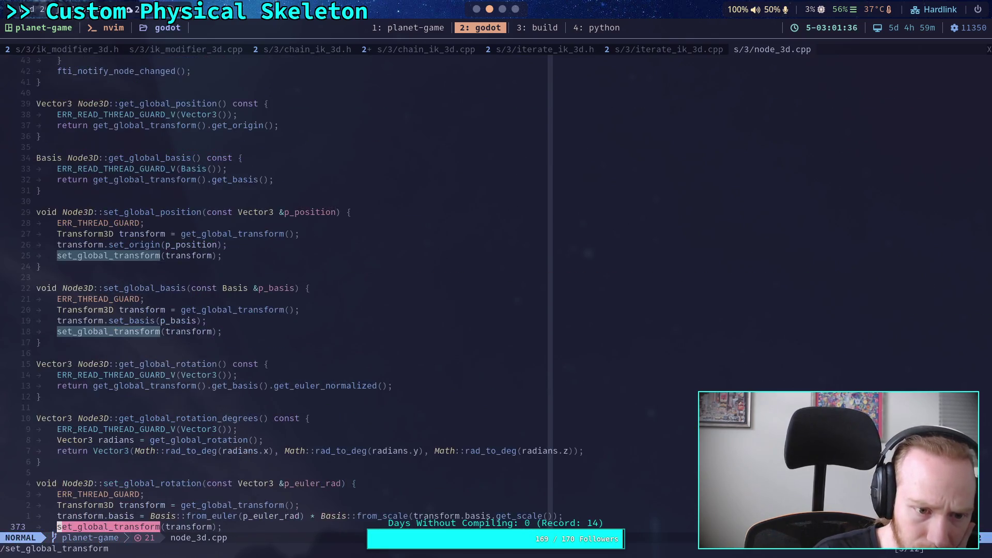
key(n)
key(n)
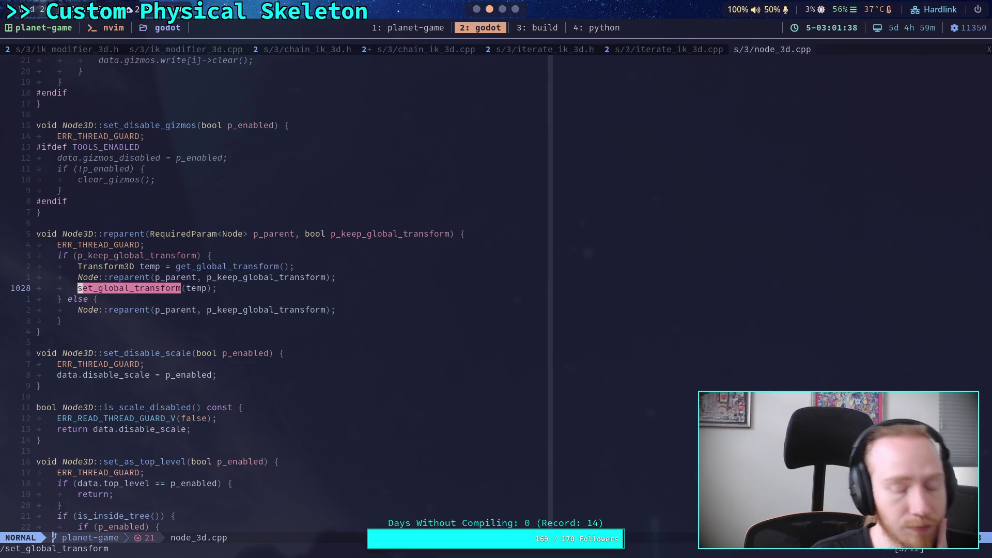
key(n)
key(n)
key(n)
key(n)
key(n)
key(n)
key(shift+n)
key(shift+n)
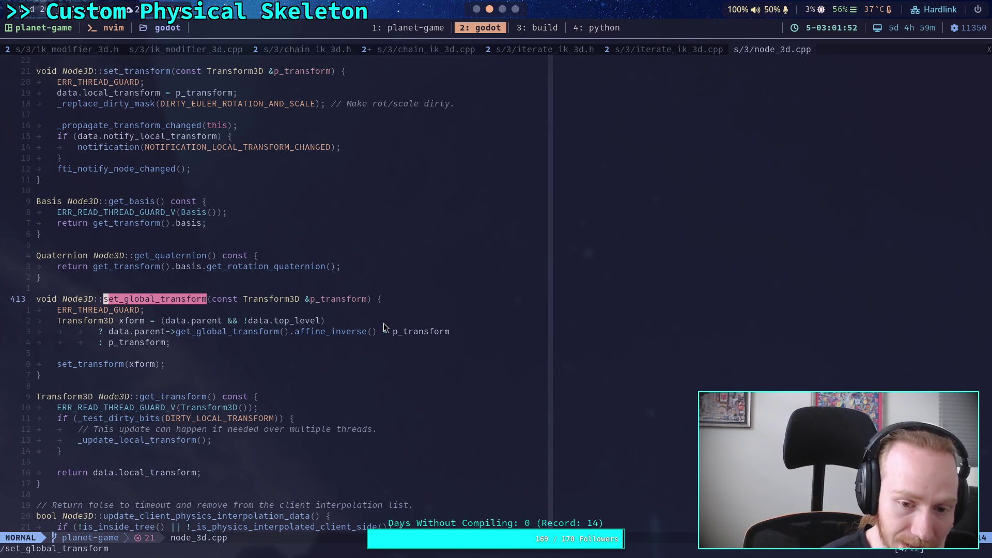
click(477, 10)
Move the parent bone's global pose basis after 'bone_rotation *' on line 174 and save.
scroll(429, 270, right, 3)
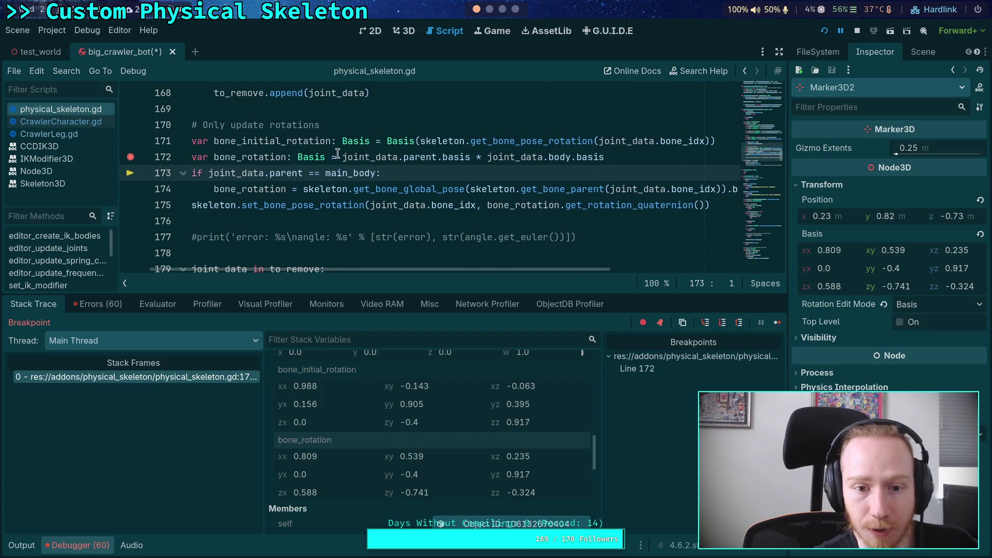
click(337, 154)
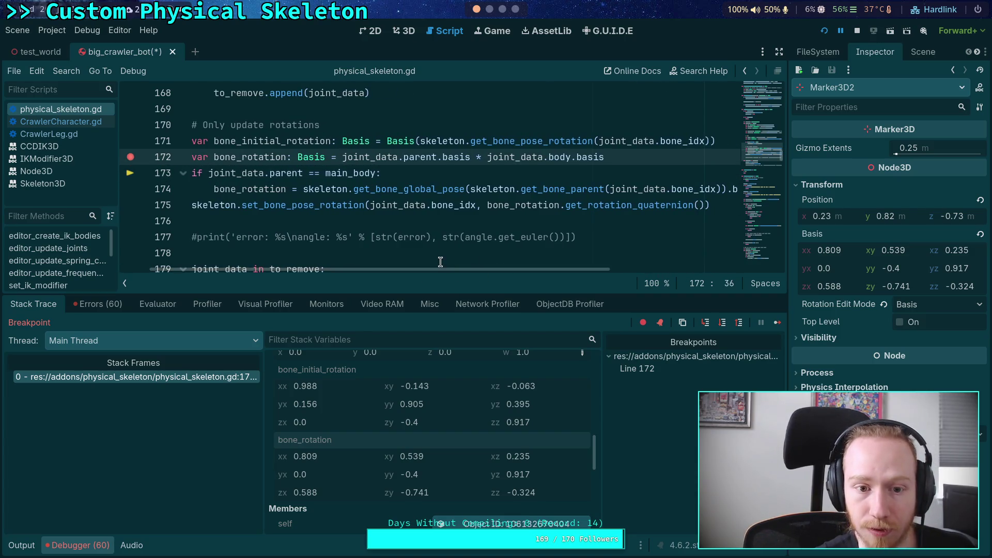
mouse_move(443, 269)
mouse_down()
mouse_move(611, 270)
mouse_move(412, 270)
mouse_up()
mouse_move(347, 189)
mouse_down()
mouse_move(734, 189)
mouse_move(634, 190)
mouse_up()
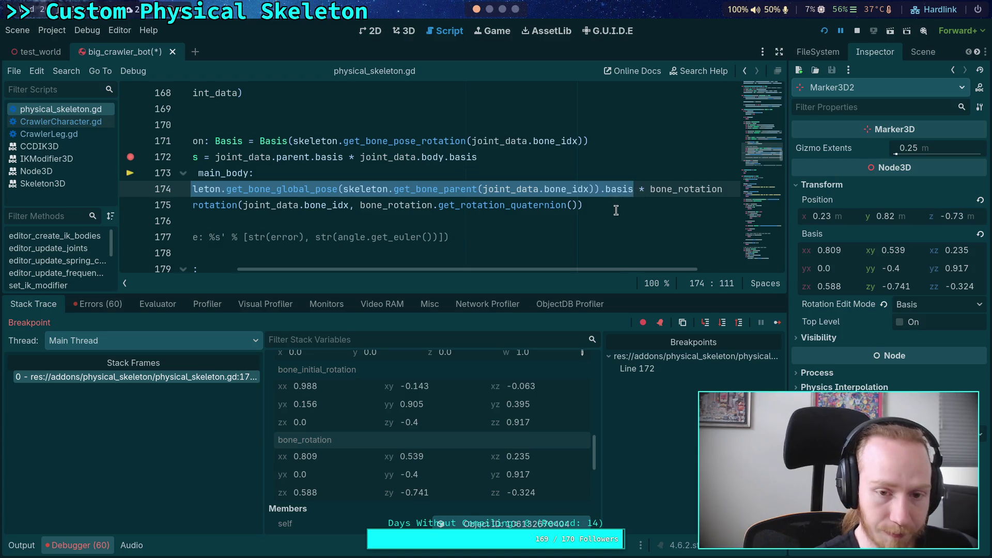
key(ctrl+x)
key(Delete)
key(Delete)
key(Delete)
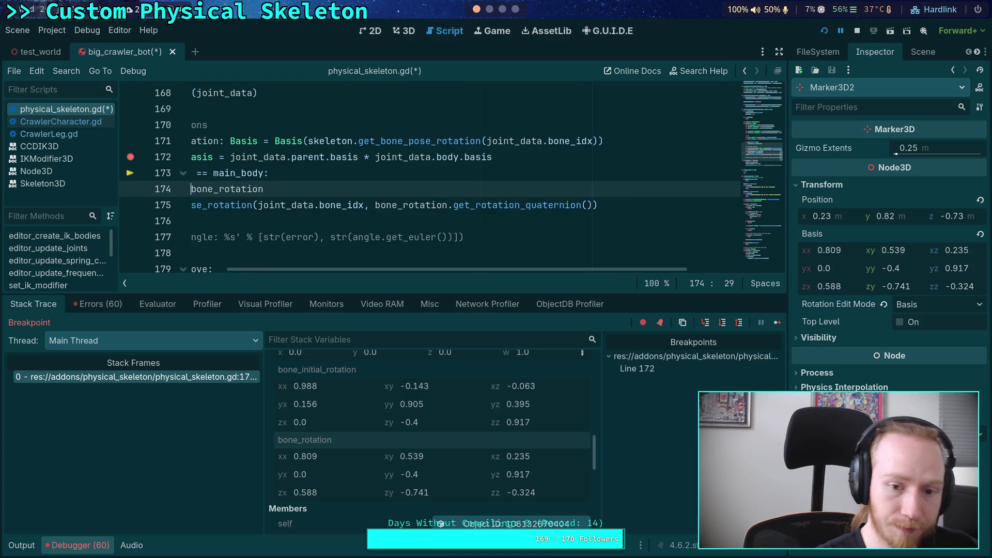
mouse_move(418, 270)
mouse_down()
mouse_move(308, 193)
mouse_move(429, 191)
mouse_up()
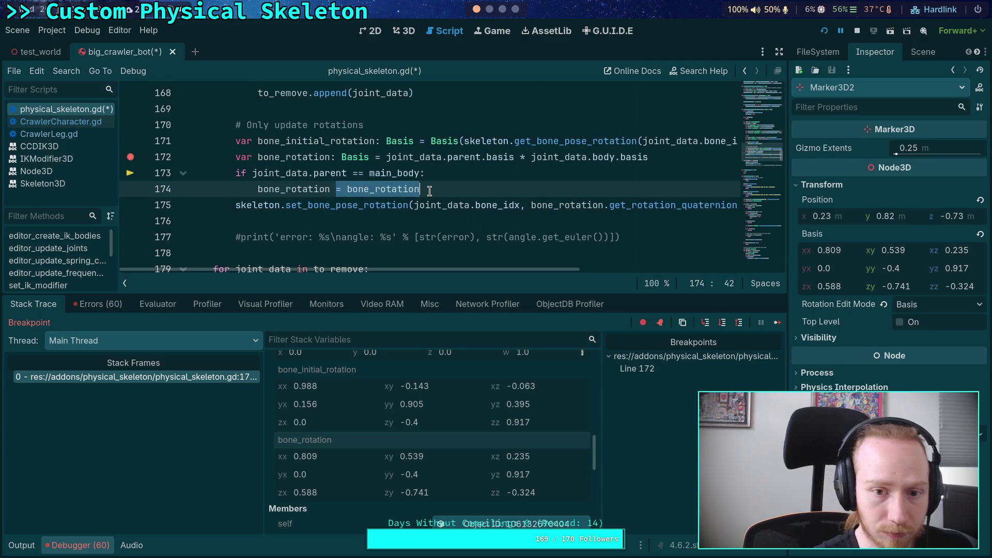
key(Right)
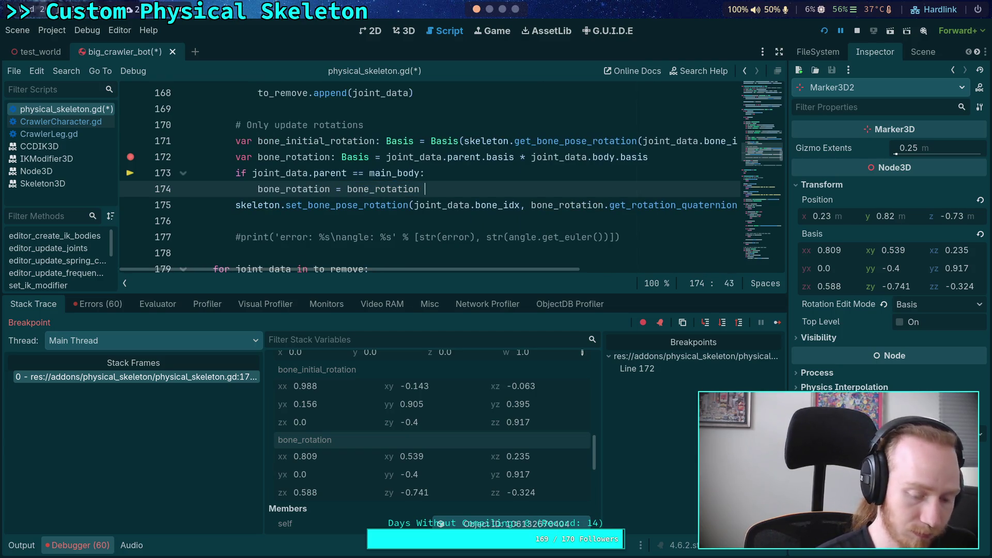
key(ctrl+v)
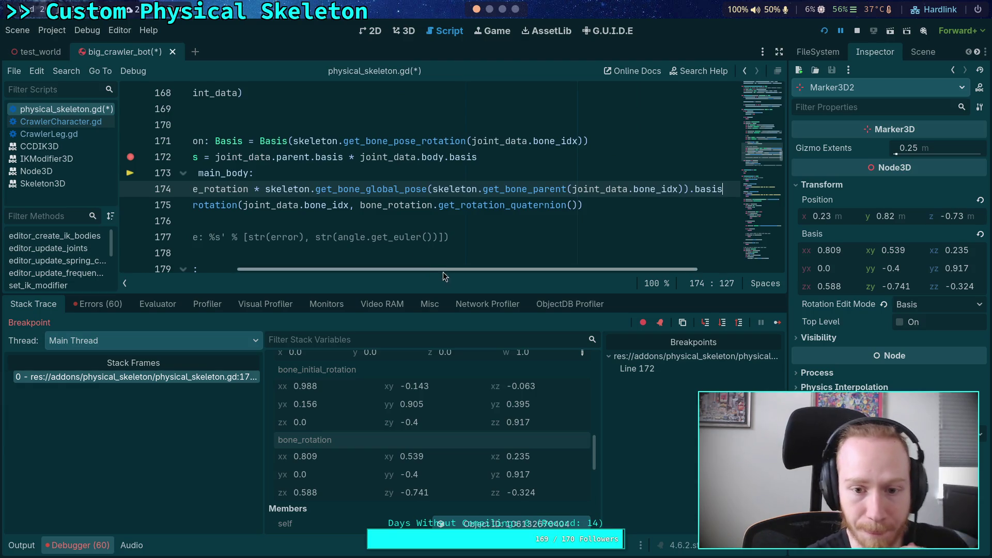
drag(417, 269, 304, 269)
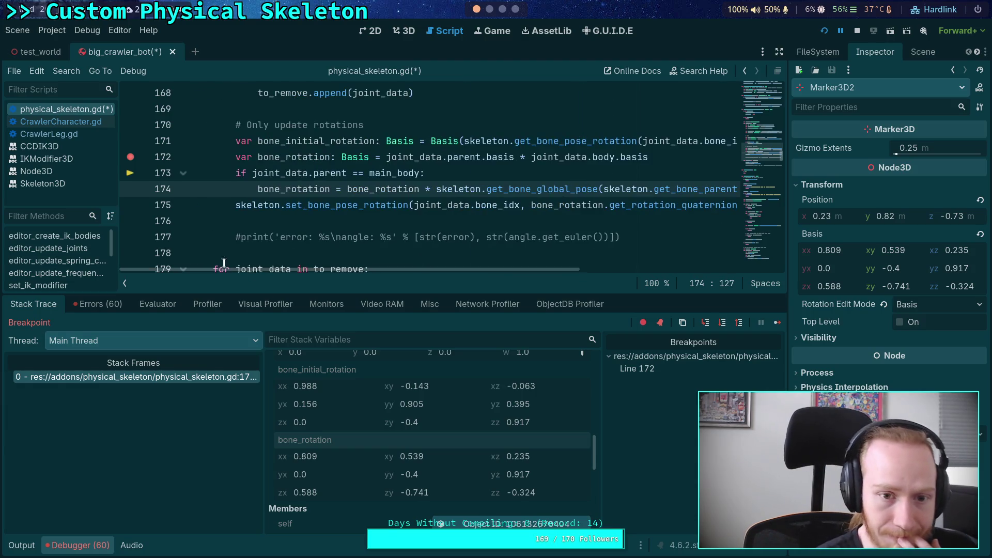
click(499, 175)
key(ctrl+s)
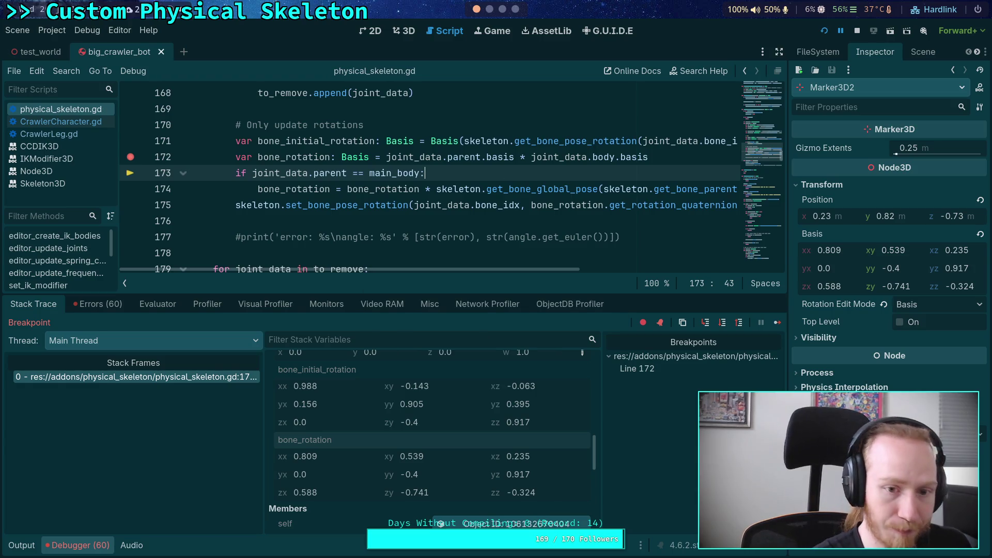
Try putting the parent basis expression before bone_rotation on line 174 instead.
mouse_move(515, 269)
mouse_down()
mouse_move(659, 269)
mouse_move(657, 279)
mouse_up()
drag(719, 189, 211, 188)
key(BackSpace)
scroll(329, 187, left, 3)
click(342, 189)
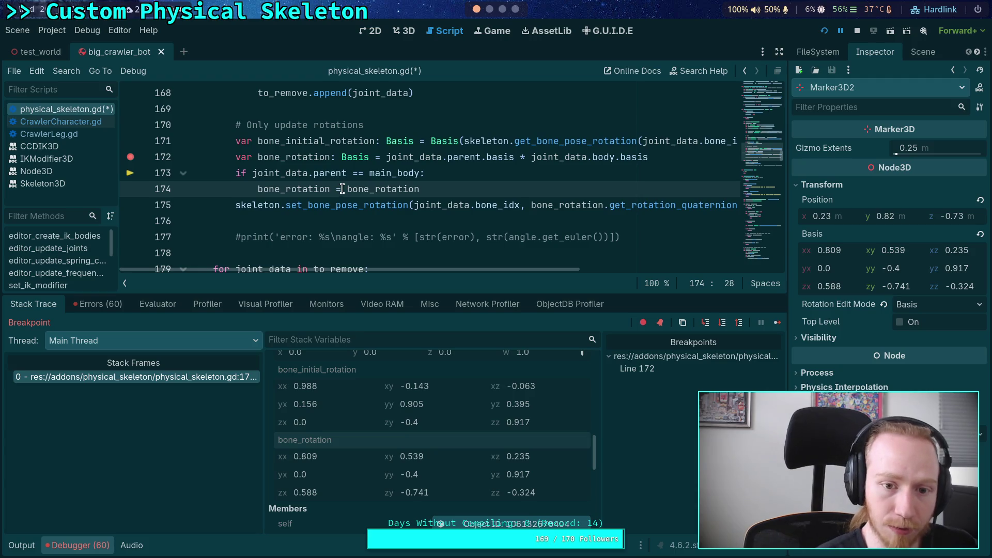
key(Escape)
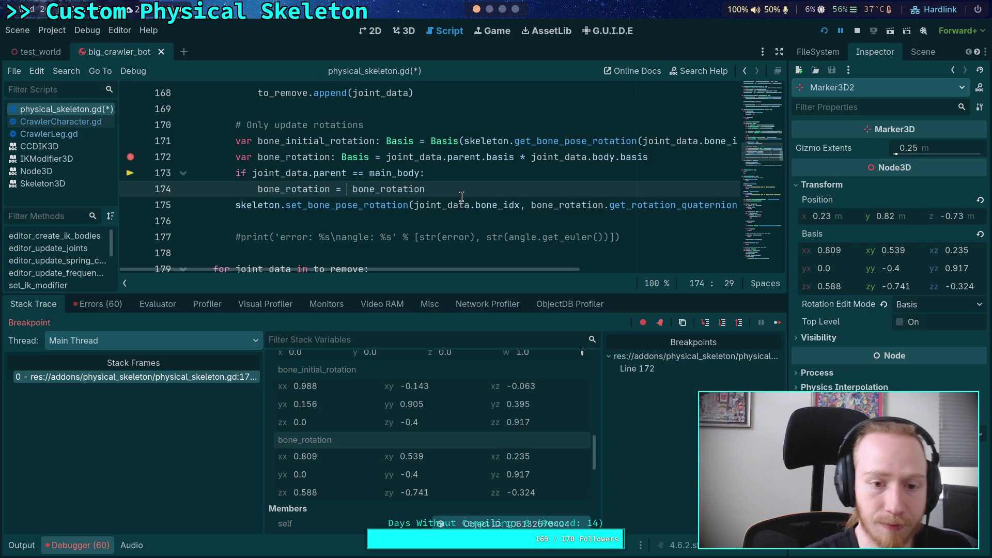
mouse_move(462, 197)
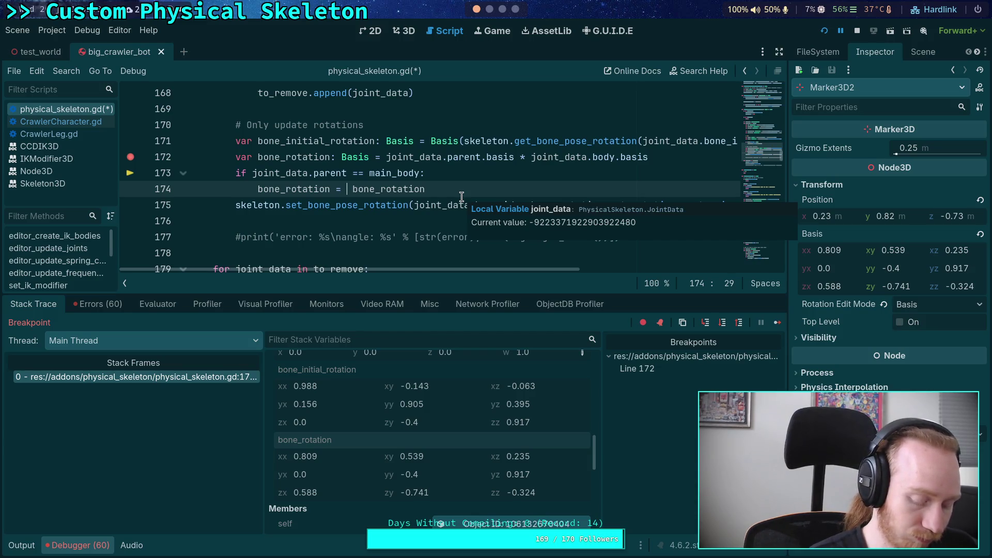
key(ctrl+v)
click(265, 191)
key(BackSpace)
key(BackSpace)
key(BackSpace)
Restore line 174 to bone_rotation * parent global pose basis and save the script.
drag(451, 269, 463, 264)
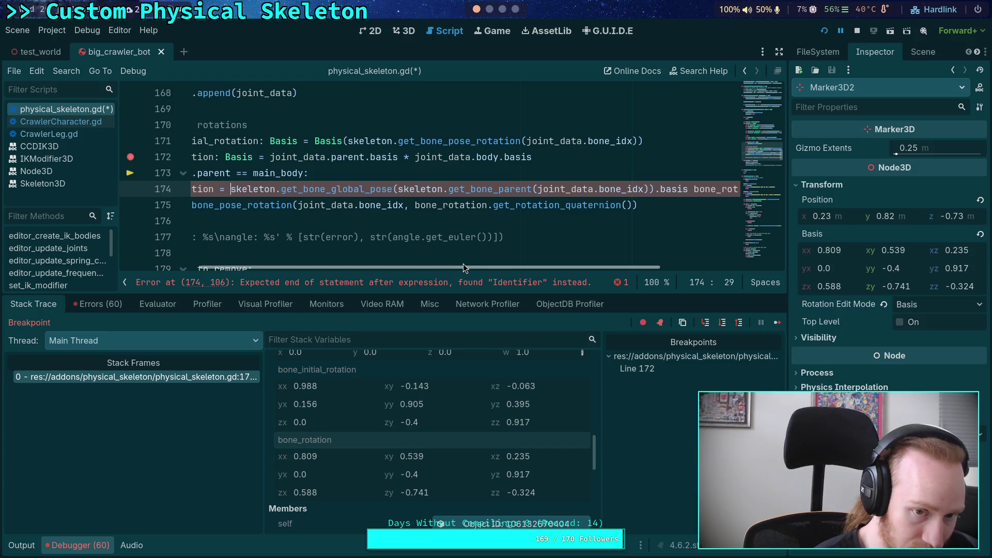
click(233, 191)
mouse_move(231, 191)
mouse_down()
mouse_move(610, 205)
mouse_move(694, 190)
mouse_up()
key(Delete)
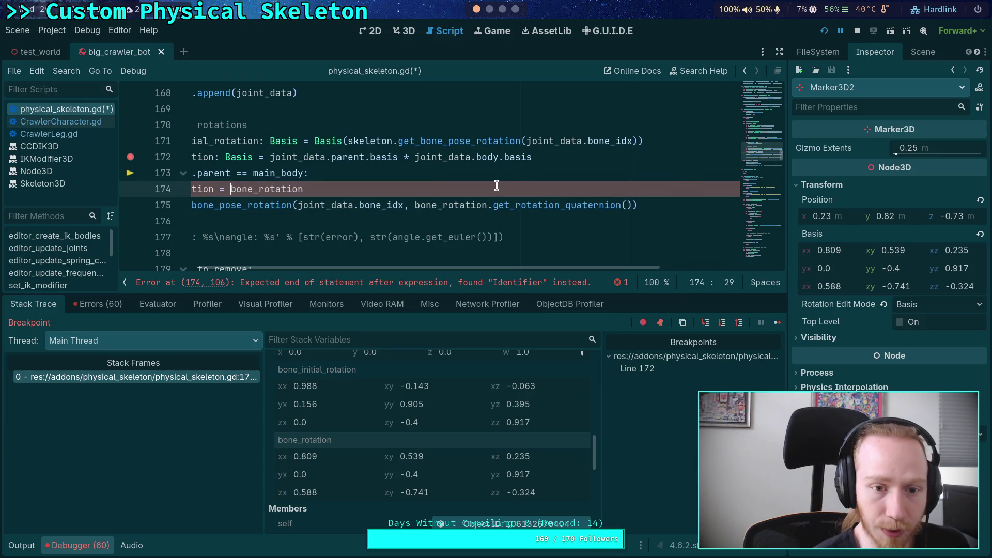
click(498, 189)
text(*)
key(ctrl+v)
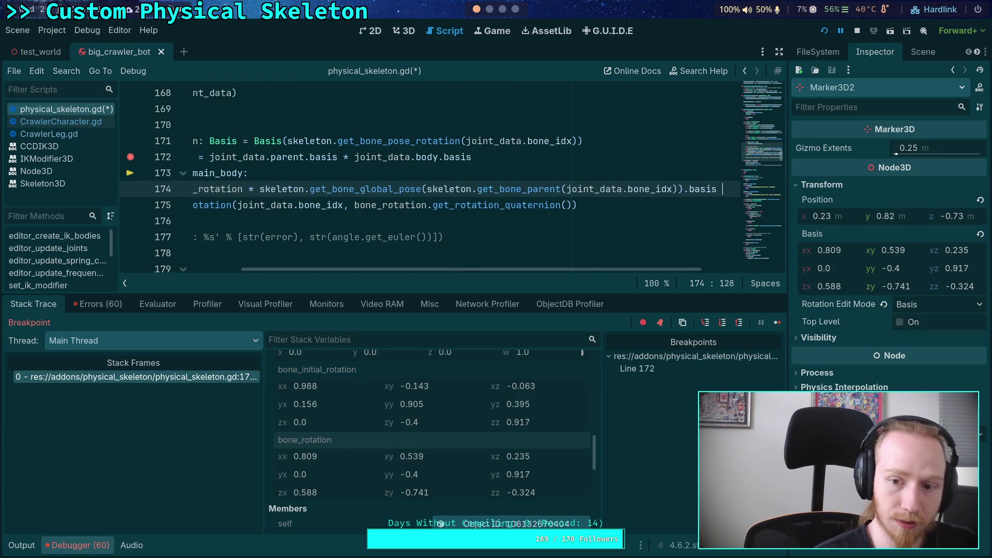
key(ctrl+s)
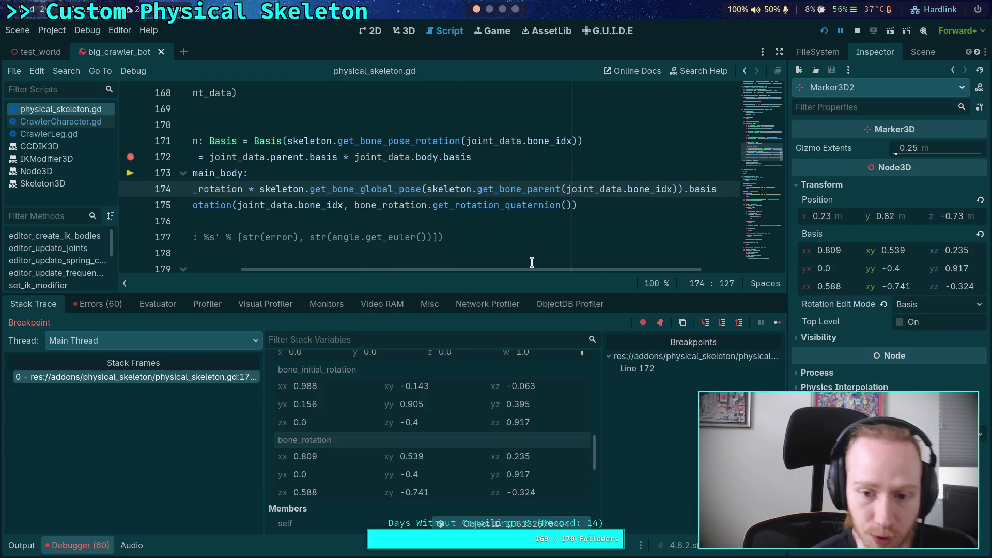
drag(532, 269, 410, 269)
click(443, 220)
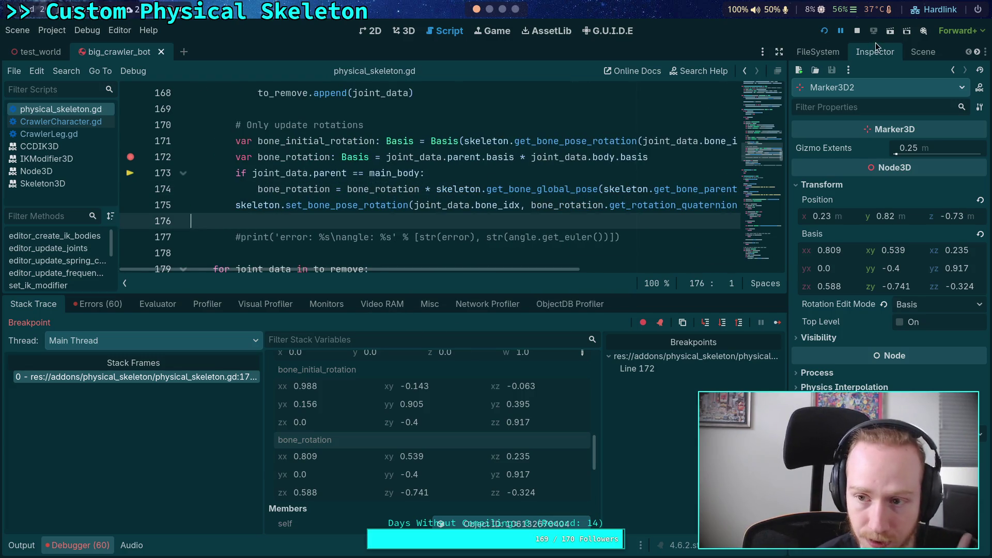
Rerun under the debugger, step to line 175 (bone_rotation 0.739, 0.406, 0.539), stop, and hide the debugger.
click(857, 31)
key(F5)
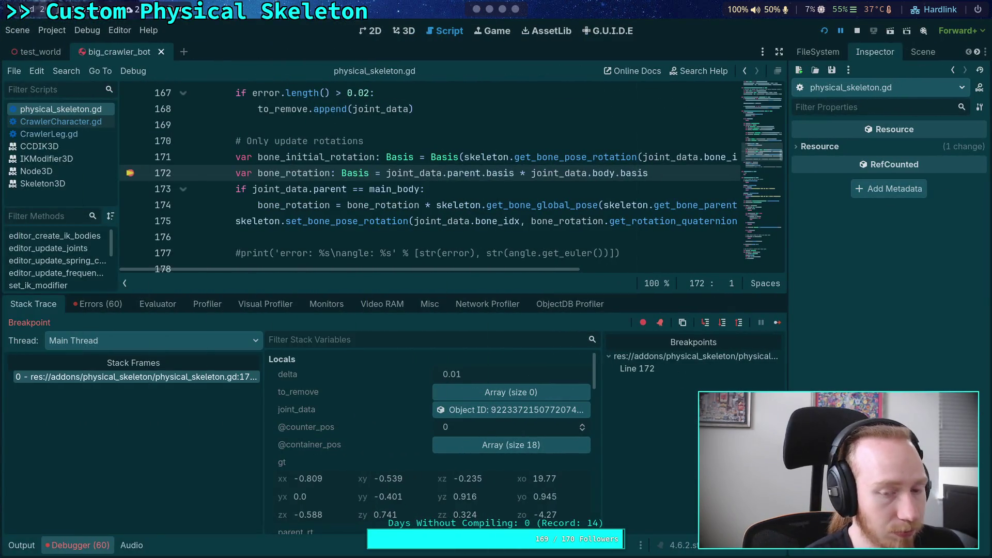
click(724, 324)
click(723, 324)
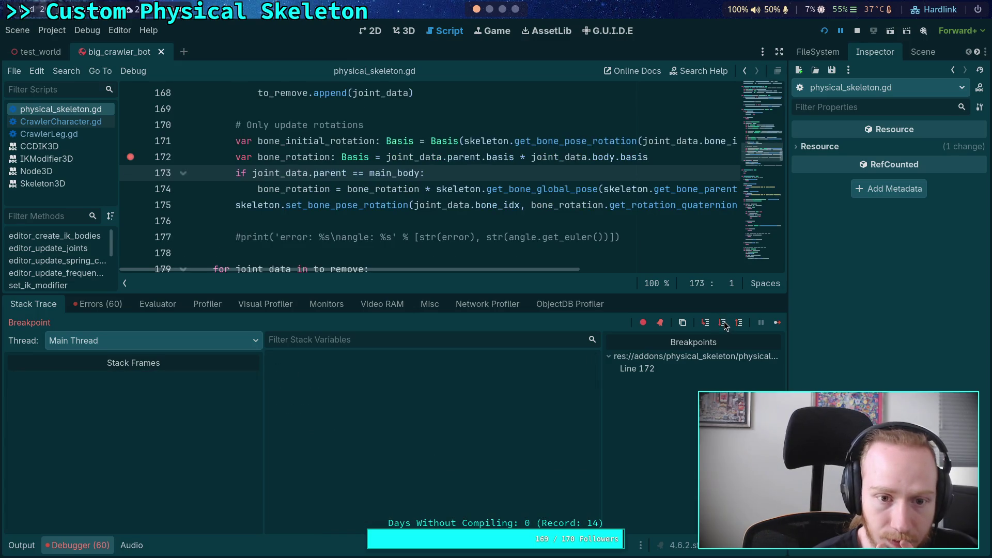
click(724, 325)
scroll(429, 459, down, 1)
scroll(429, 455, down, 5)
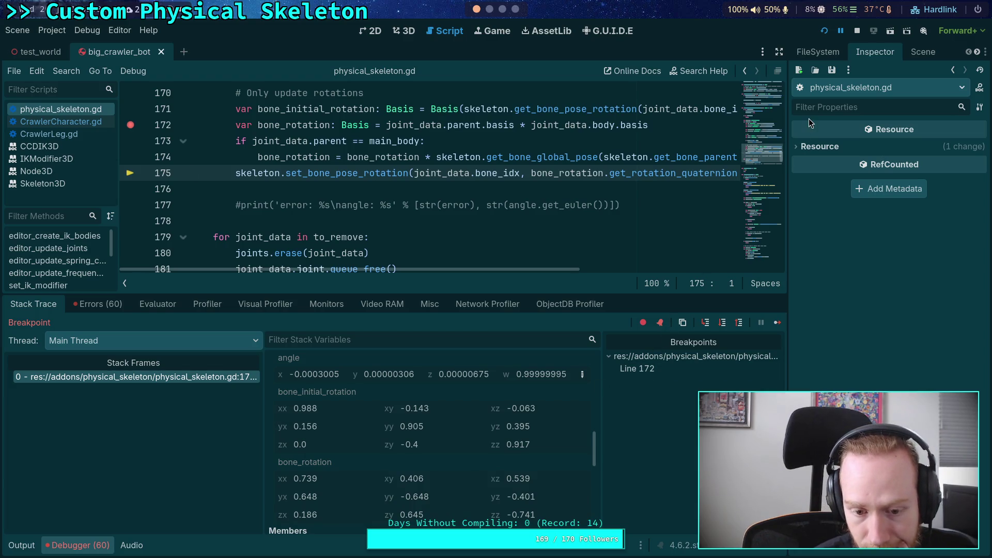
click(858, 31)
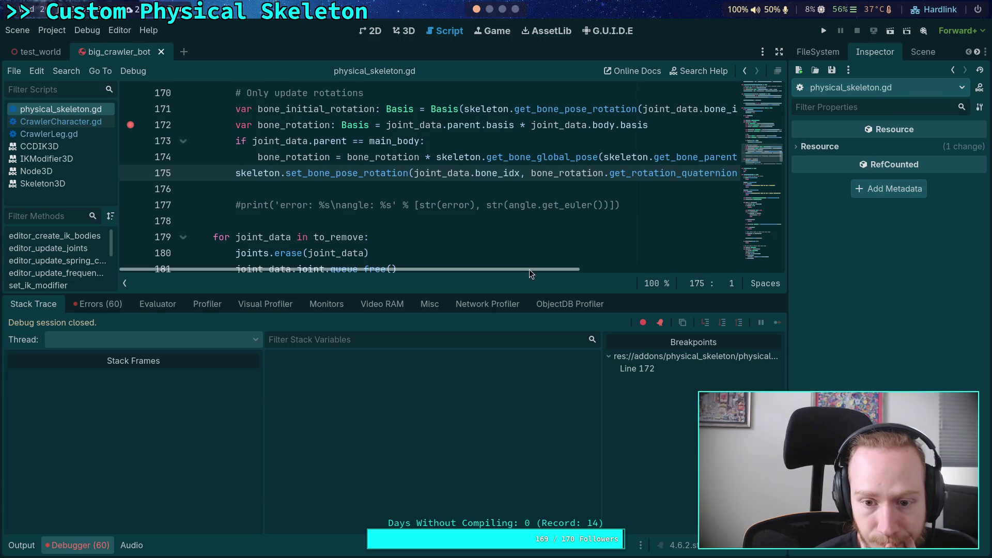
click(85, 542)
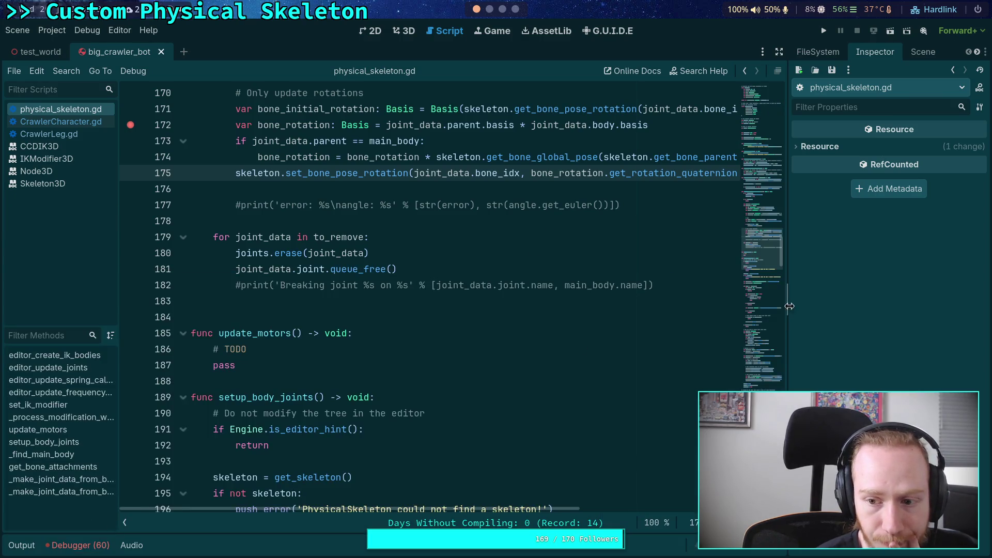
Widen the script editor, scroll up to lines 157–183, and select Basis on line 172.
scroll(790, 312, down, 5)
drag(789, 312, 817, 312)
scroll(598, 342, up, 10)
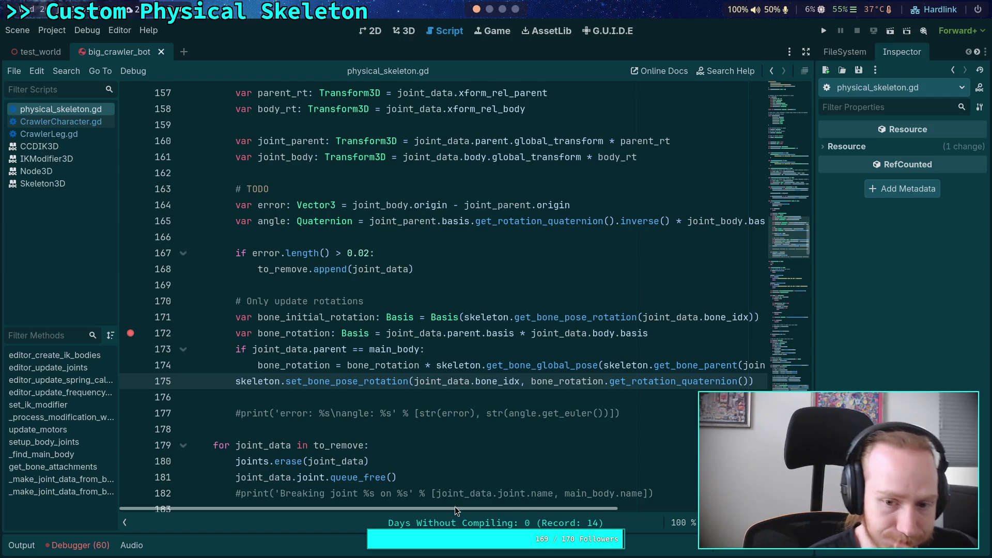
mouse_move(477, 514)
mouse_down()
mouse_move(608, 518)
mouse_move(546, 519)
mouse_up()
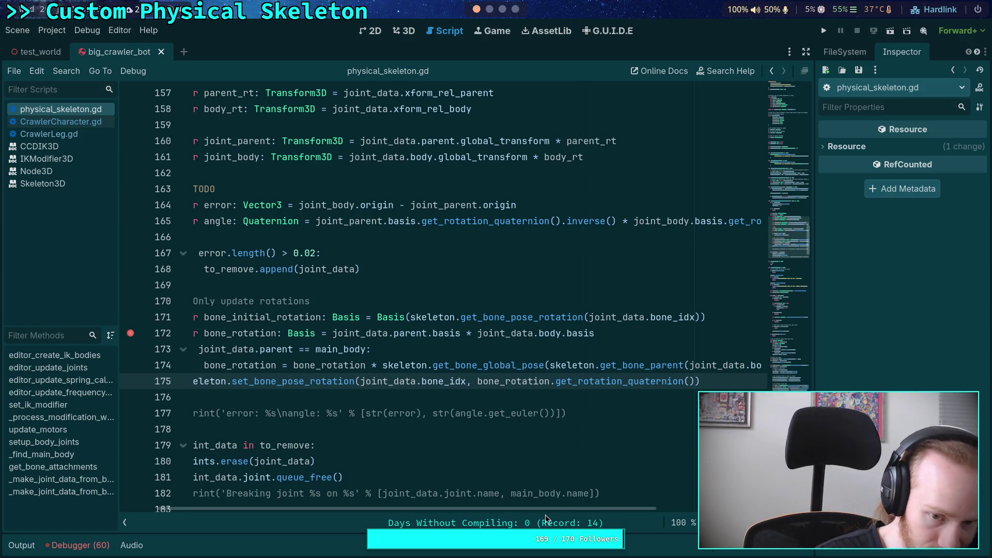
click(447, 351)
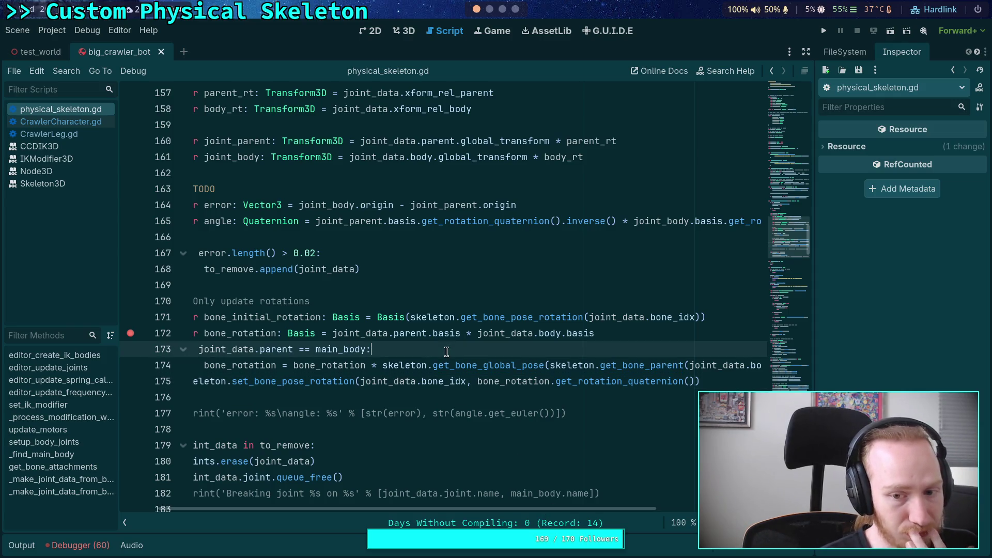
double_click(292, 335)
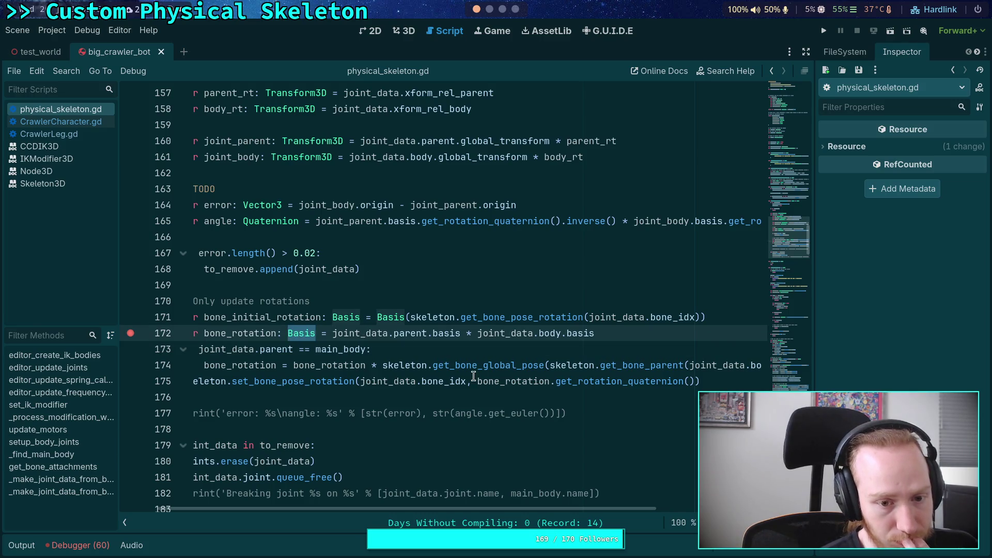
Make line 172 a Quaternion via get_rotation_quaternion() and drop that call from line 175.
drag(551, 385, 695, 386)
key(BackSpace)
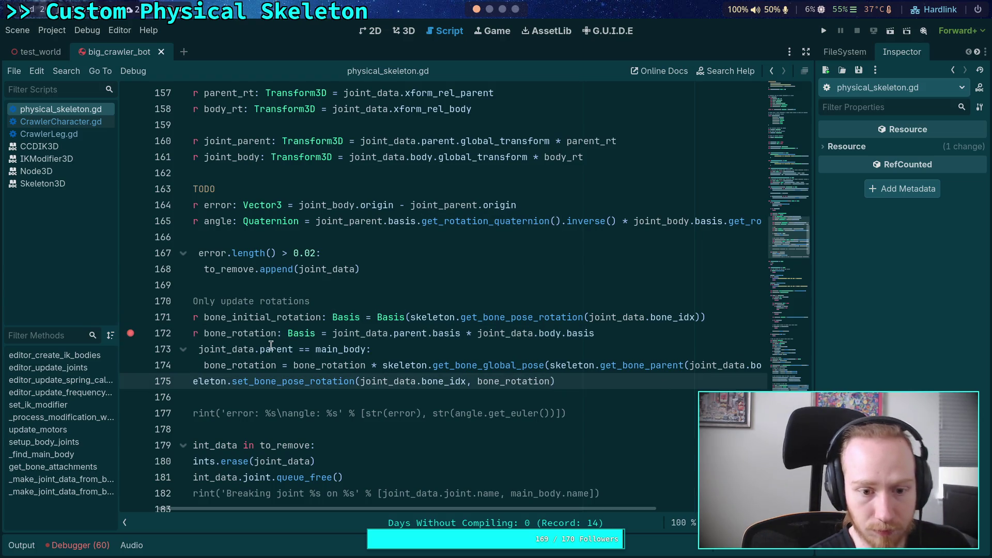
double_click(301, 333)
key(BackSpace)
key(Escape)
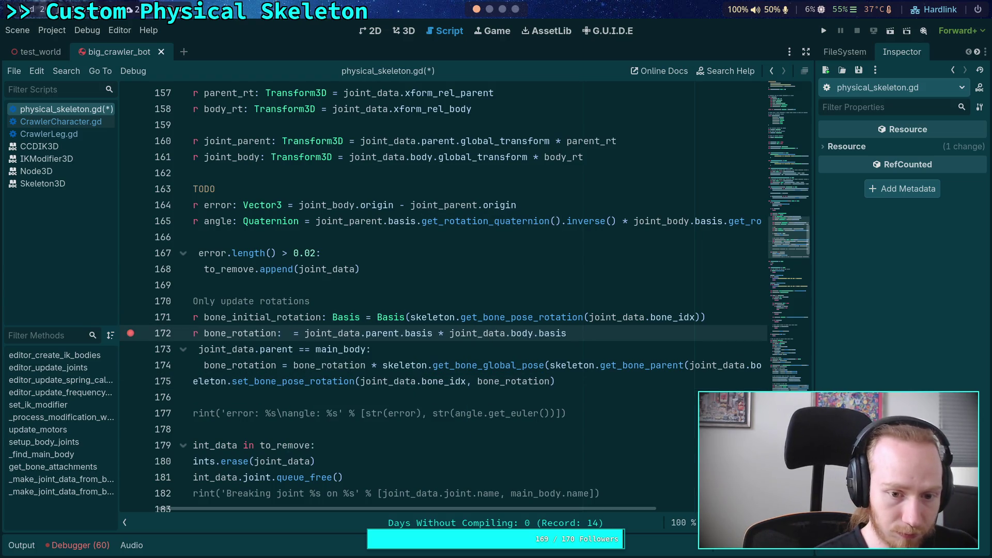
text(Quatu)
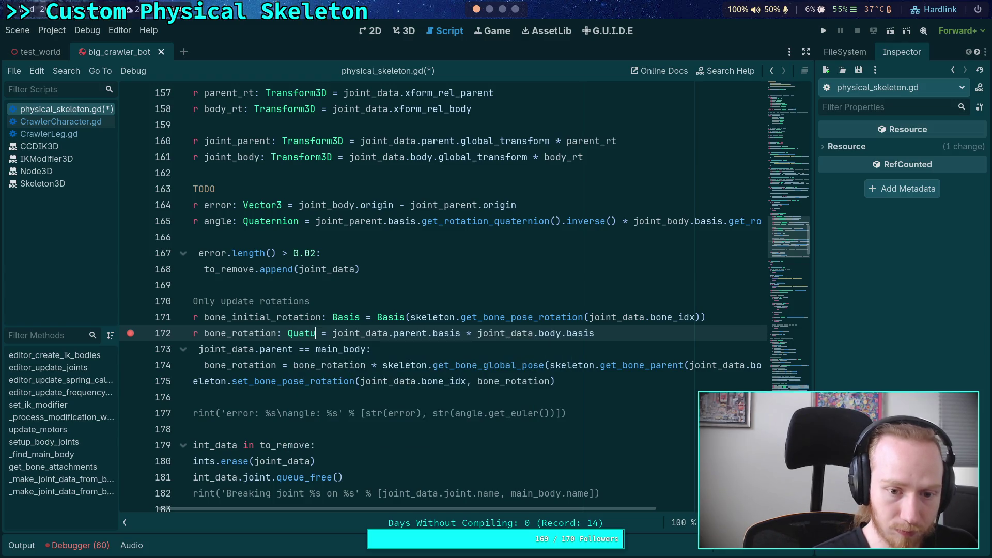
key(BackSpace)
text(e)
key(Return)
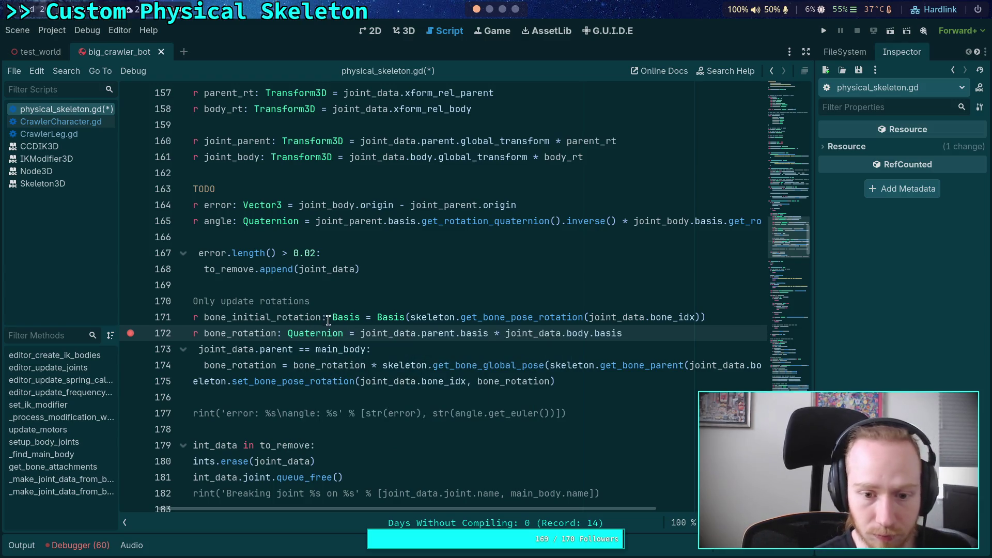
mouse_move(439, 370)
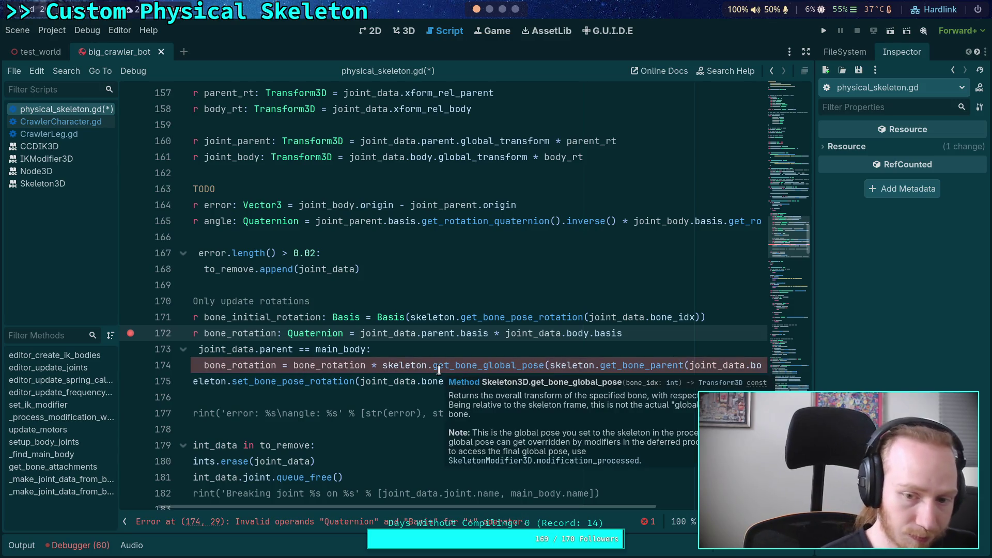
text(()
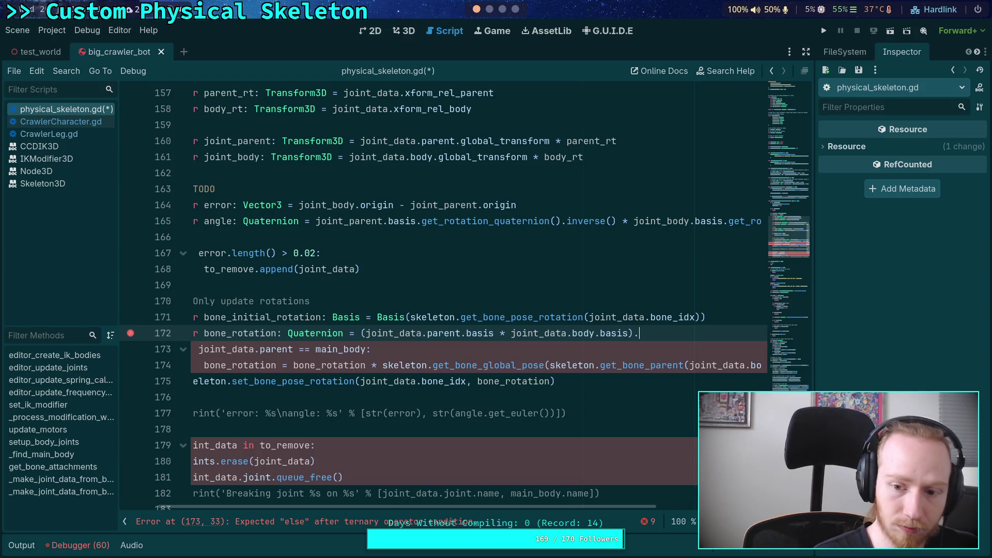
key(Down)
key(Down)
key(Down)
key(Return)
Delete 'bone_rotation * ' from line 174 and start a new line 'var parent_rotation' above it.
scroll(556, 507, left, 5)
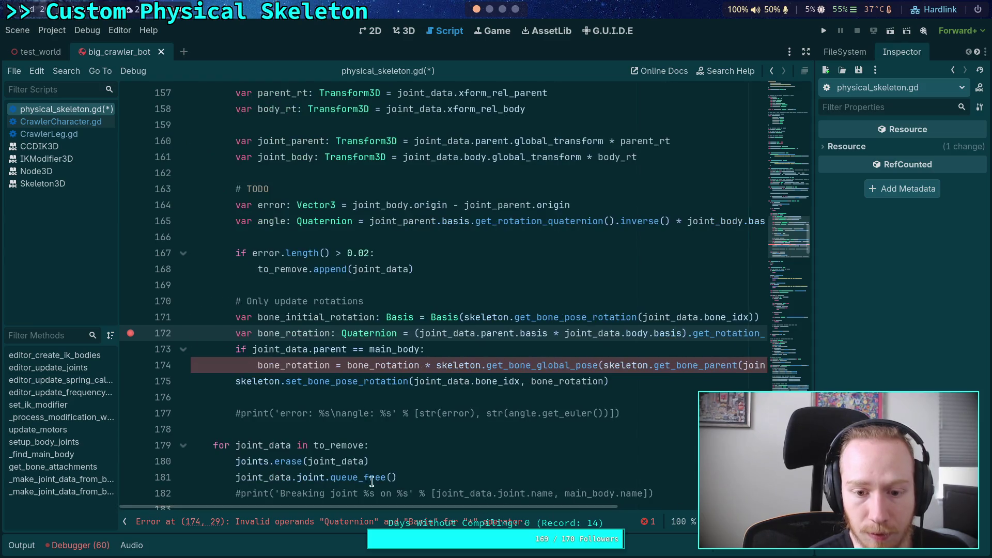
drag(347, 366, 437, 366)
key(BackSpace)
key(ctrl+shift+Return)
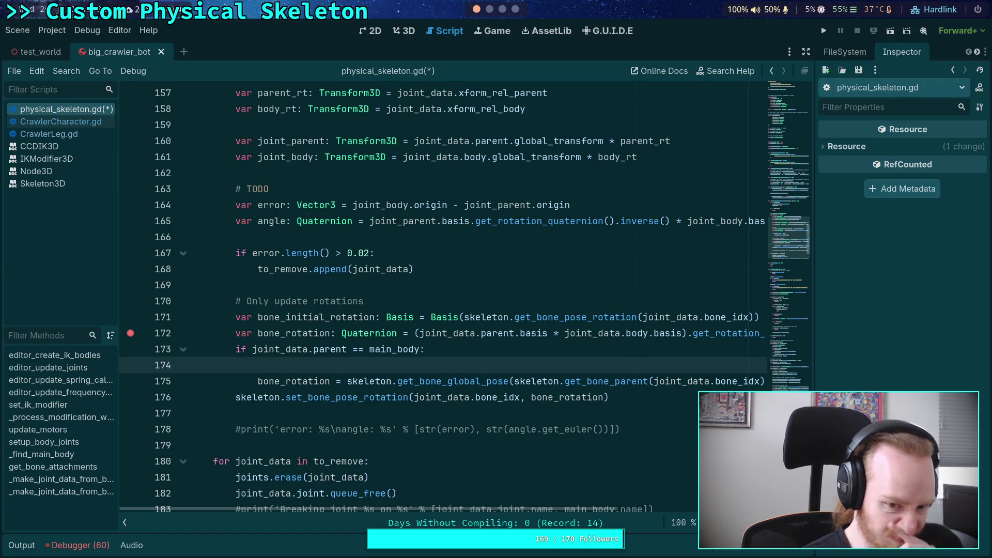
text(var parent_rotation)
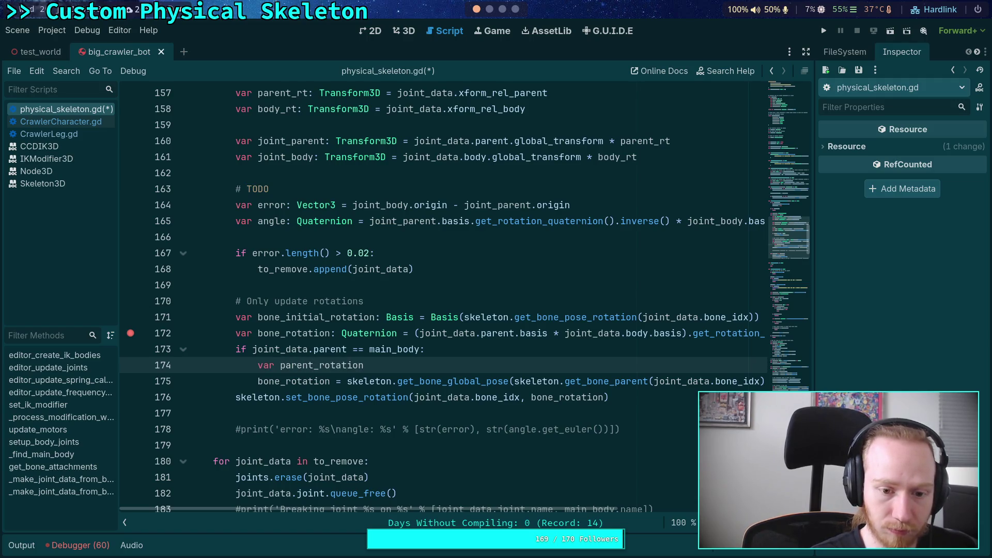
Declare parent_rotation: Quaternion as the parent's global pose basis .get_rotation_quaternion().
key(BackSpace)
key(BackSpace)
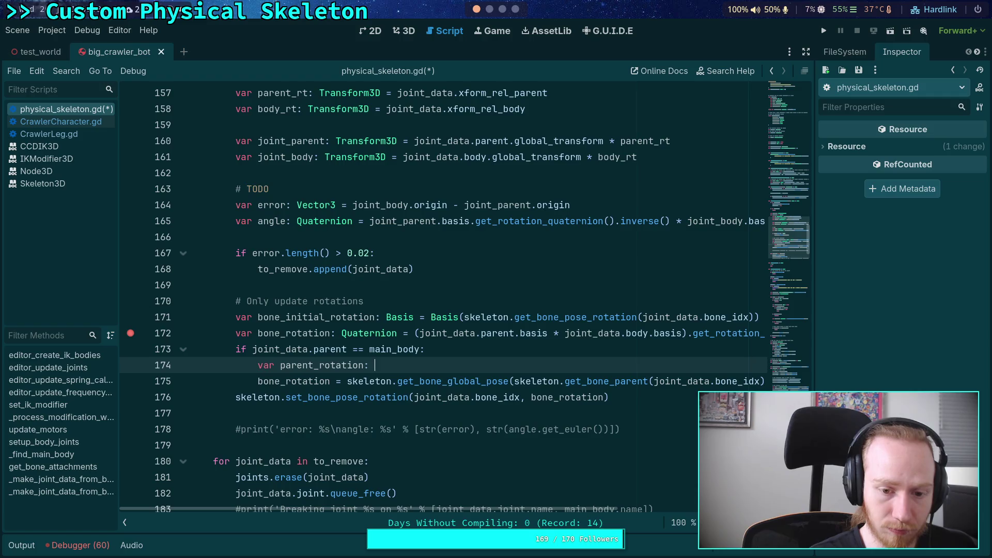
text(Quat)
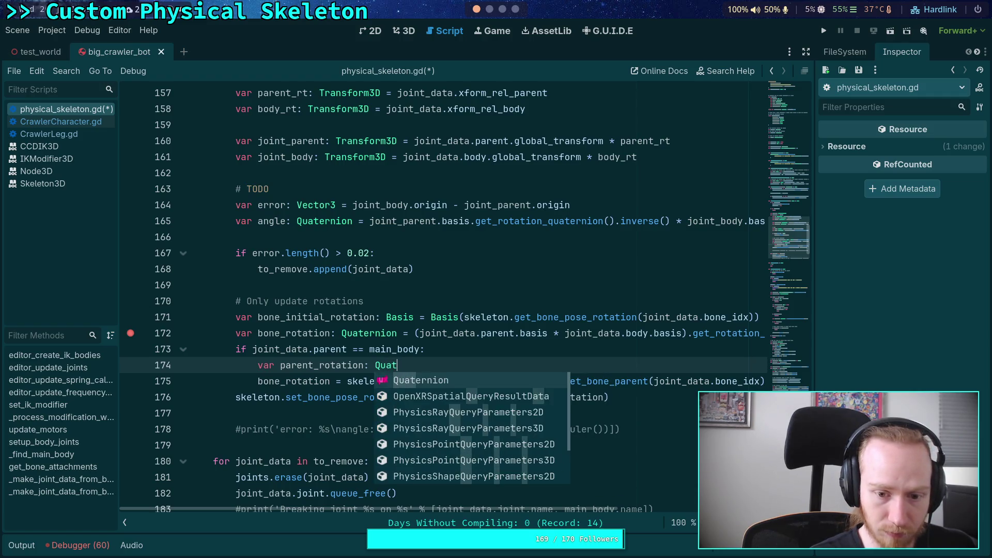
key(Return)
text(ske)
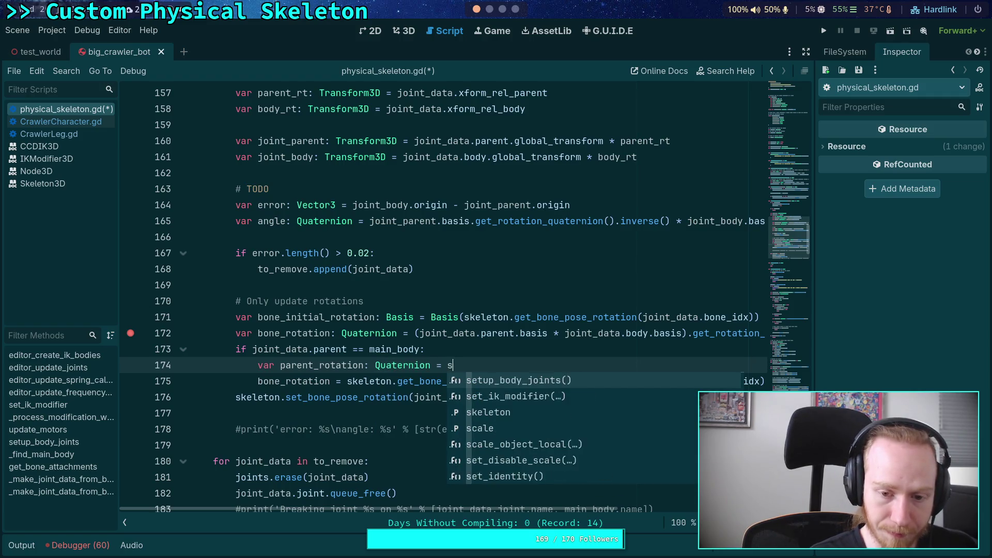
key(Return)
text(.)
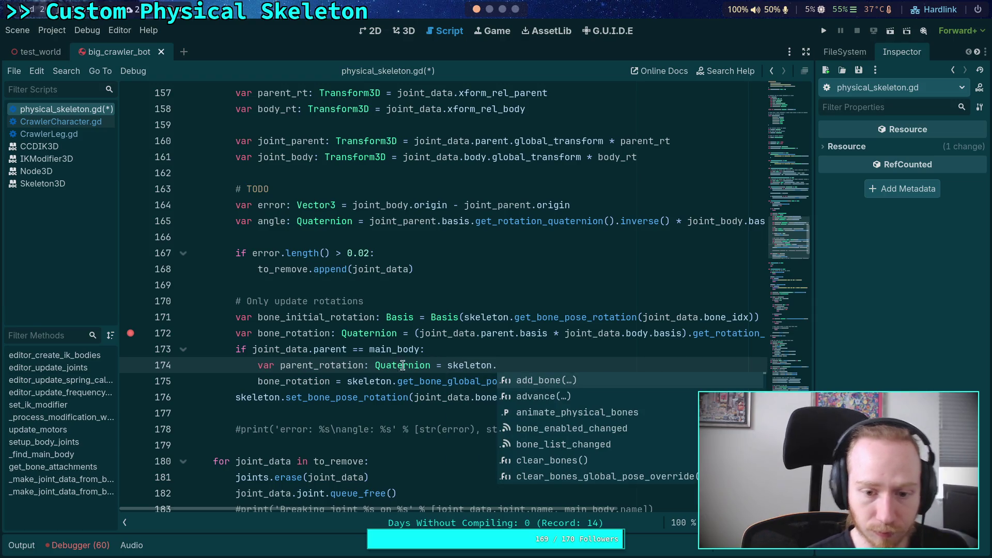
key(Escape)
mouse_move(346, 381)
mouse_down()
mouse_move(643, 390)
mouse_move(760, 381)
mouse_up()
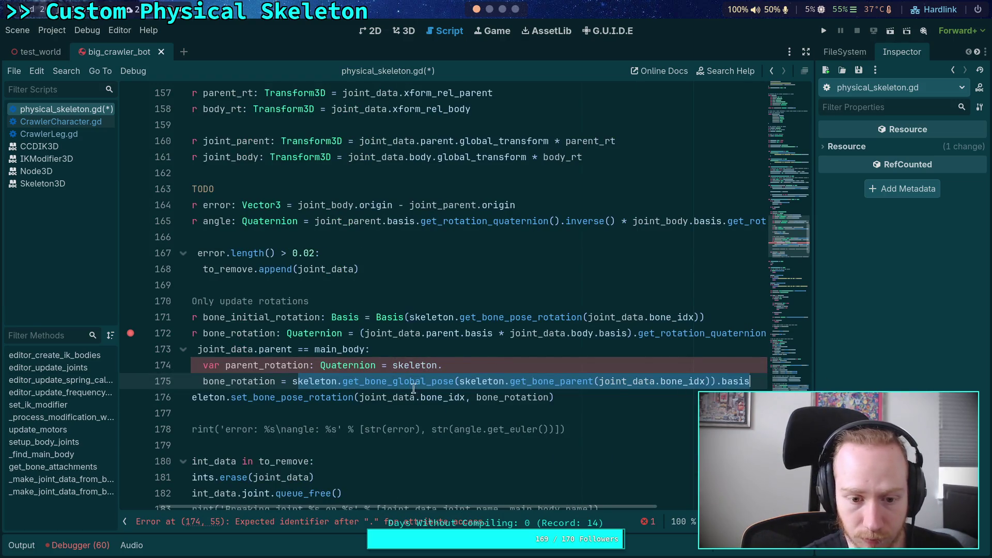
key(ctrl+x)
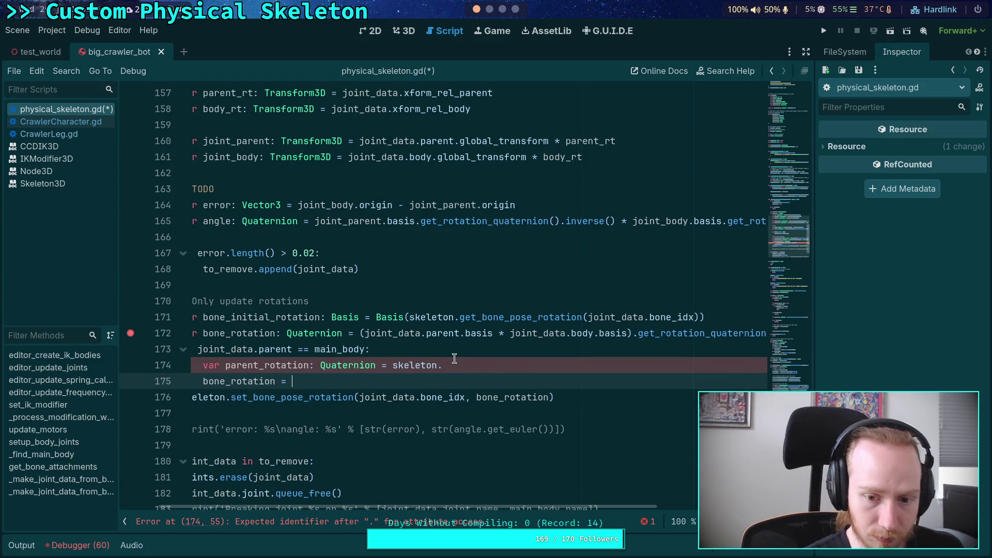
drag(443, 366, 391, 366)
key(ctrl+v)
text(.)
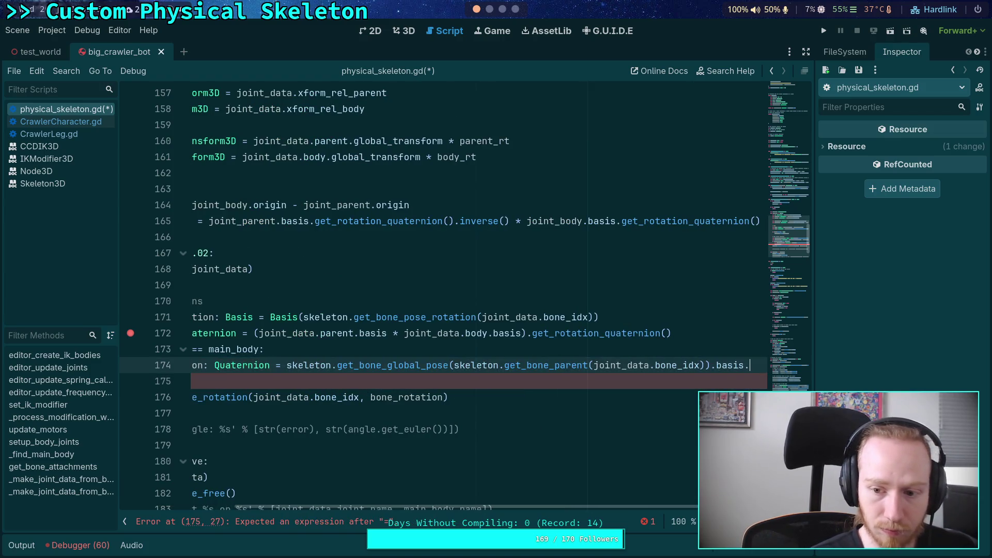
key(Down)
key(Down)
key(Down)
key(Return)
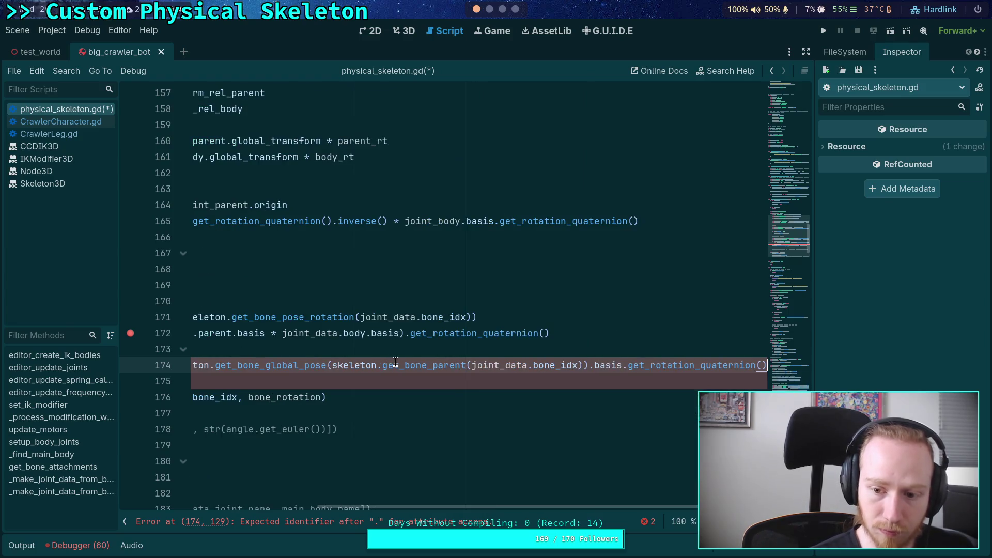
Set bone_rotation to parent_rotation.inverse() * bone_rotation and save the script.
scroll(474, 509, left, 1)
key(Down)
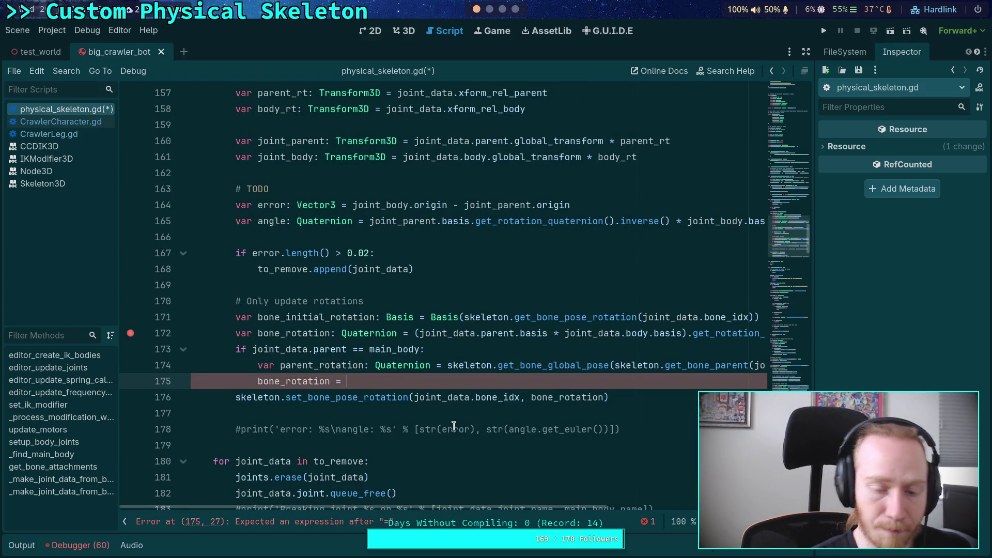
text(parent_rotation.in)
key(Return)
text(bone_rotation)
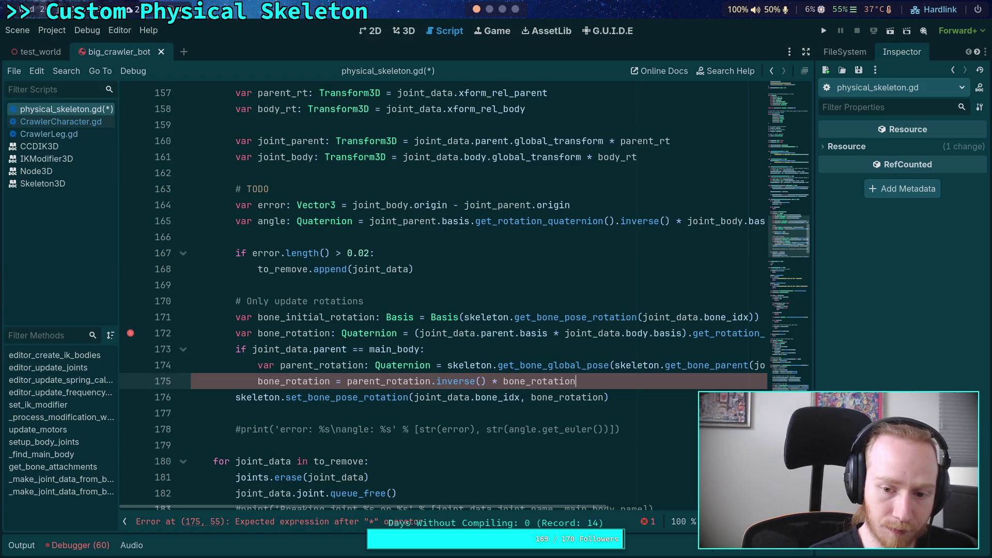
key(ctrl+s)
click(457, 381)
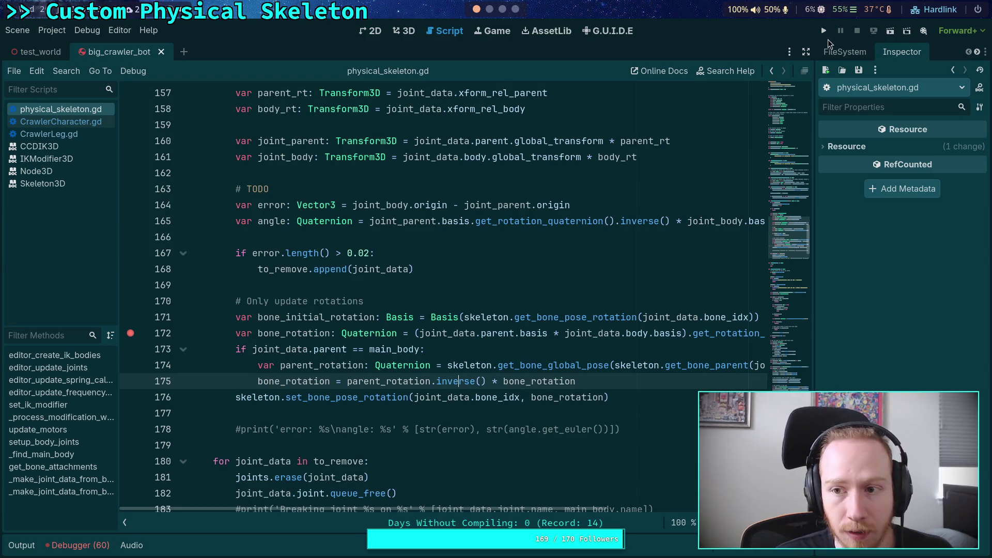
Run the game, step over to line 176 to check bone_rotation (w 0.97582686), then stop debugging.
click(824, 30)
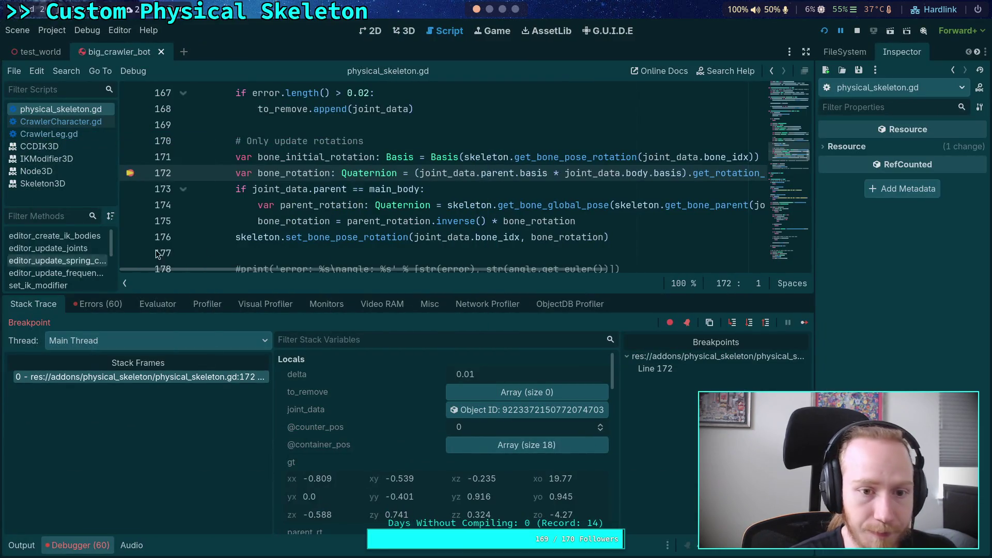
click(750, 325)
click(750, 326)
click(747, 326)
click(745, 326)
scroll(395, 424, down, 8)
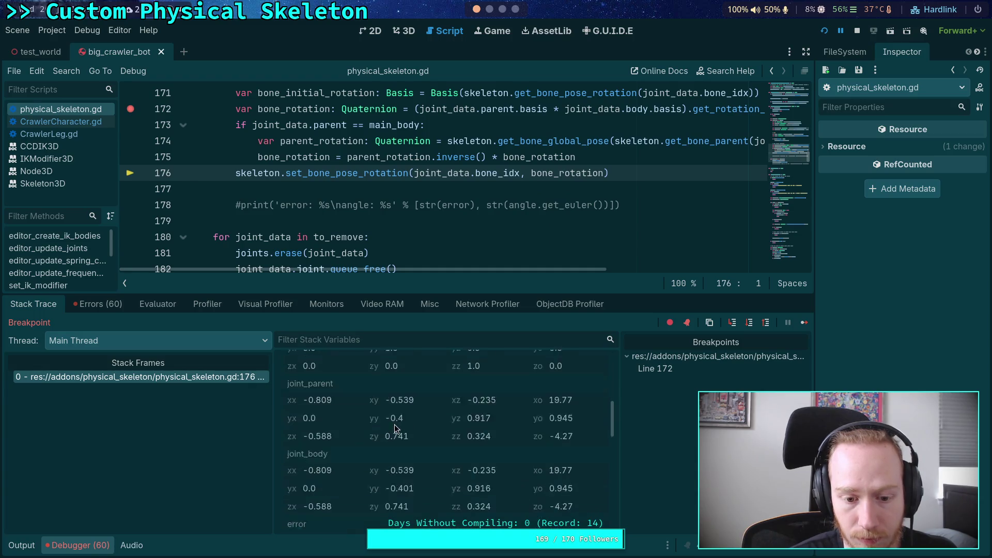
scroll(398, 428, up, 2)
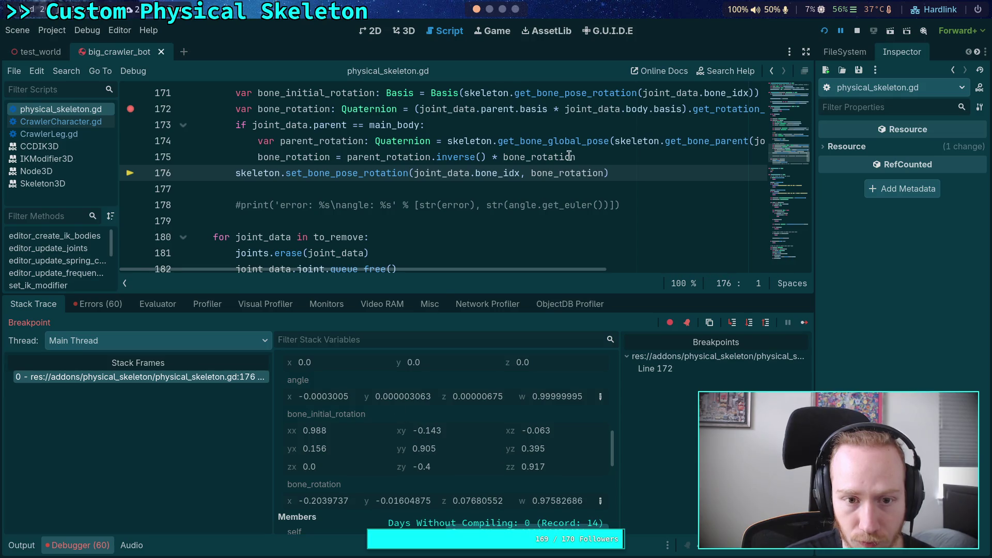
click(858, 32)
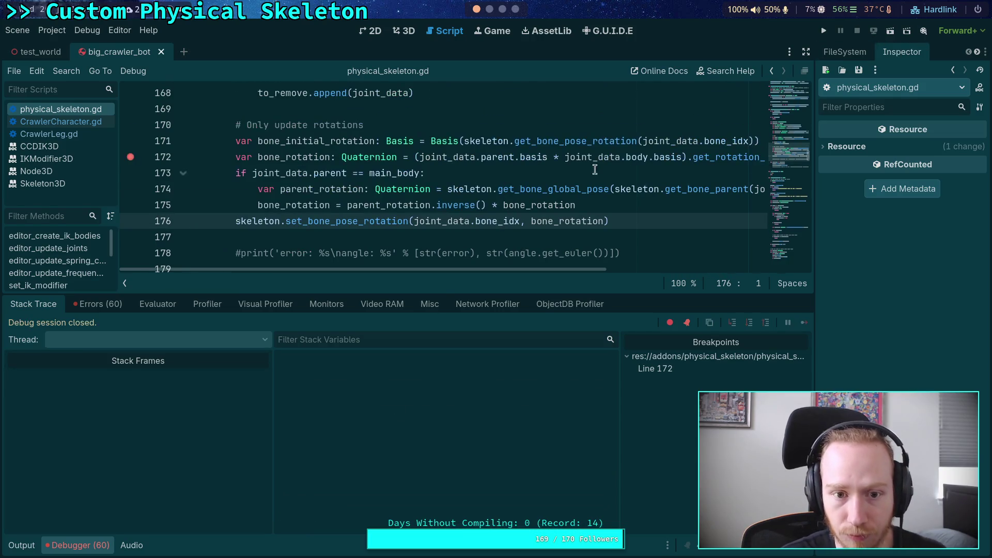
Change bone_initial_rotation's type on line 171 to Quaternion, appending get_rotation_quaternion().
click(758, 141)
text(.)
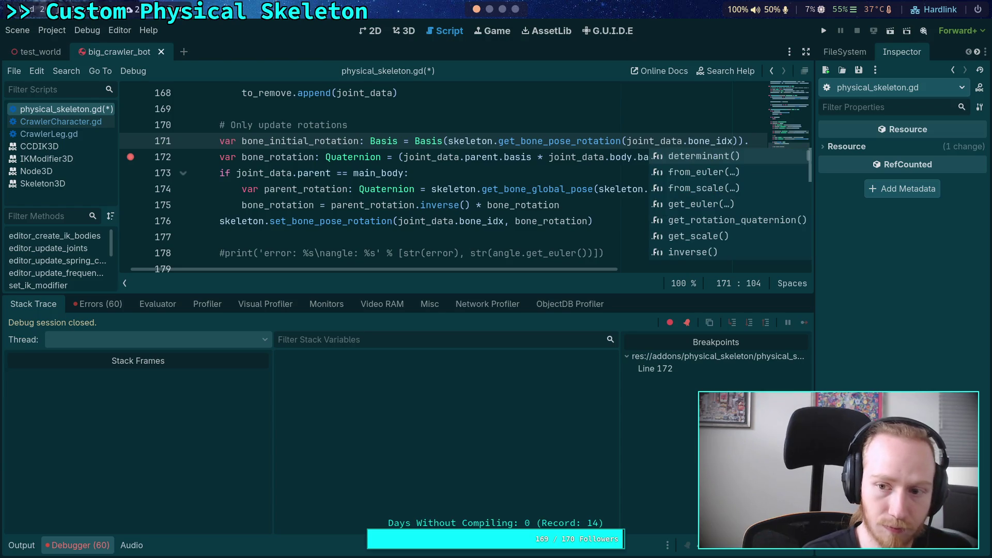
key(Down)
key(Down)
key(Down)
key(Return)
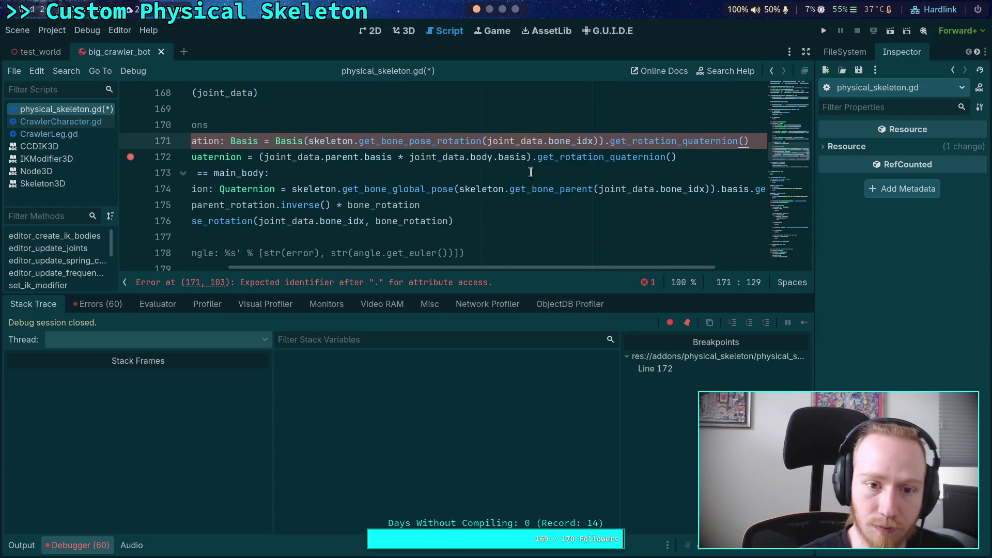
double_click(241, 145)
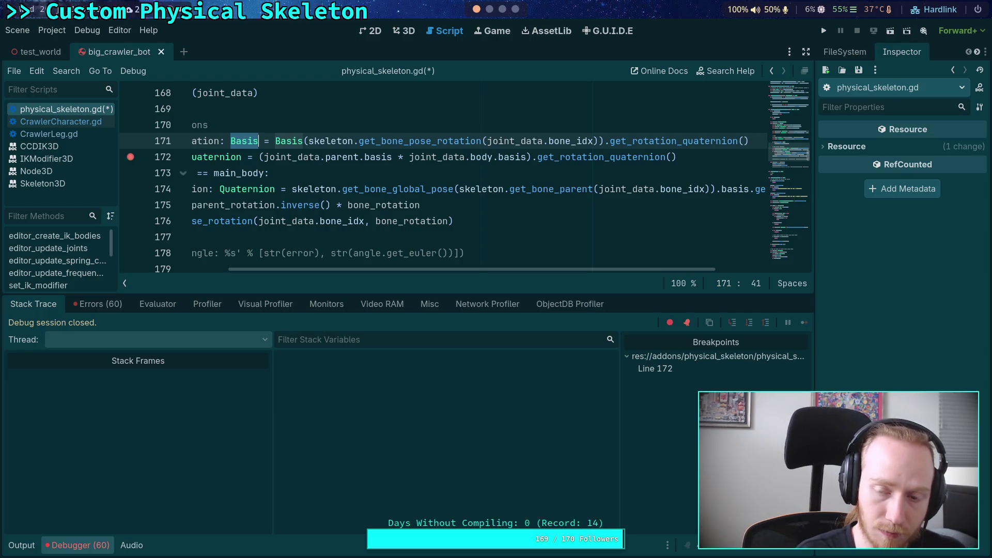
text(Qu)
key(Return)
key(BackSpace)
key(BackSpace)
key(BackSpace)
text(te)
key(Return)
Strip the Basis( wrapper and trailing get_rotation_quaternion() from line 171, then run to the breakpoint.
key(BackSpace)
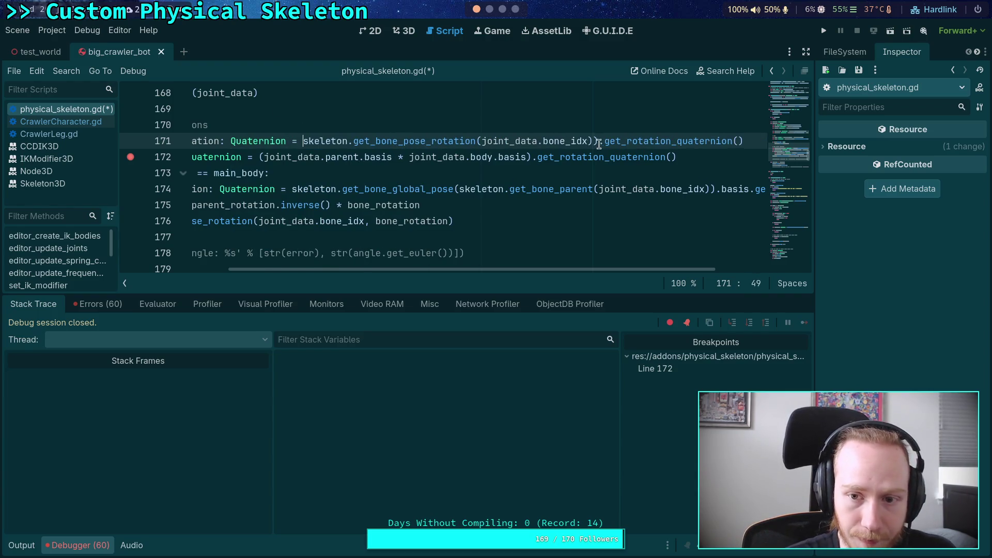
click(597, 143)
text())
click(757, 140)
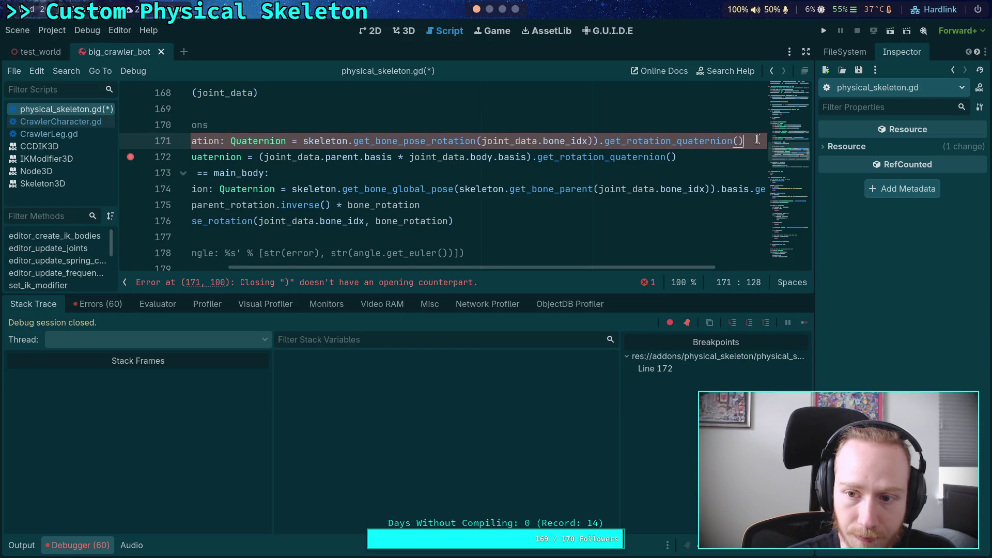
click(595, 141)
key(BackSpace)
drag(594, 141, 738, 140)
key(BackSpace)
key(F5)
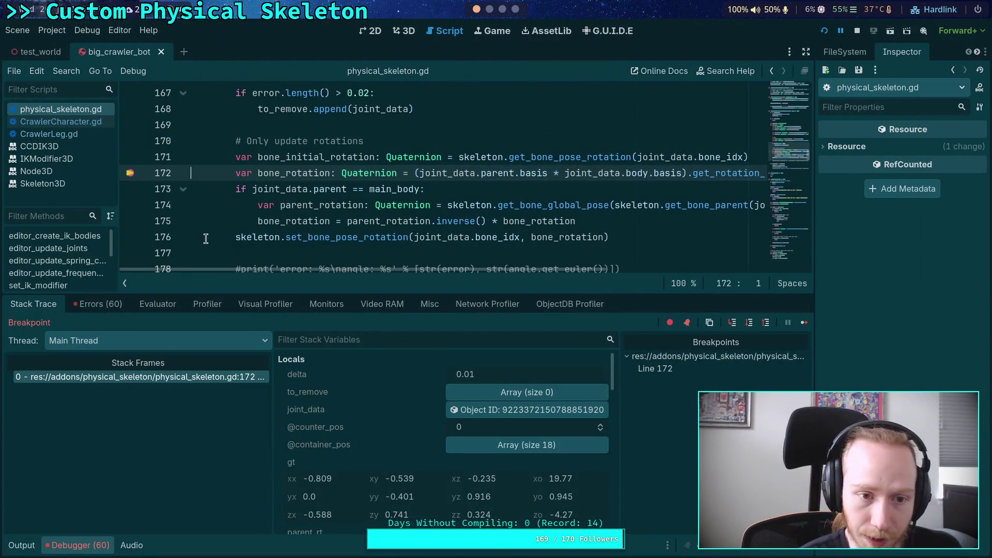
Step from line 172 through to line 176 while inspecting the bone rotation locals.
click(748, 323)
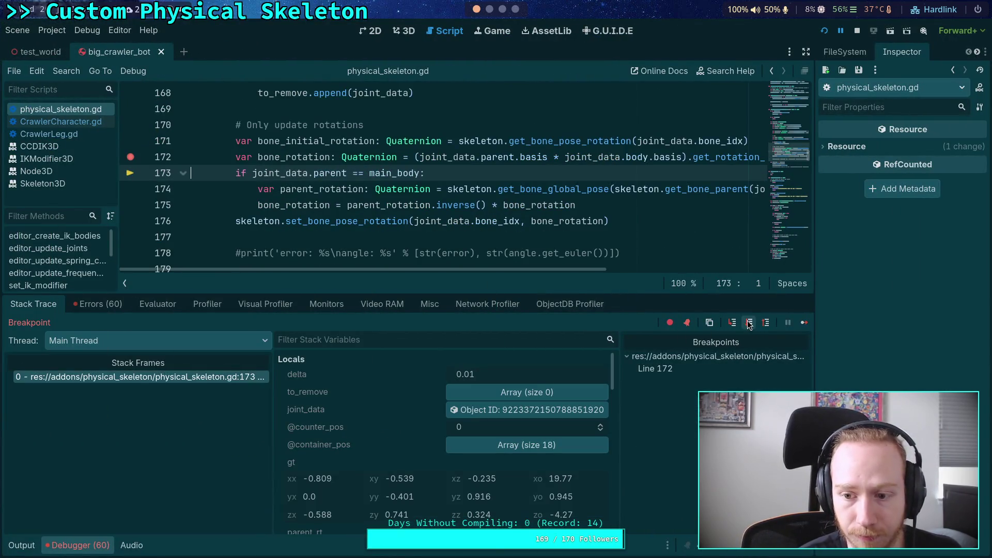
scroll(377, 429, down, 5)
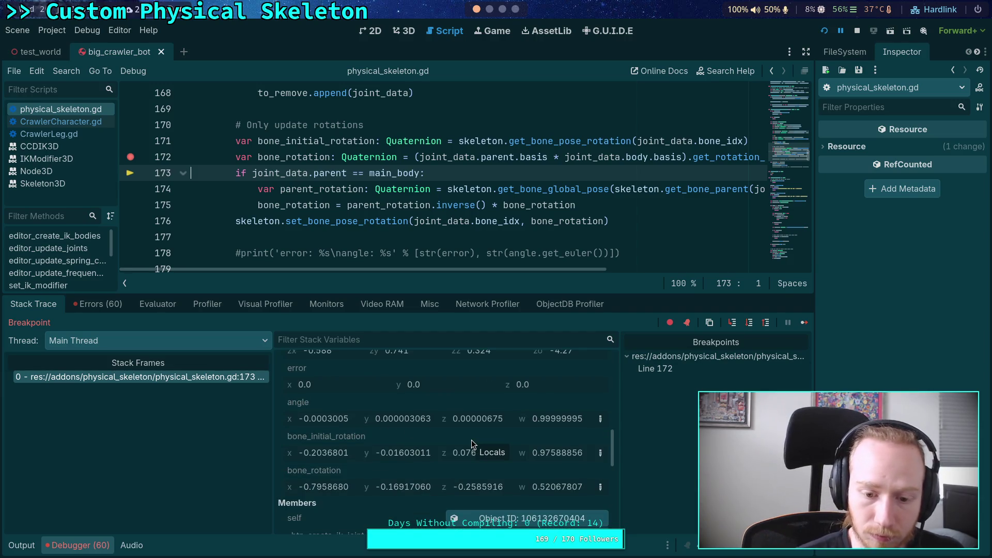
click(748, 322)
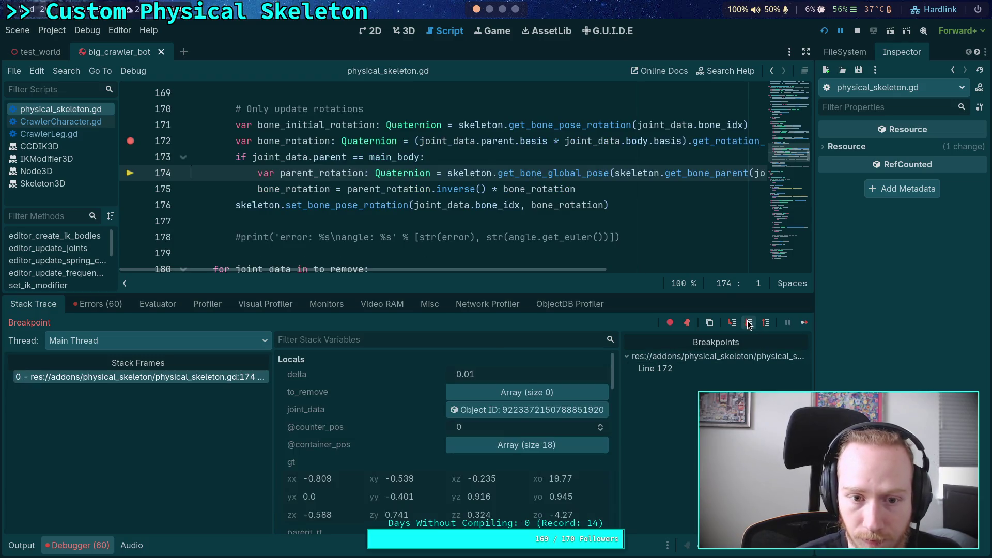
click(748, 322)
click(748, 322)
scroll(378, 395, down, 3)
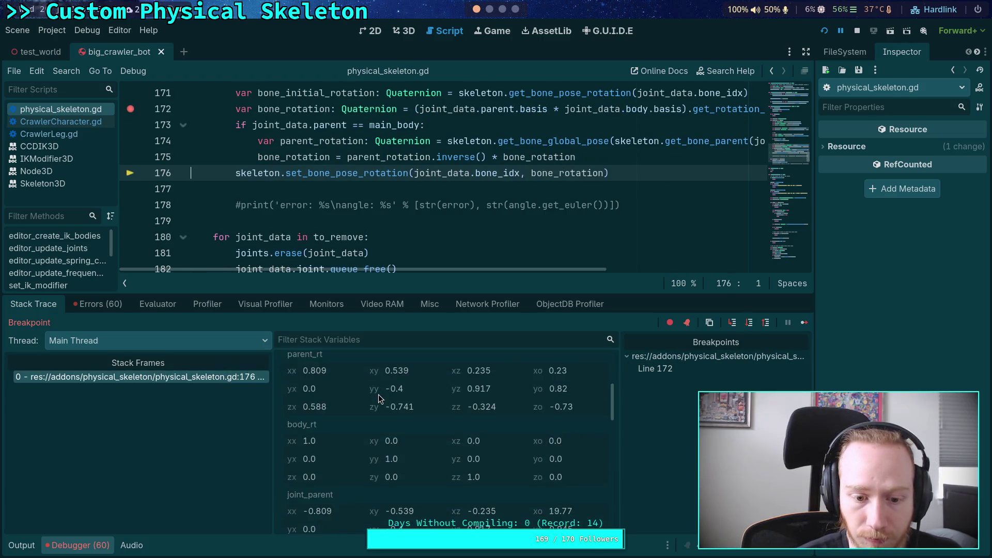
scroll(379, 394, down, 3)
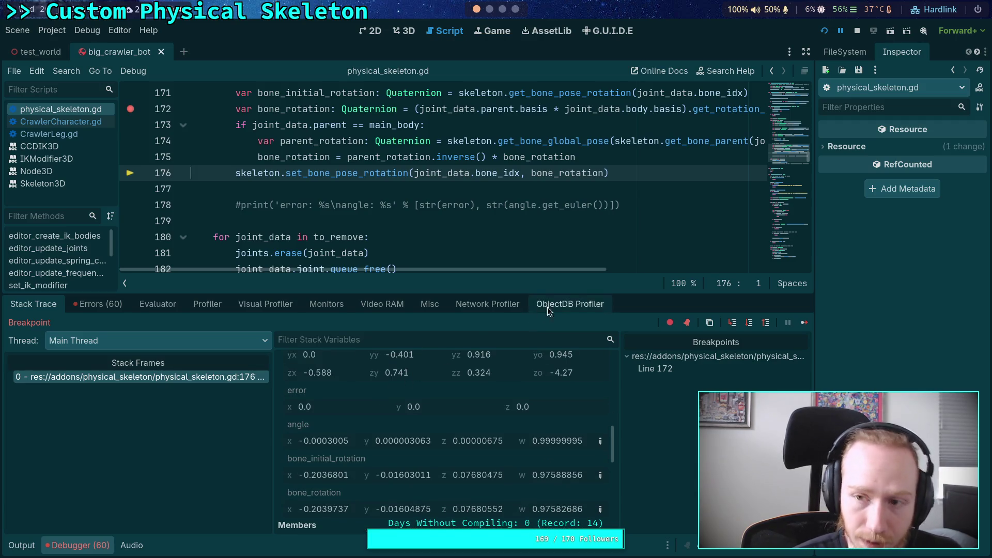
Stop debugging, remove the line 172 breakpoint, and run the project again.
click(858, 31)
click(130, 109)
key(F5)
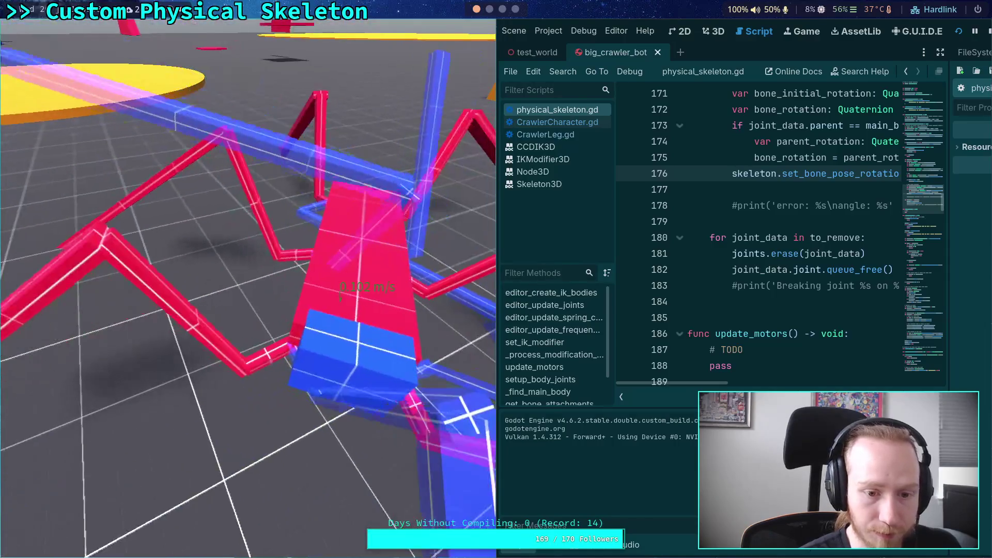
Close the running crawler bot game after watching its legs move.
click(988, 31)
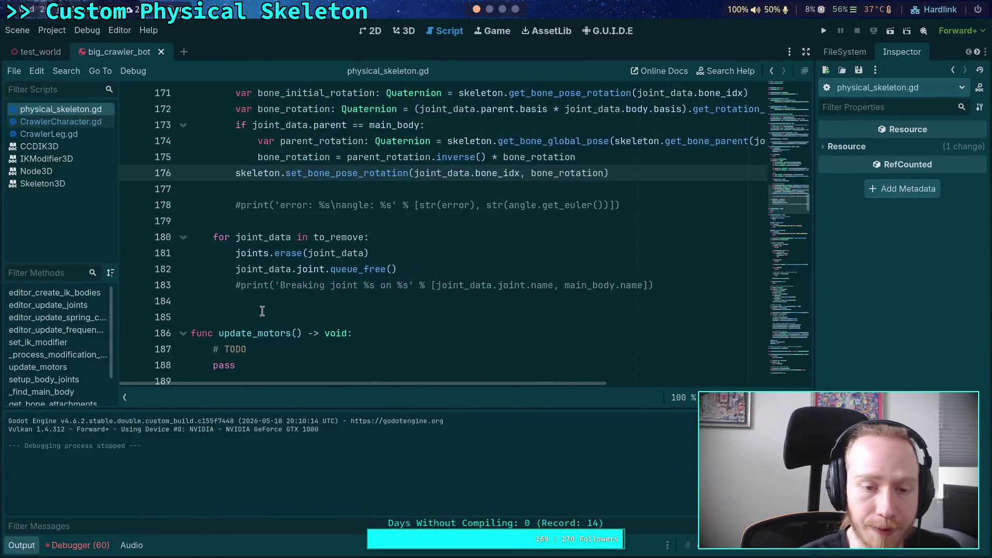
Hide the output panel, open the test_world scene in 3D, then return to the script at line 179.
scroll(294, 355, up, 2)
click(15, 548)
scroll(258, 290, up, 1)
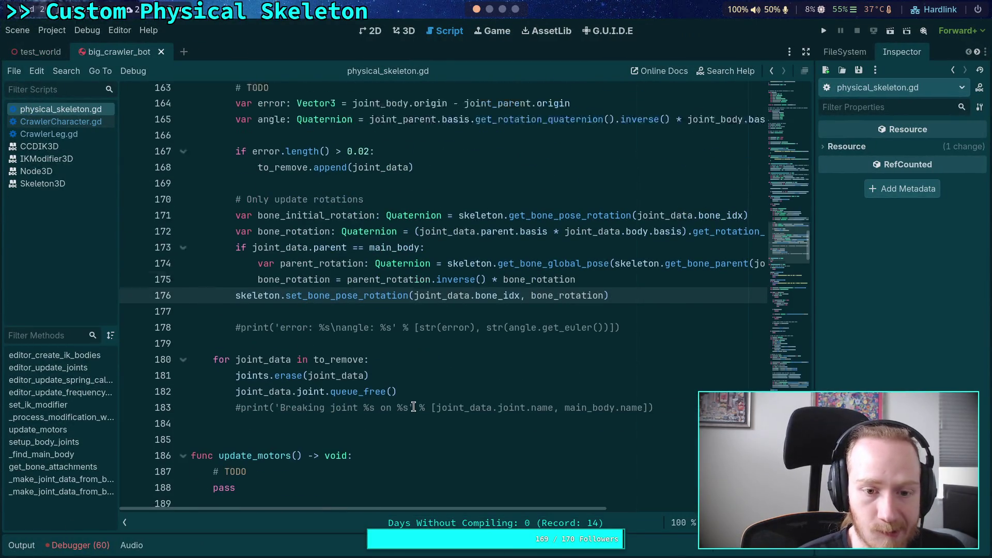
click(405, 33)
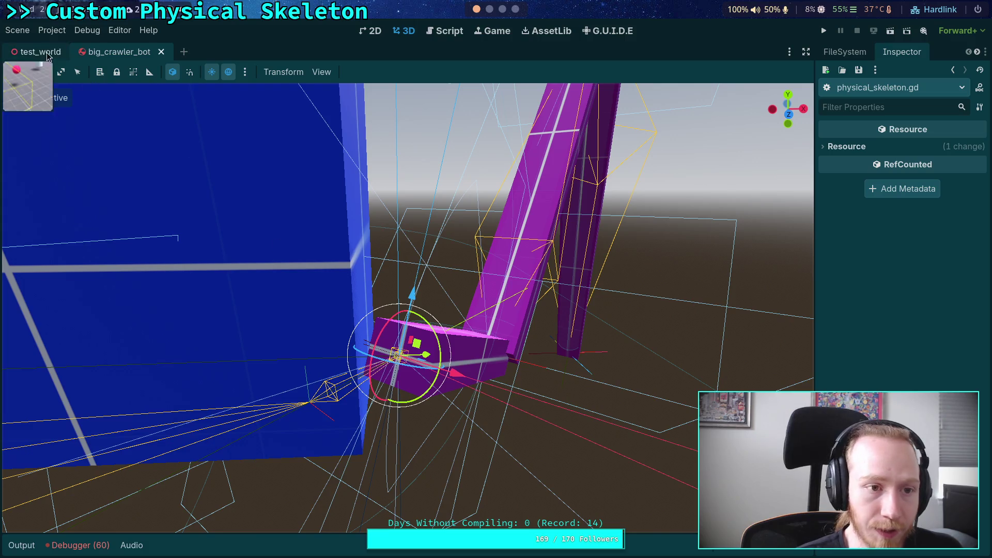
click(47, 52)
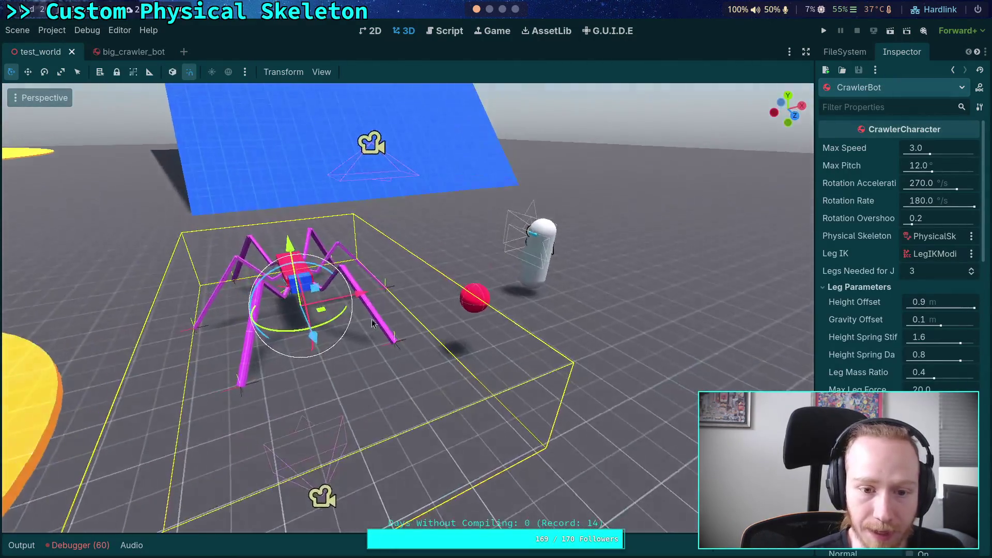
click(446, 31)
click(381, 360)
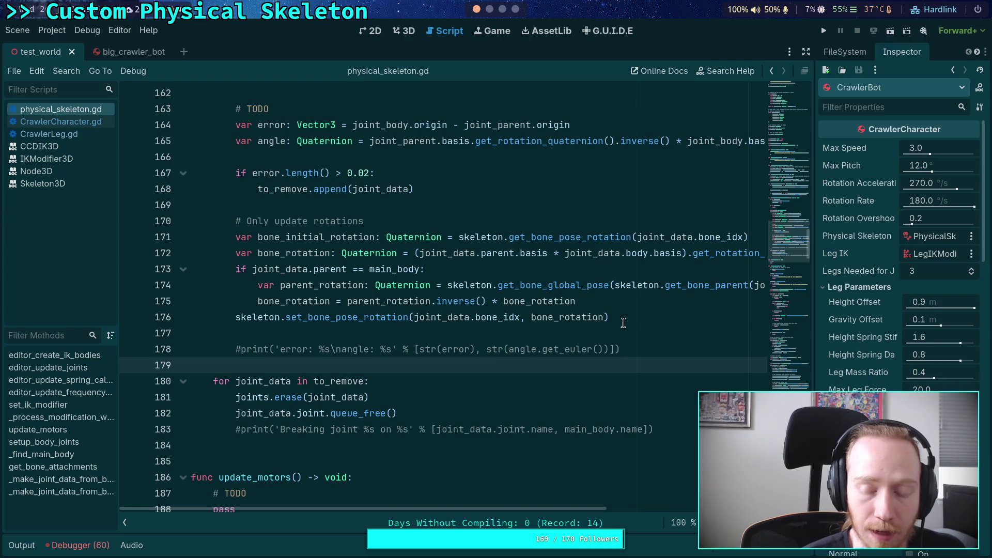
Add a new line 176 after the parent-rotation correction, beginning 'bone_rotation = main_body.'.
click(652, 298)
key(Return)
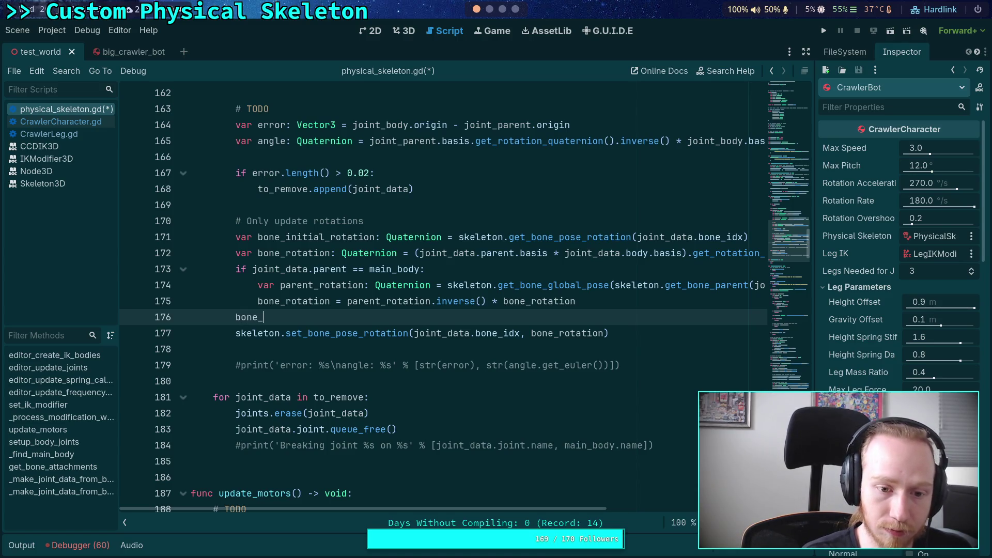
text(rotation)
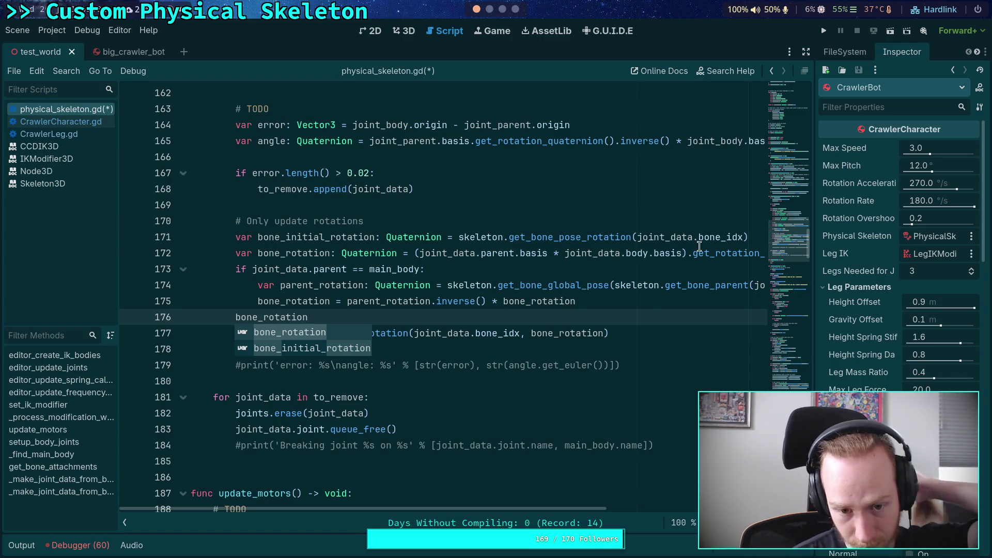
click(531, 270)
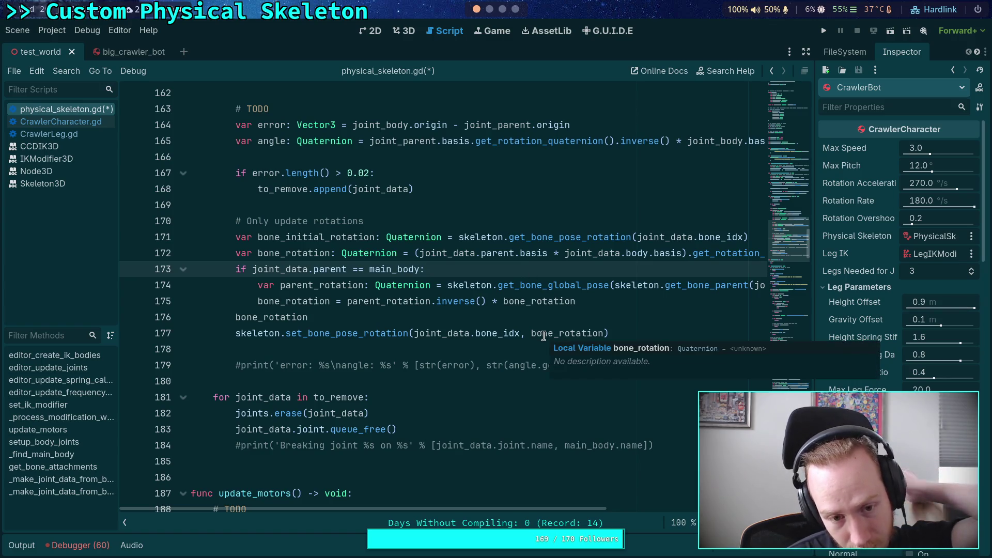
click(351, 314)
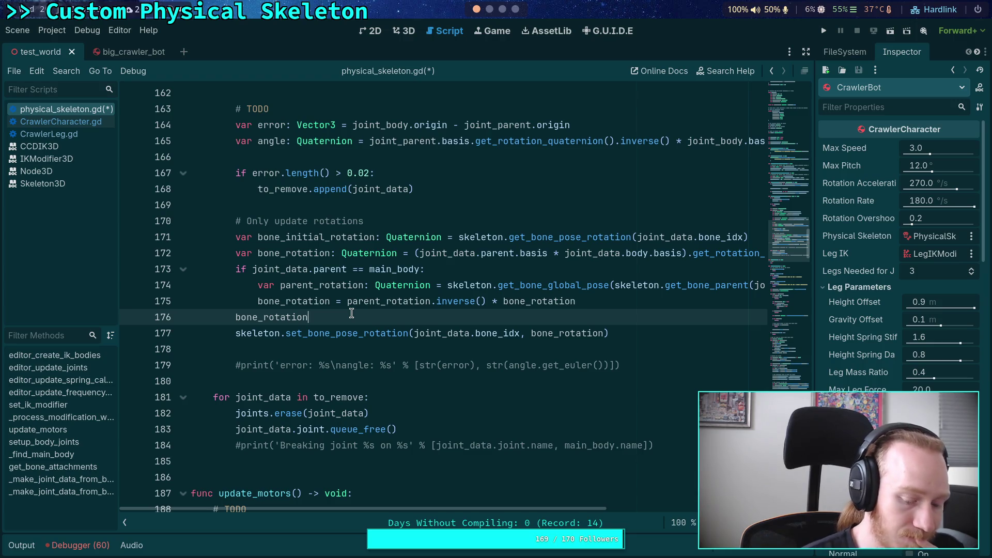
text( = )
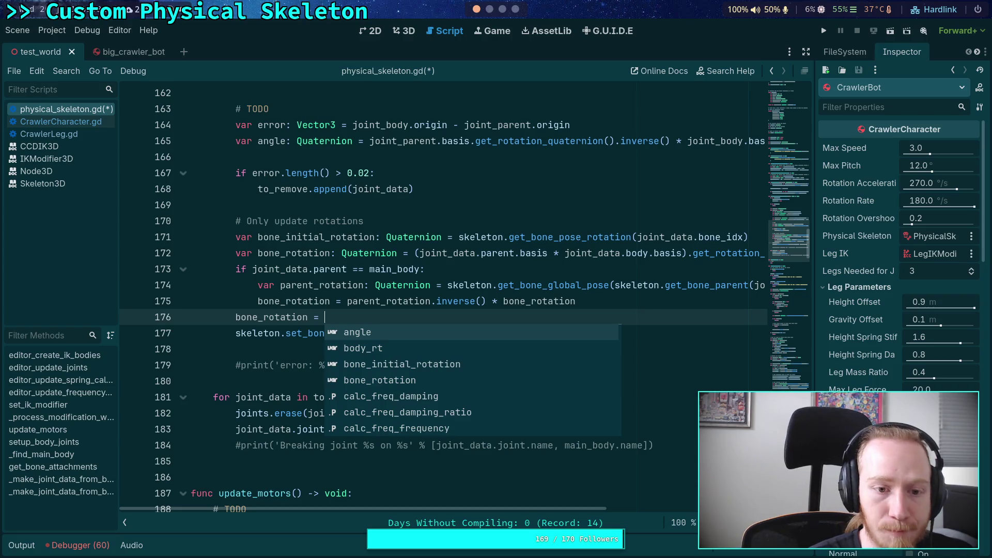
text(main_body.)
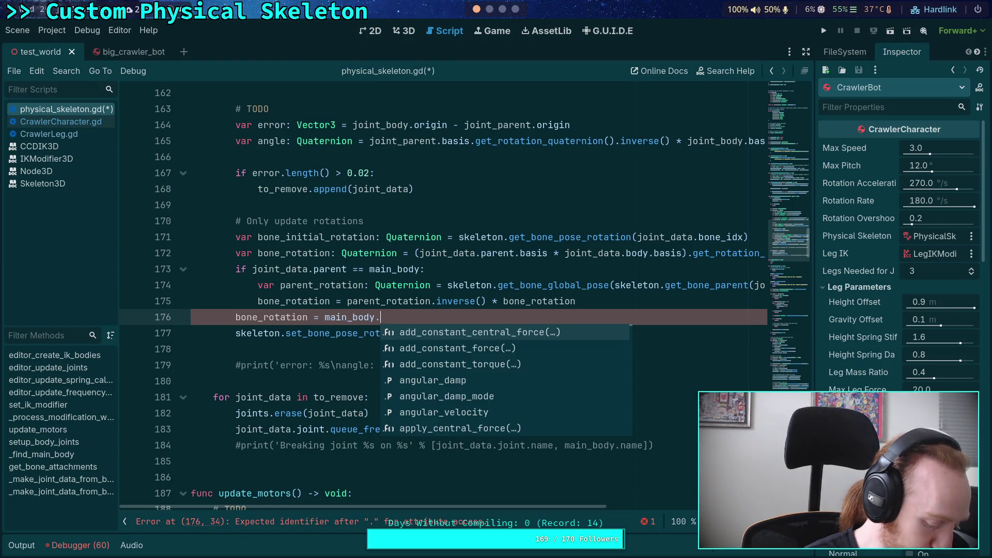
Rewrite line 176 as skeleton.global_transform.basis.inverse() * bone_rotation and save the script.
key(BackSpace)
key(BackSpace)
key(BackSpace)
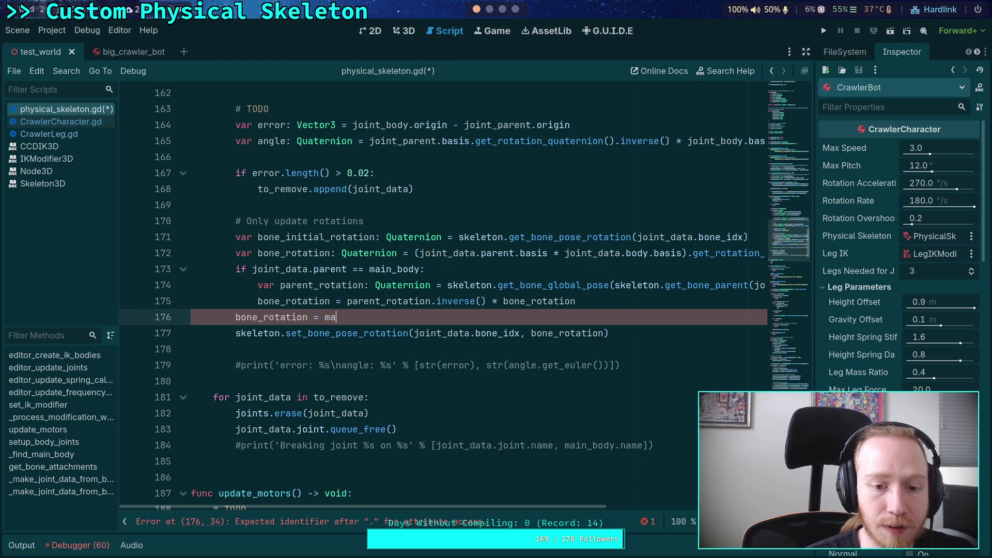
text(ske)
key(Return)
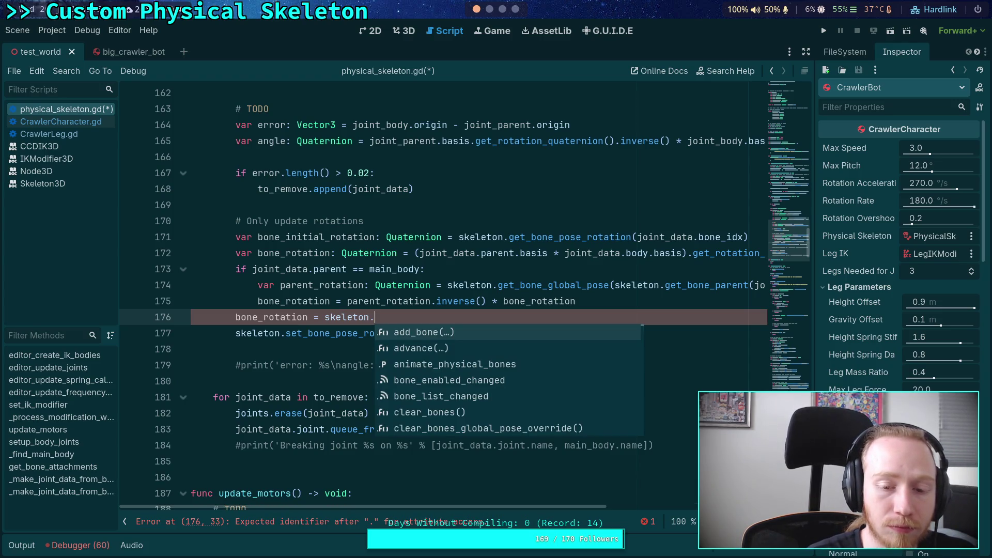
text(glo)
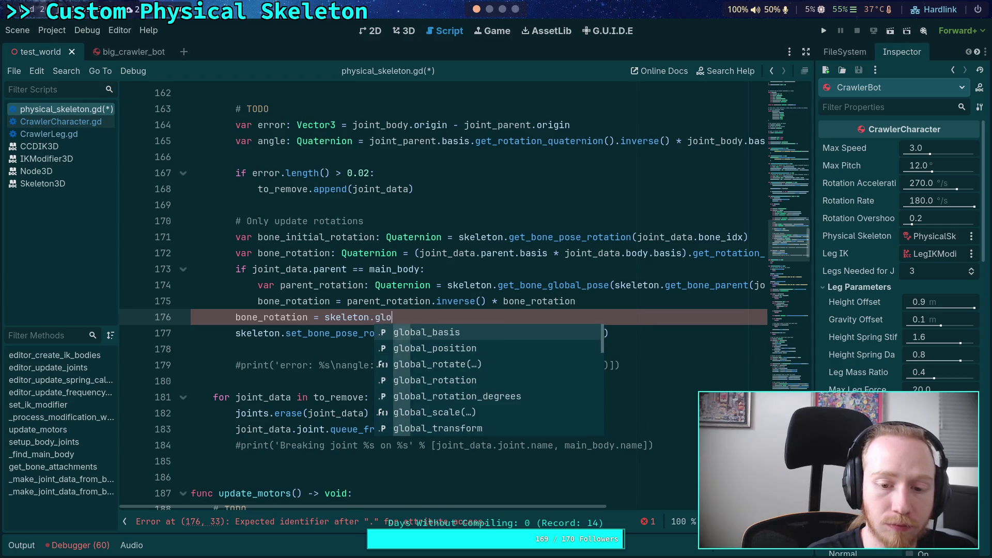
key(Down)
key(Down)
key(Down)
key(Down)
key(Down)
key(Return)
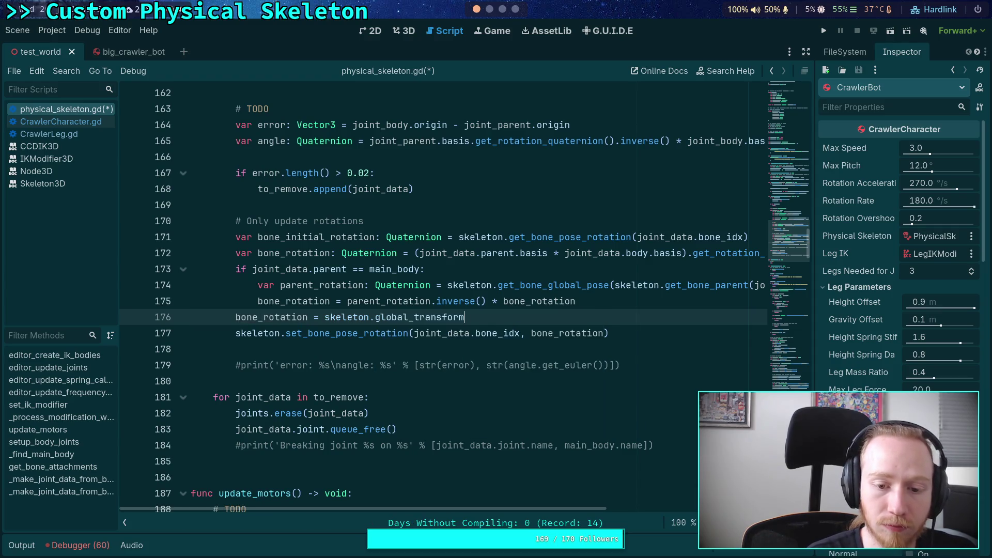
text(.)
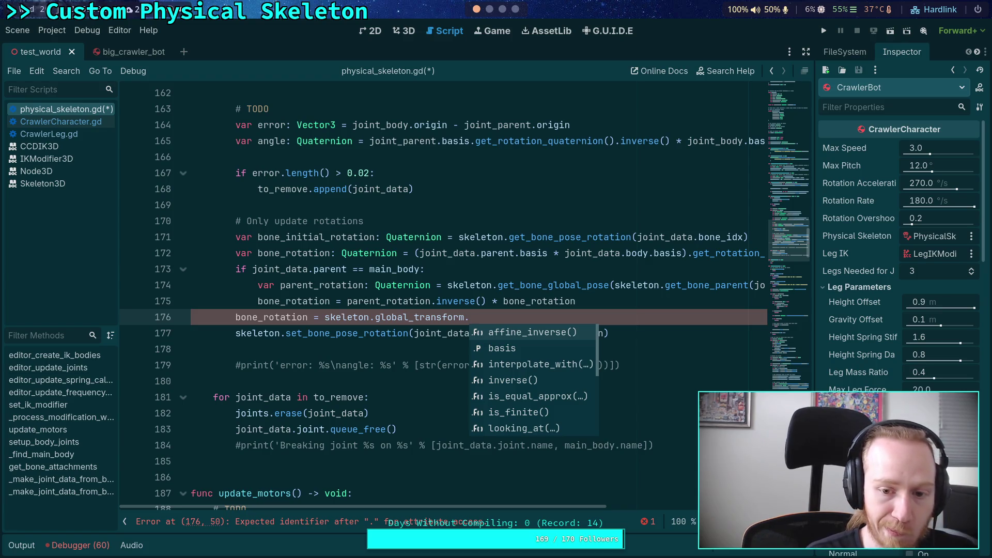
key(Down)
key(Return)
text(.in)
key(Return)
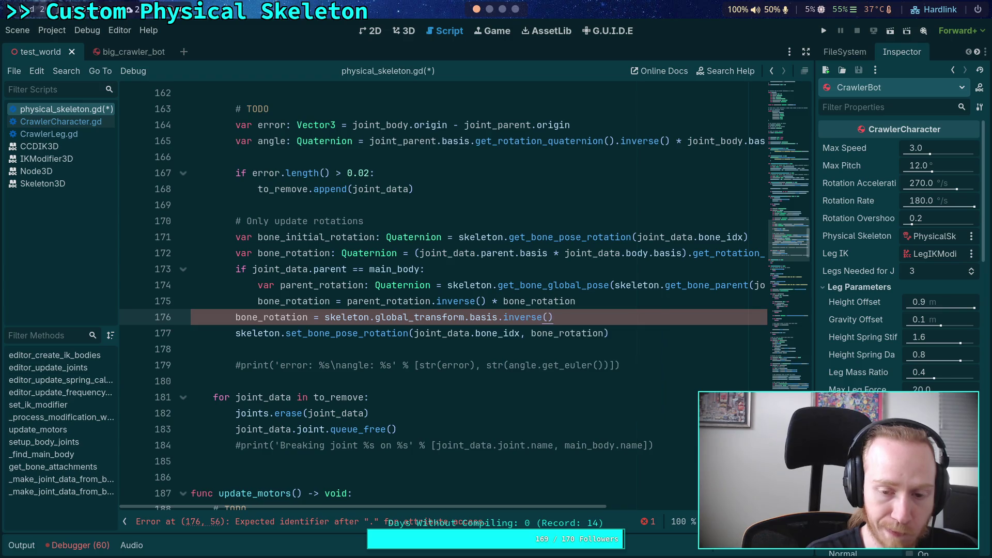
text(bone_rotation)
key(ctrl+s)
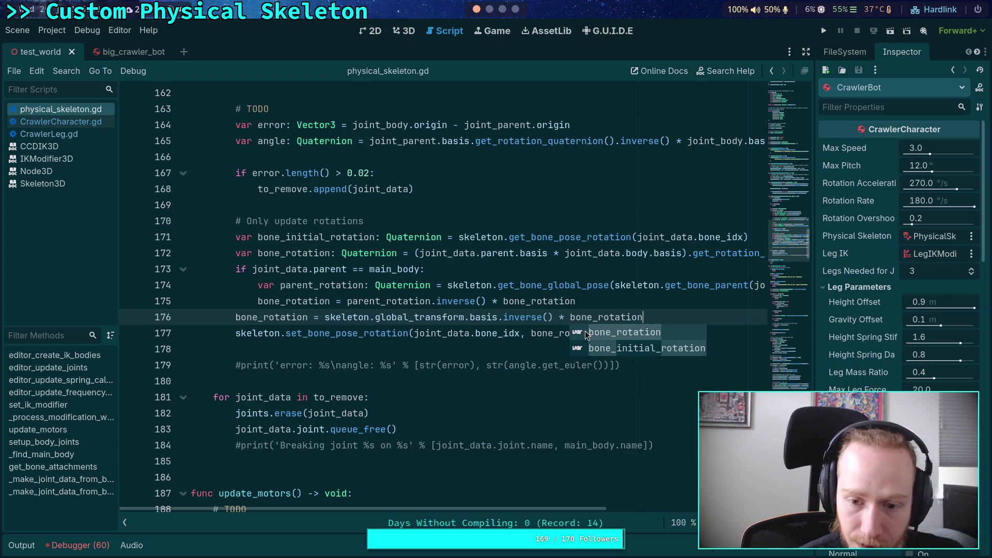
Insert get_rotation_quaternion() after basis on line 176, save, and run the game with F5.
click(613, 285)
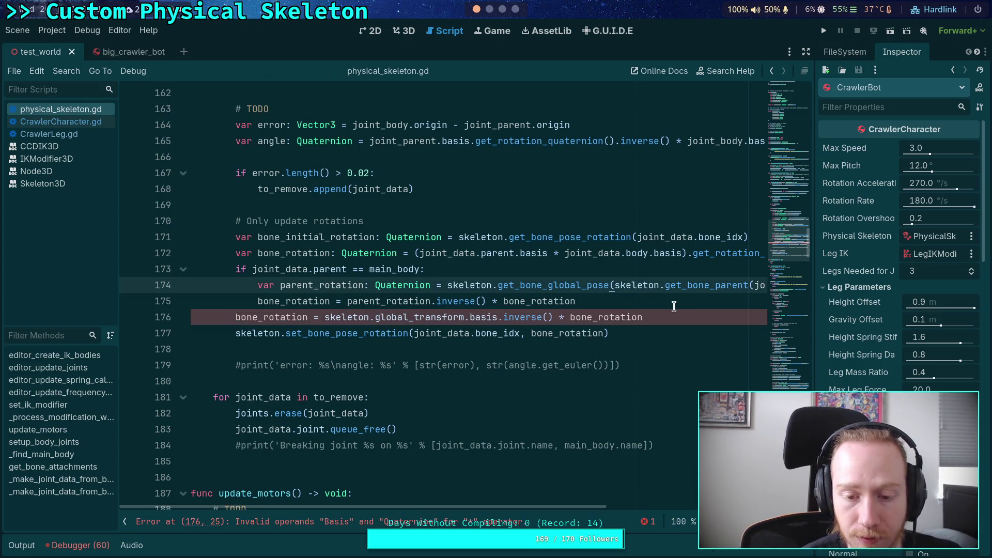
click(499, 318)
text(.)
key(BackSpace)
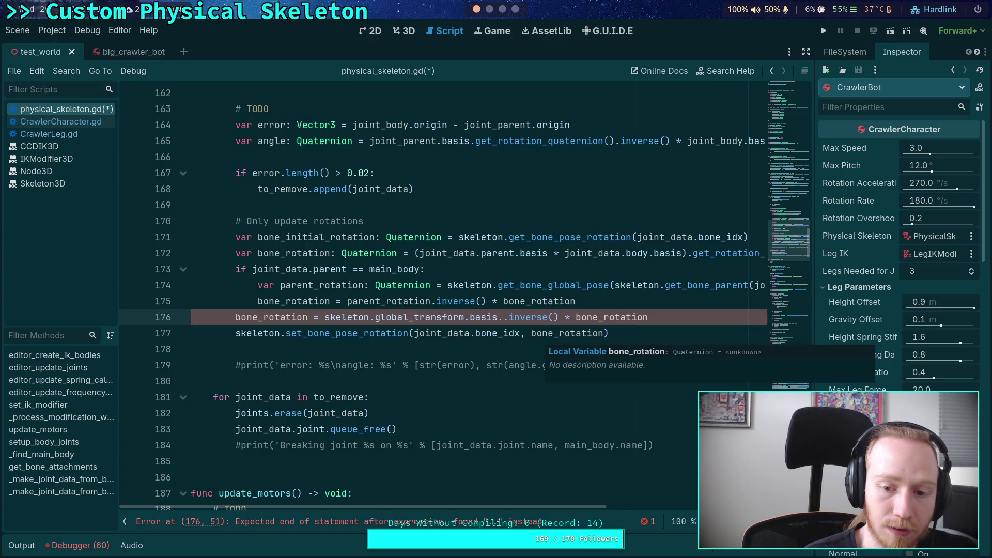
text(rot)
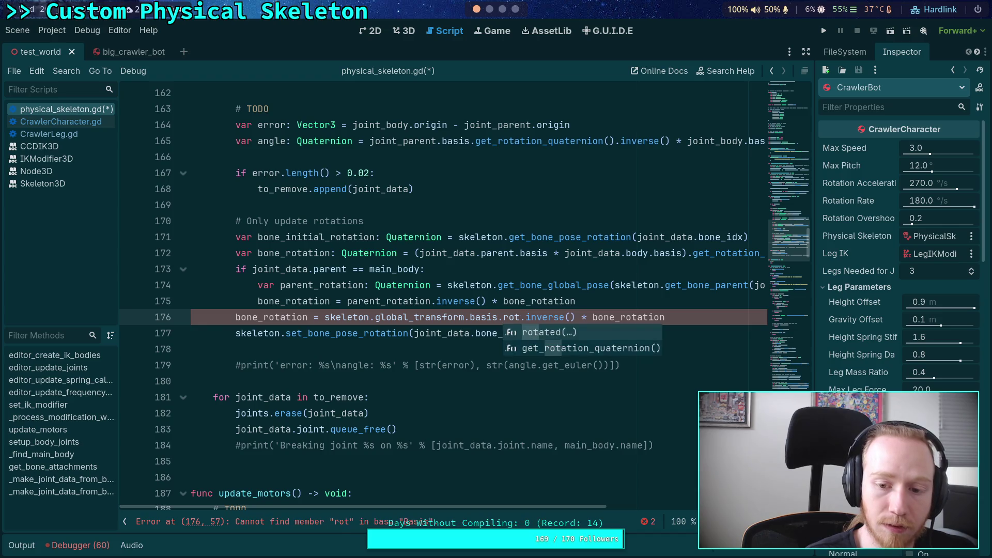
key(Down)
key(Return)
key(F5)
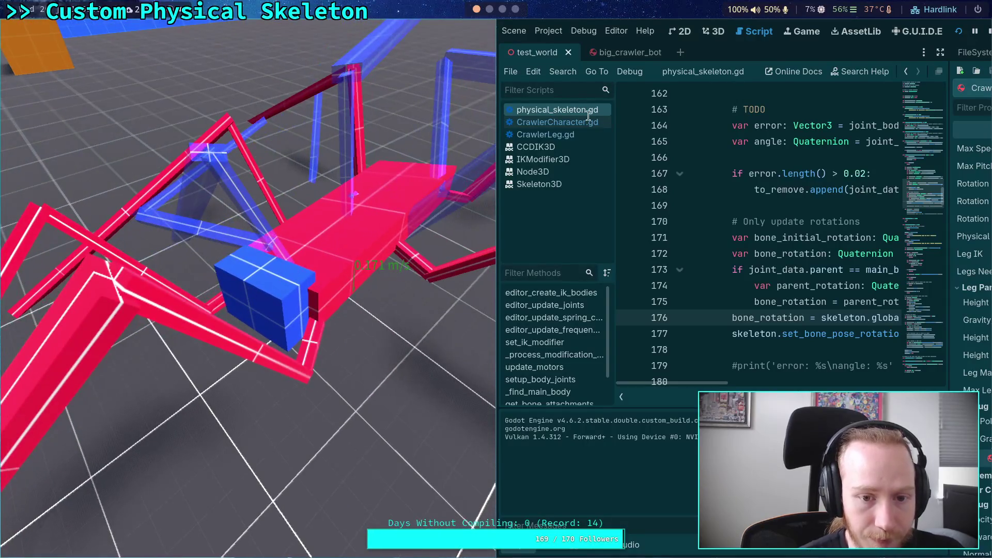
Stop the game, comment out line 176 with #, and run it again.
key(F8)
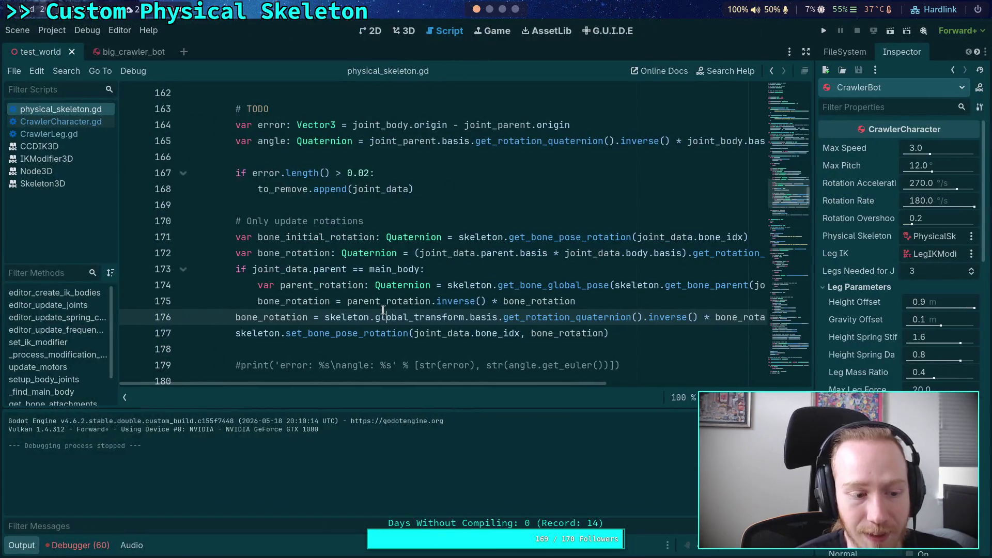
click(329, 285)
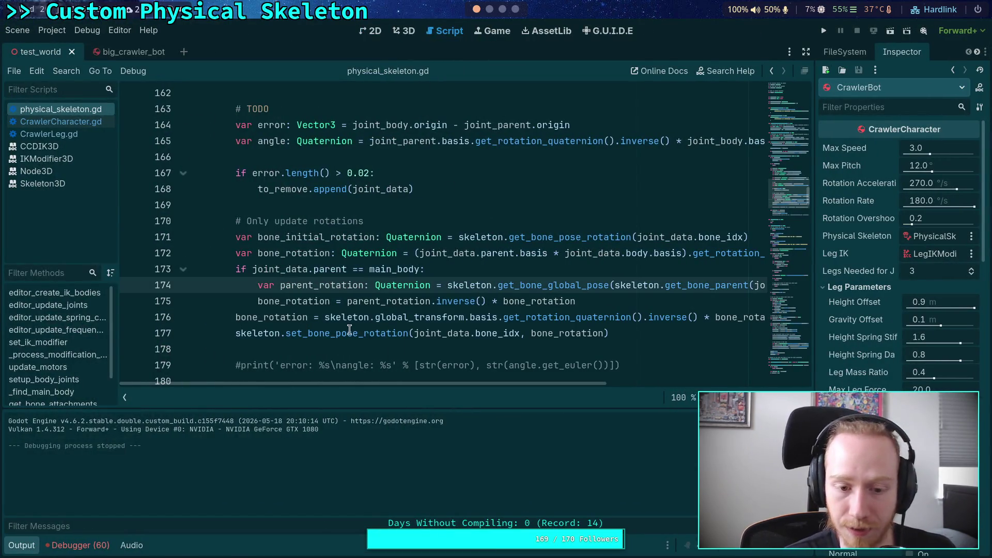
key(ctrl+F2)
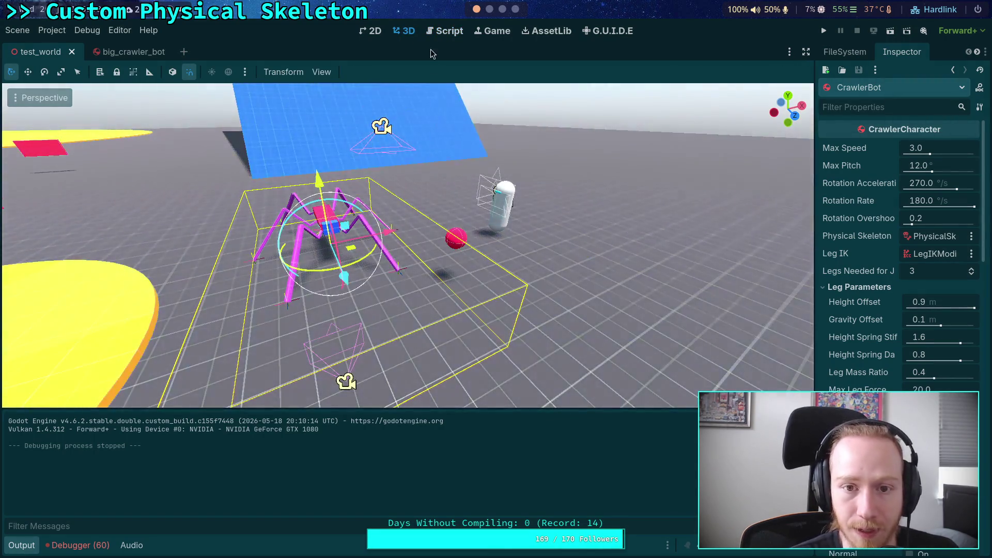
click(436, 30)
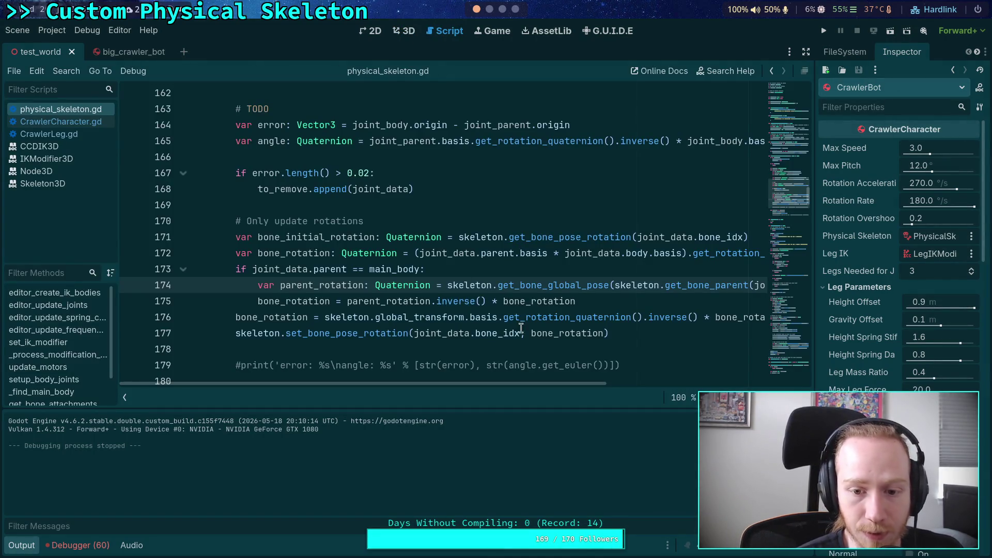
click(238, 317)
text(#)
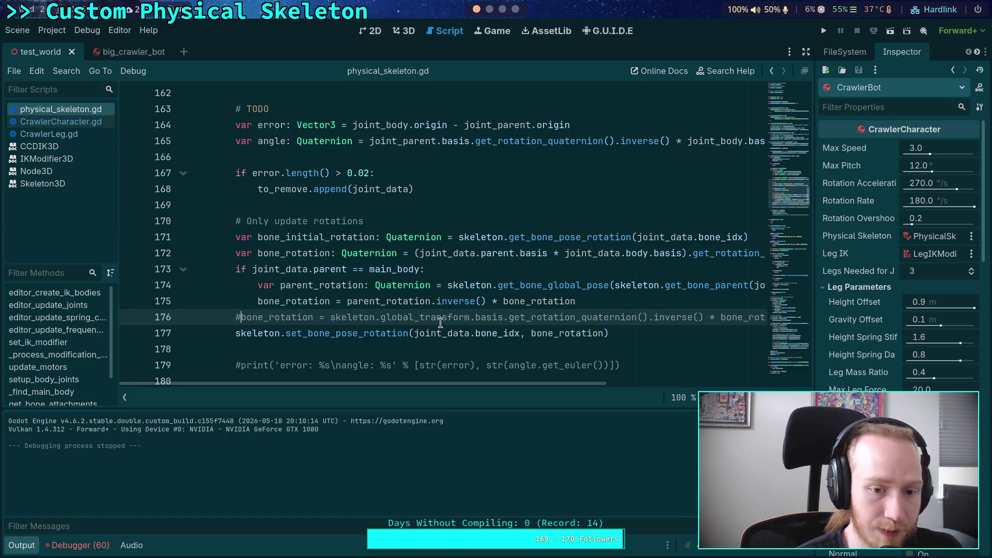
key(F5)
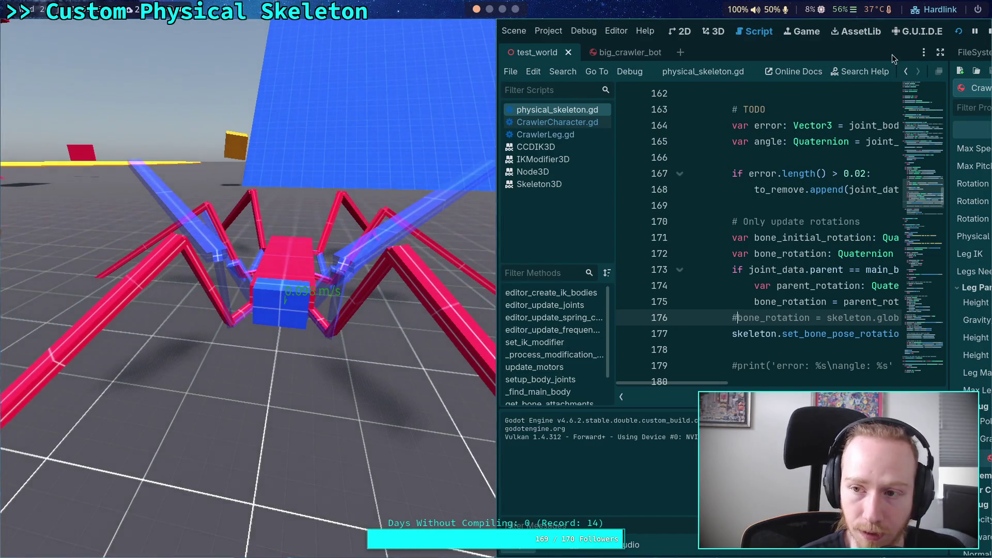
Close the game window and relaunch the project to hit the line 172 breakpoint.
click(988, 31)
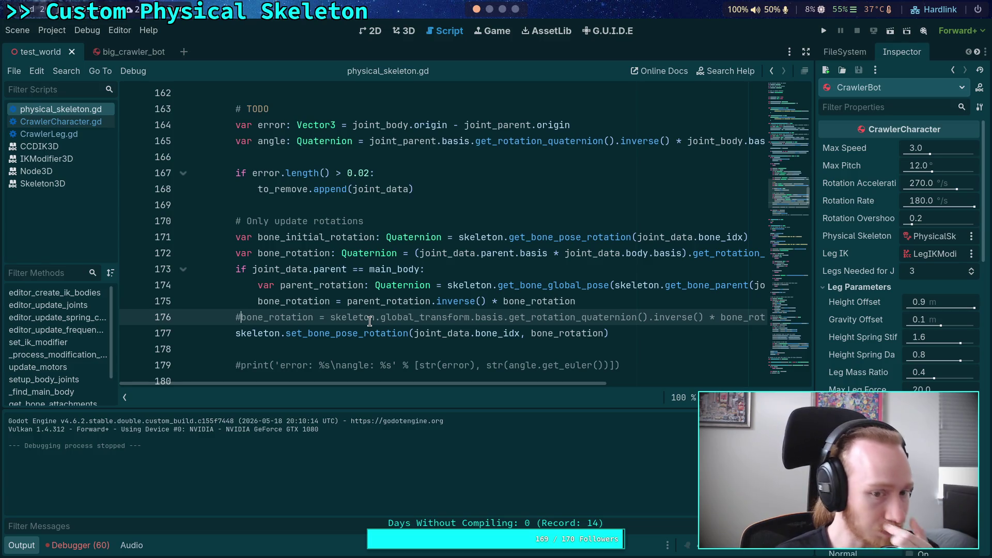
scroll(343, 244, up, 3)
scroll(343, 244, down, 4)
key(F5)
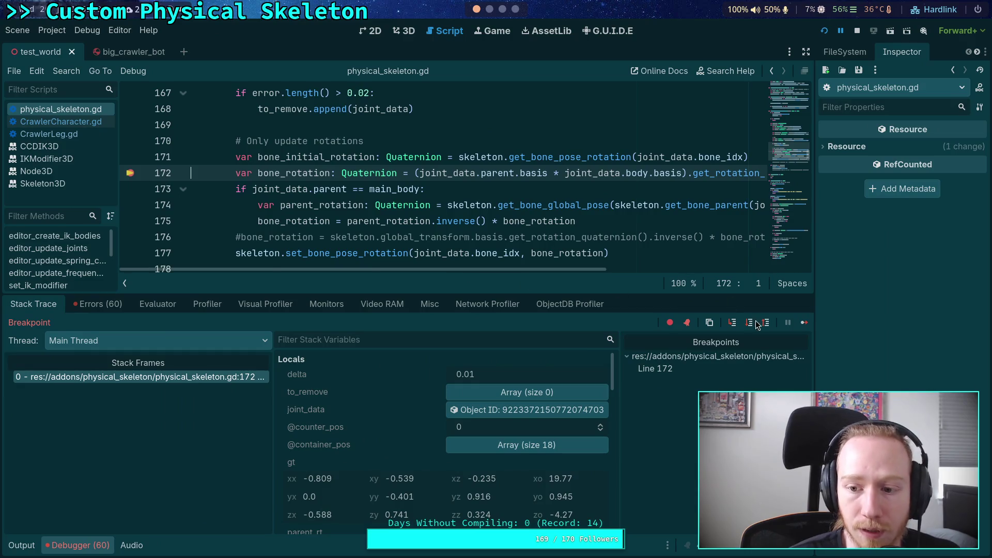
Step Over four times to advance execution from line 172 to line 177.
click(749, 322)
click(750, 323)
click(750, 326)
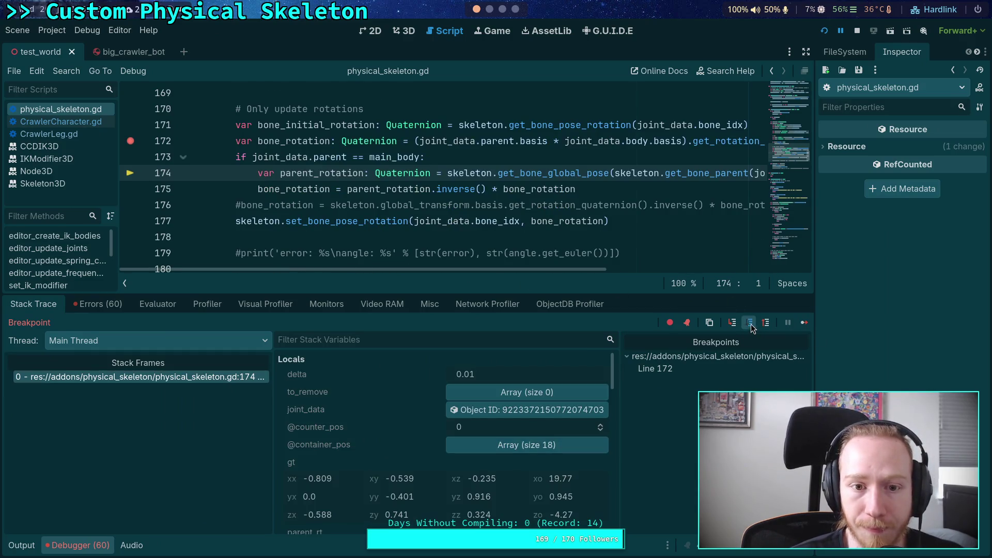
click(750, 326)
scroll(430, 437, down, 6)
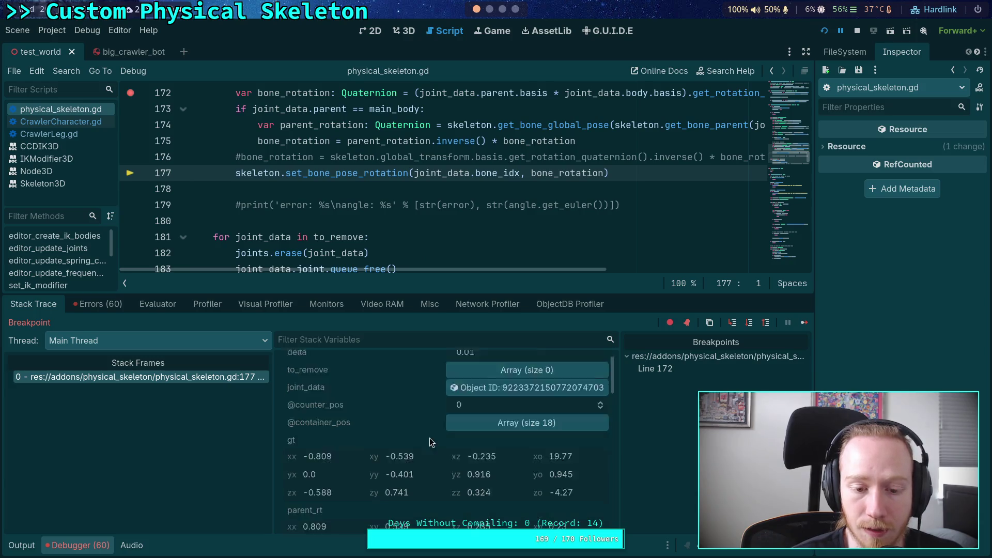
scroll(414, 438, down, 1)
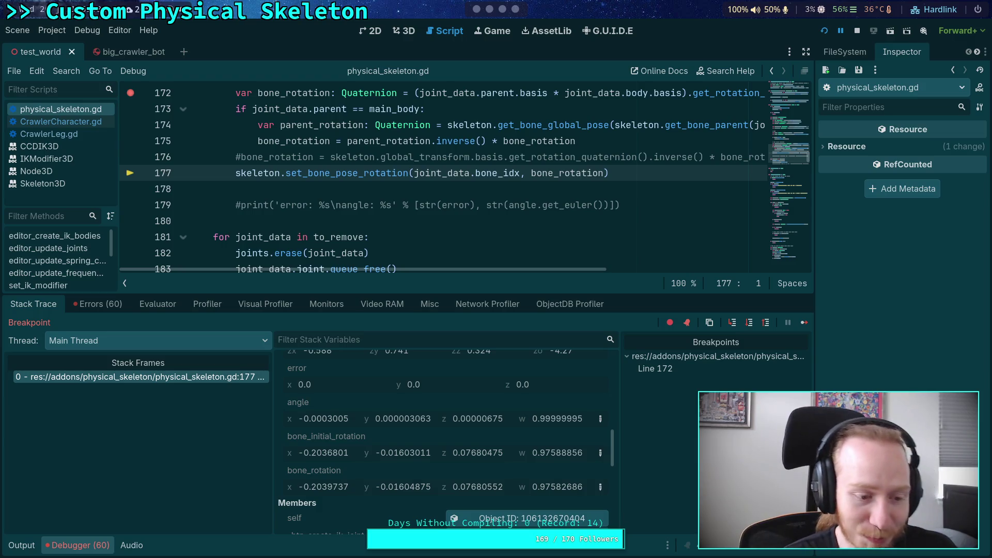
Compare bone_rotation (w 0.97582686) with bone_initial_rotation (w 0.97588856), then stop debugging and collapse the debugger.
mouse_move(247, 259)
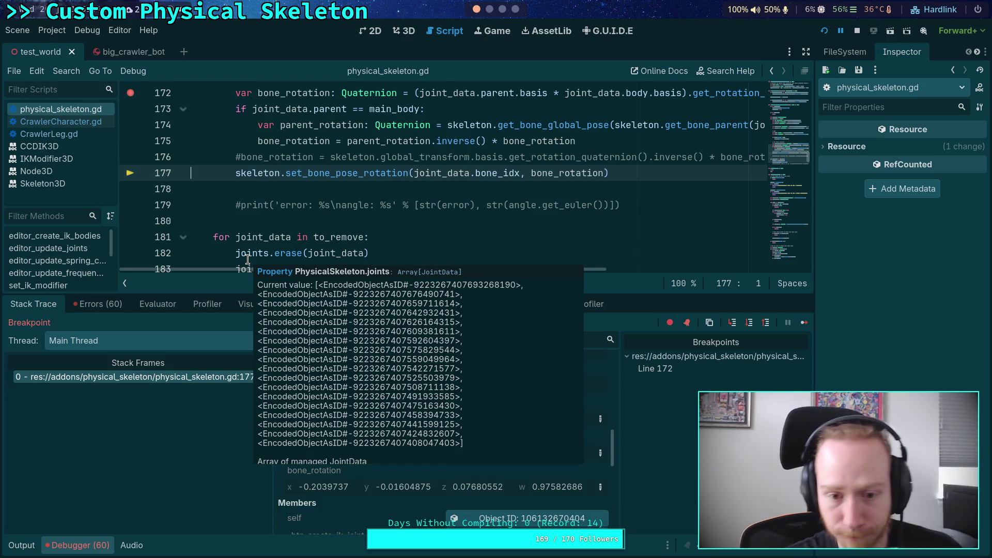
scroll(310, 253, down, 2)
scroll(362, 251, up, 3)
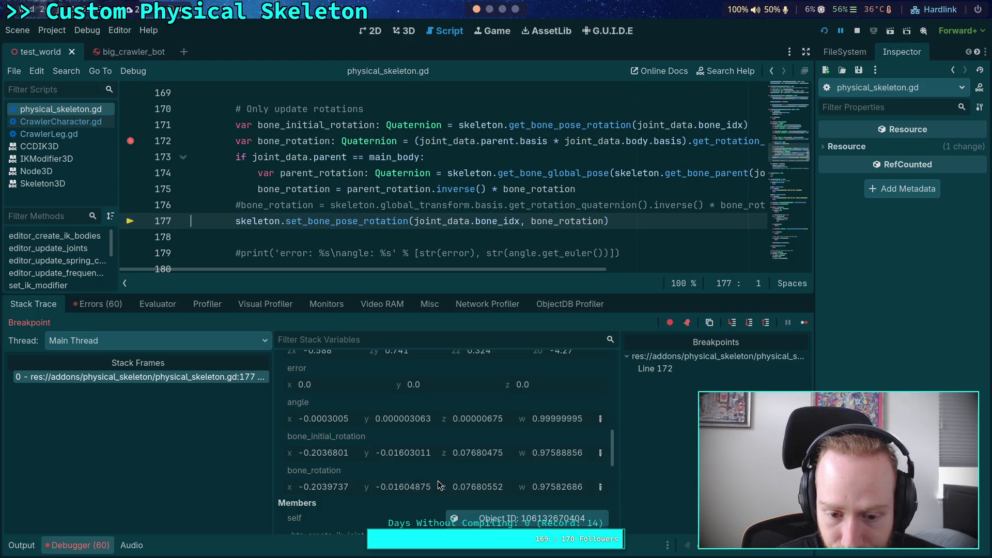
mouse_move(422, 458)
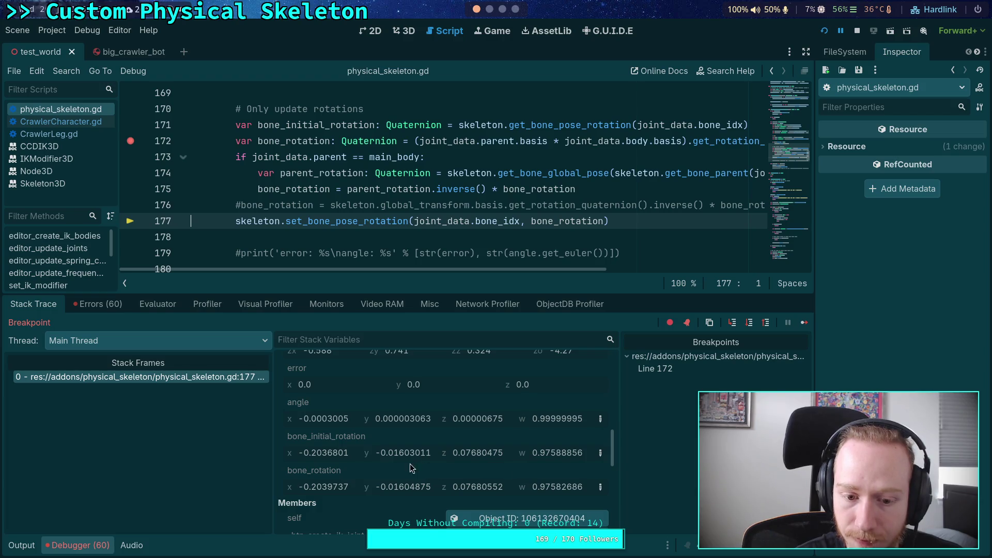
mouse_move(333, 491)
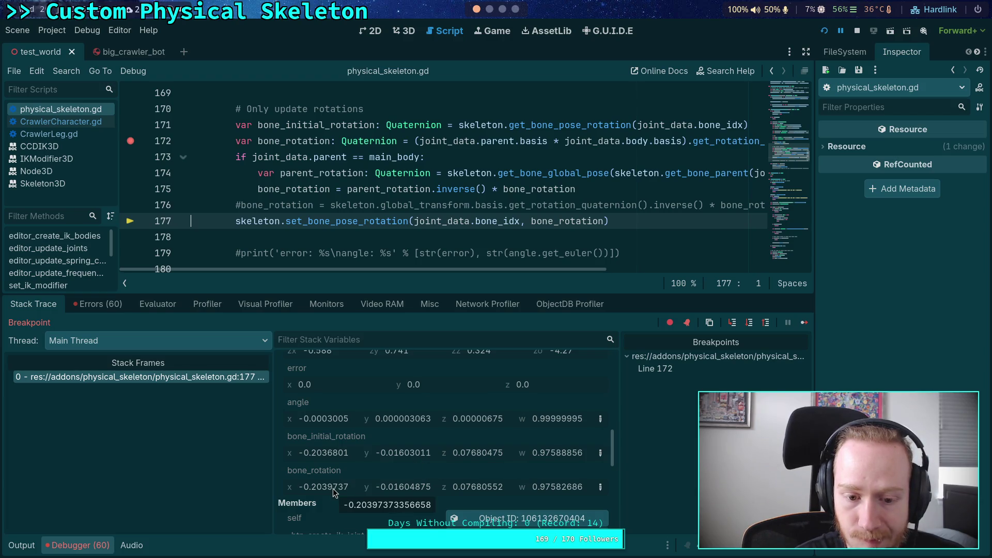
click(858, 31)
click(108, 549)
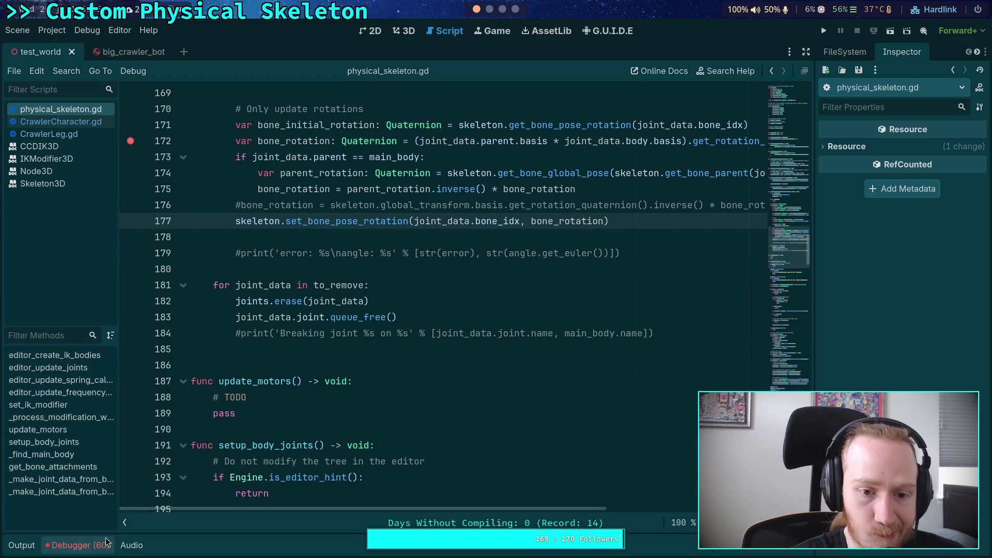
Move the splitter between the script editor and right dock rightward, then return to line 173's end.
scroll(461, 361, up, 2)
drag(818, 334, 857, 334)
scroll(550, 466, up, 2)
scroll(550, 465, down, 1)
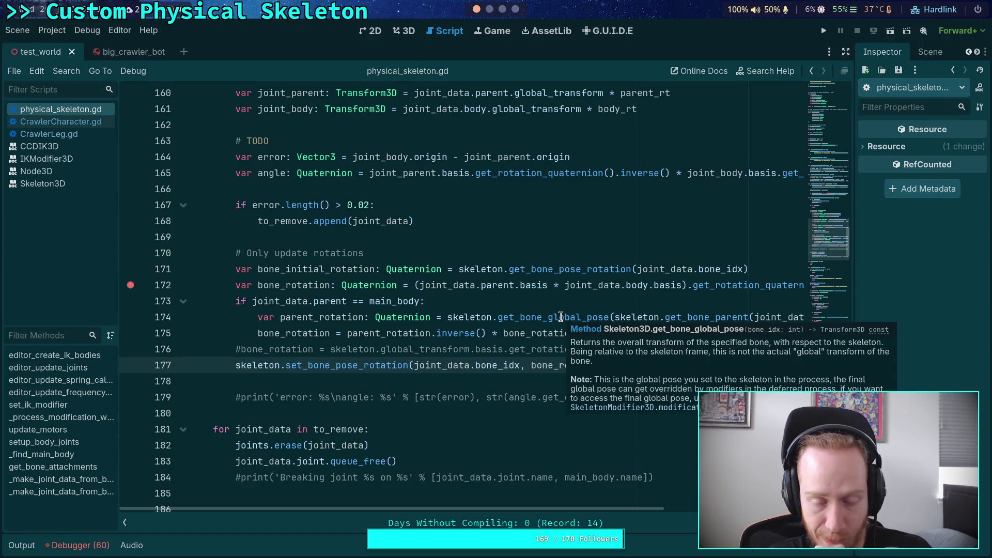
click(494, 301)
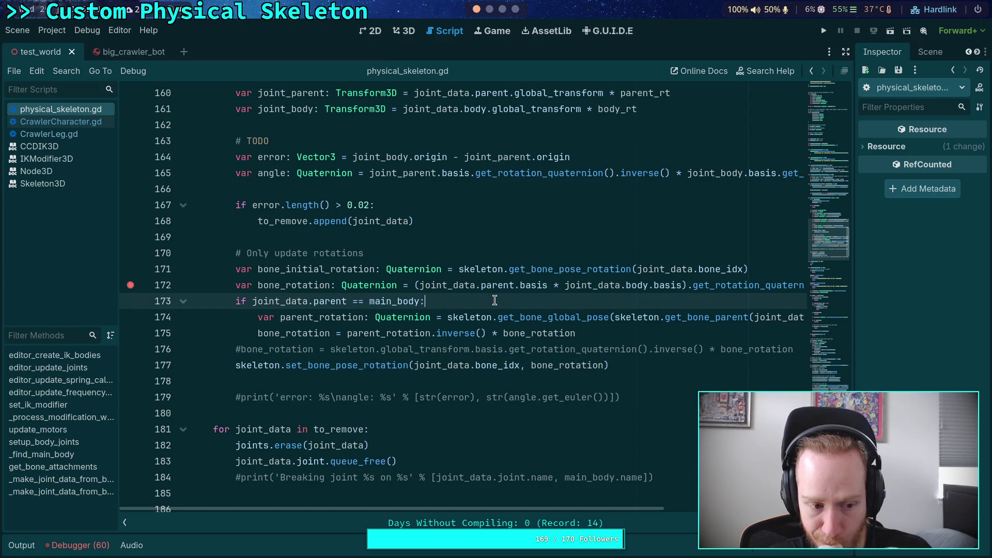
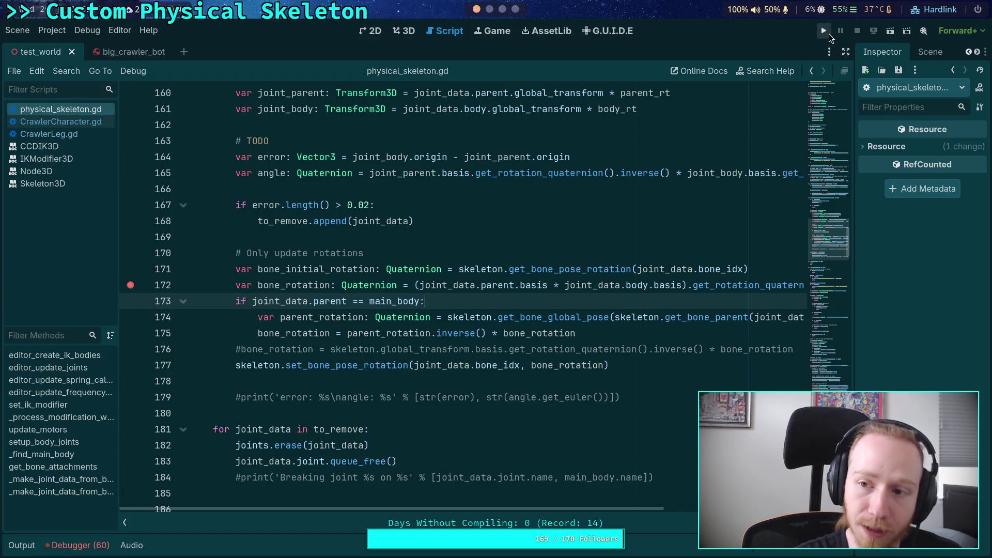
Run the game to the breakpoint and step through the bone rotation code to line 177.
click(825, 32)
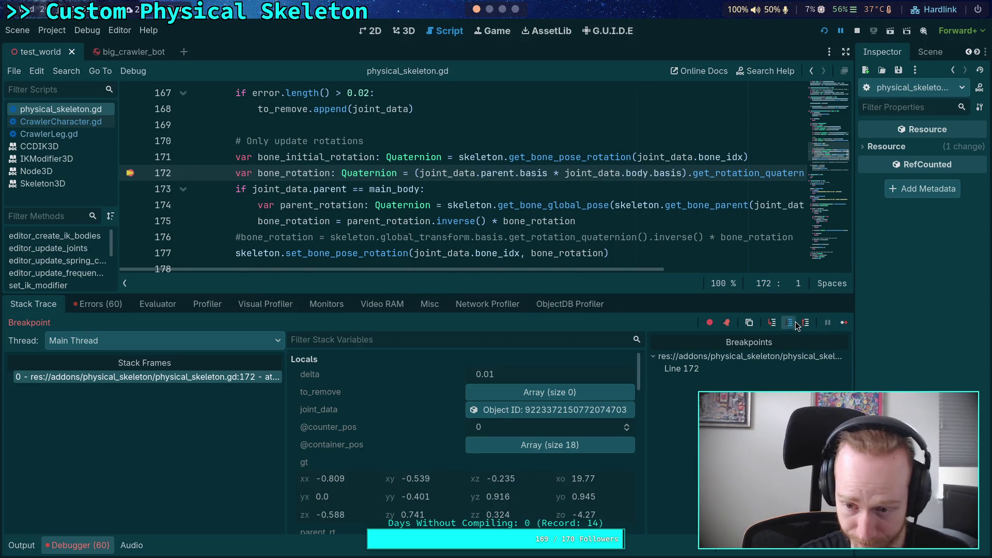
click(791, 325)
click(791, 324)
click(792, 325)
click(791, 323)
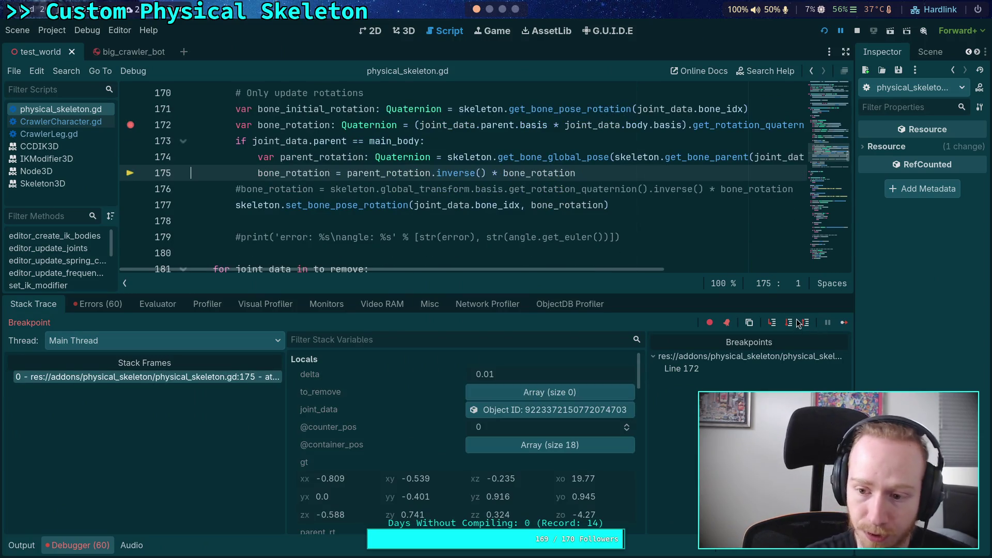
scroll(430, 444, down, 5)
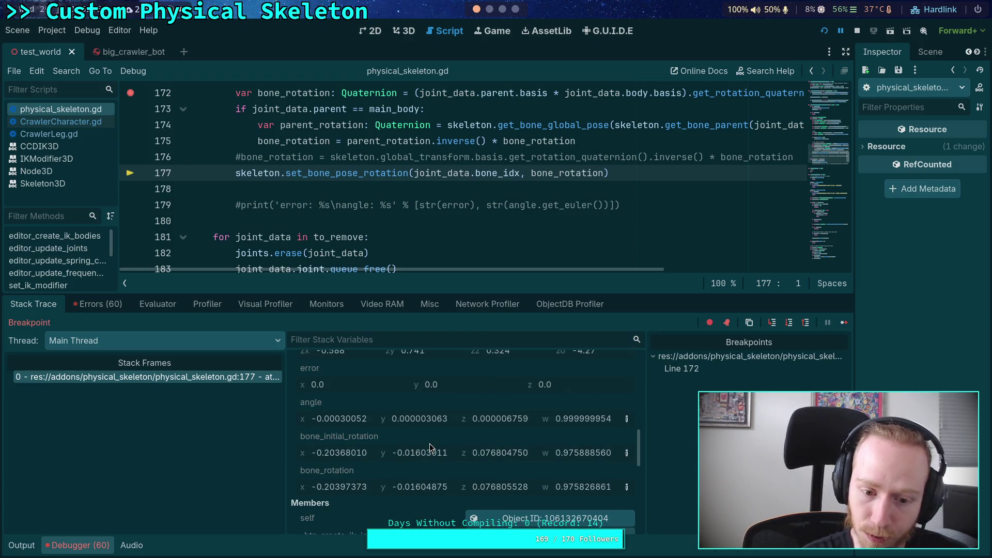
scroll(491, 273, up, 4)
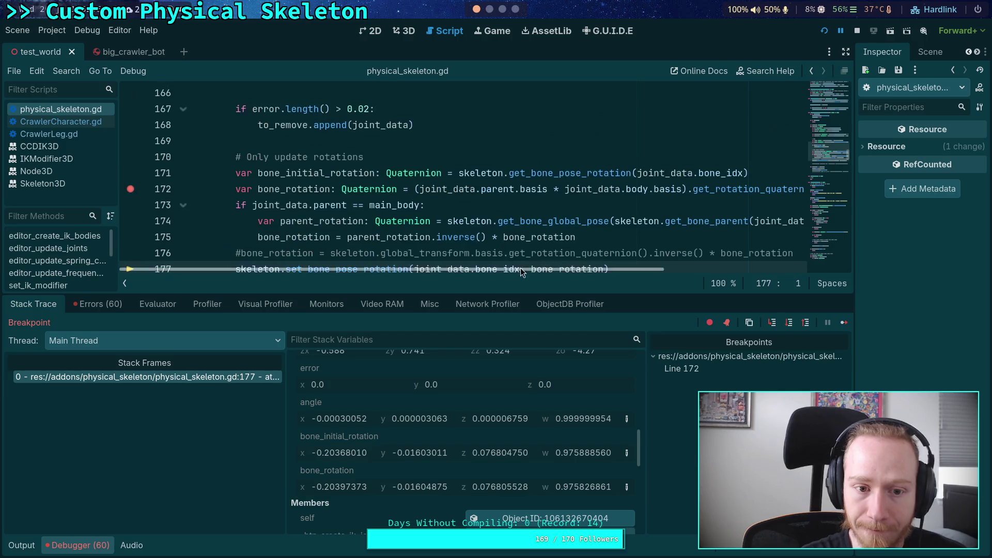
scroll(362, 217, down, 5)
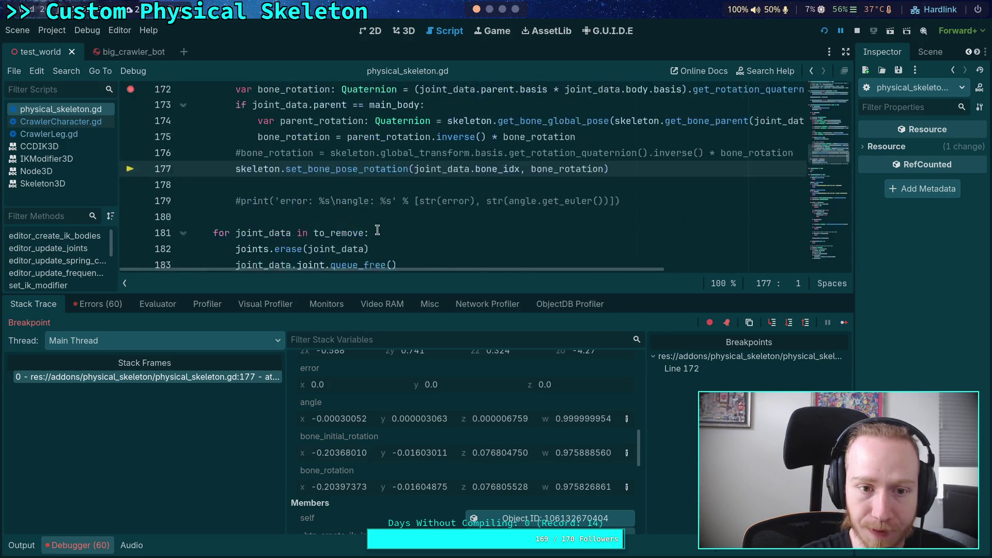
Continue to the line 172 breakpoint and inspect joint_data's members for bone index 5 in a widened Inspector.
click(845, 322)
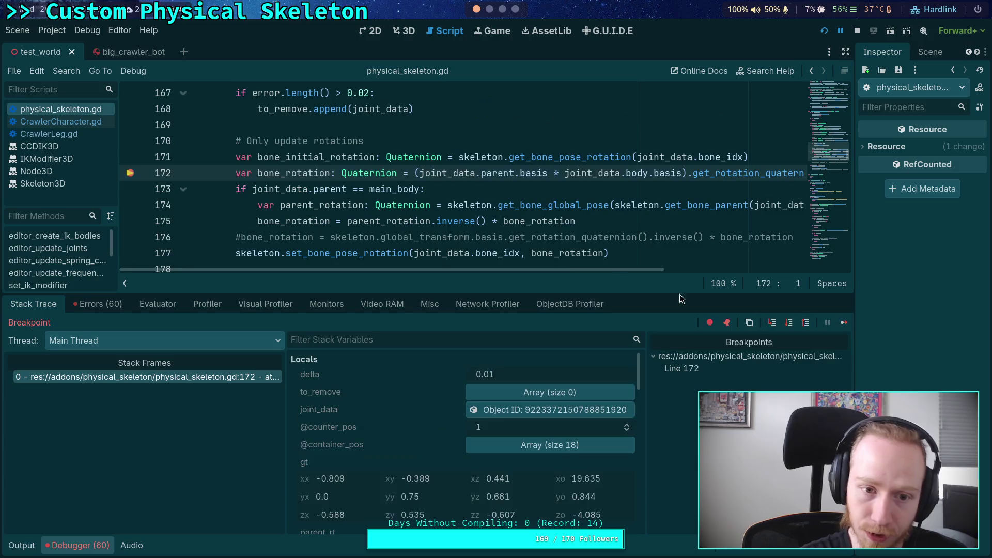
scroll(411, 431, down, 10)
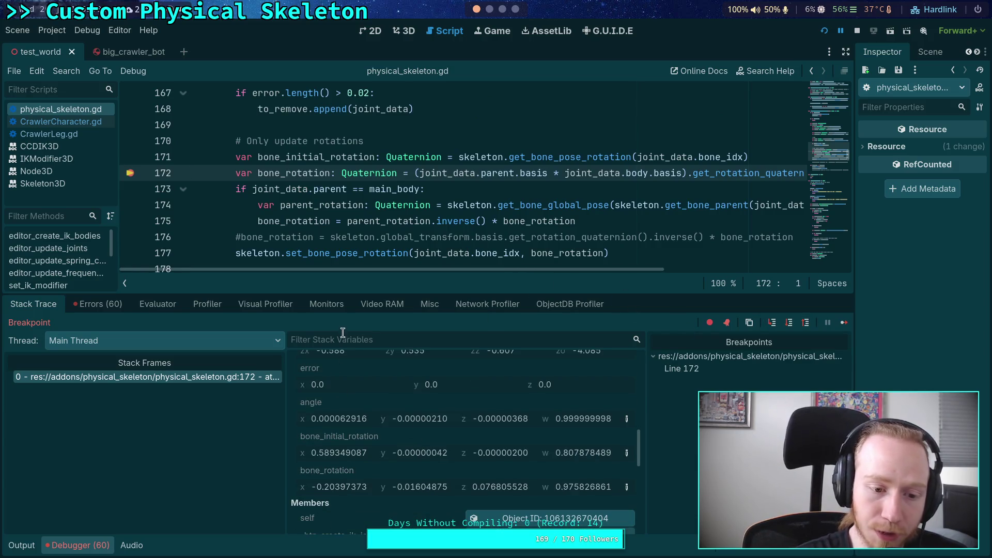
scroll(443, 421, up, 5)
scroll(443, 418, up, 1)
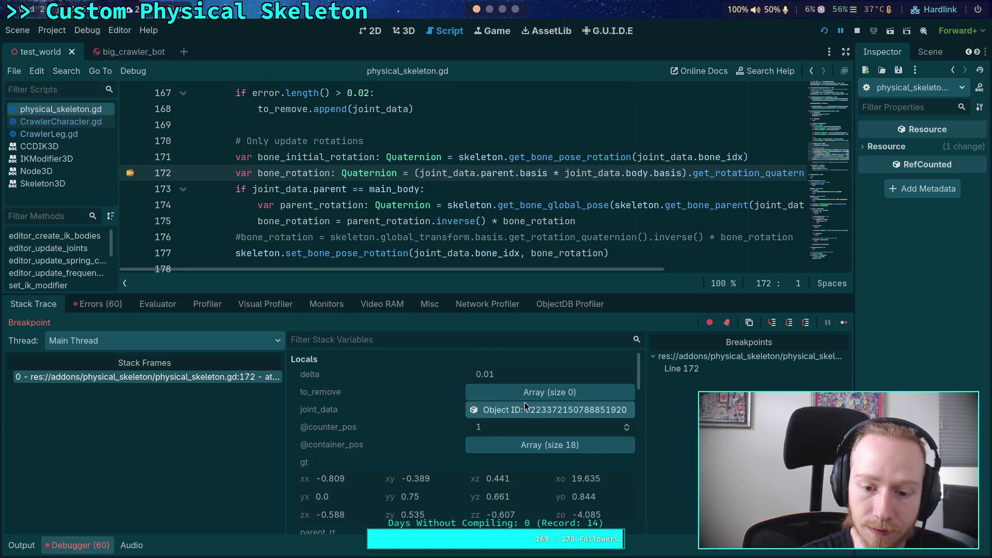
click(526, 411)
mouse_move(850, 181)
mouse_down()
mouse_move(682, 192)
mouse_move(692, 197)
mouse_up()
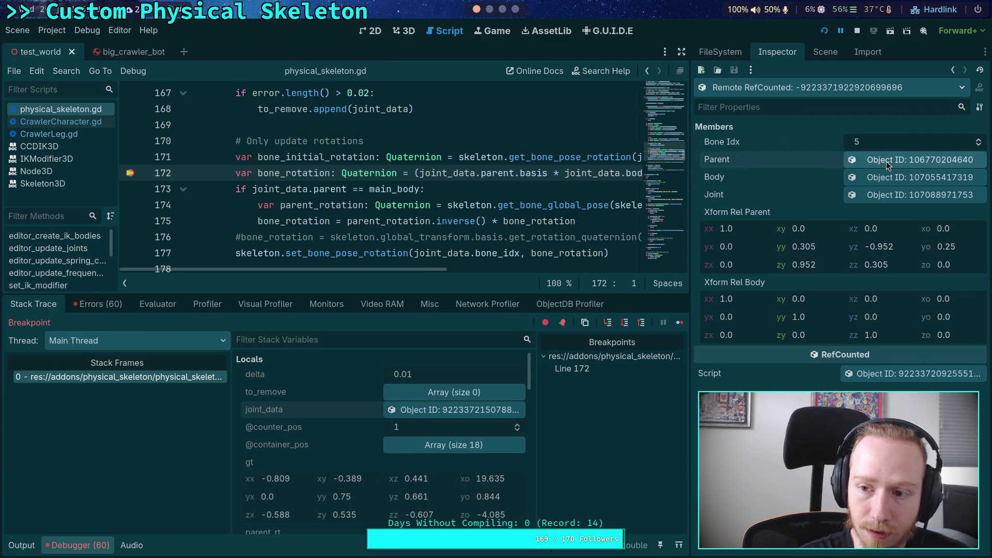
Open joint_data's parent body, the FR_Femur_Body RigidBody3D, checking the other dock tabs along the way.
click(886, 161)
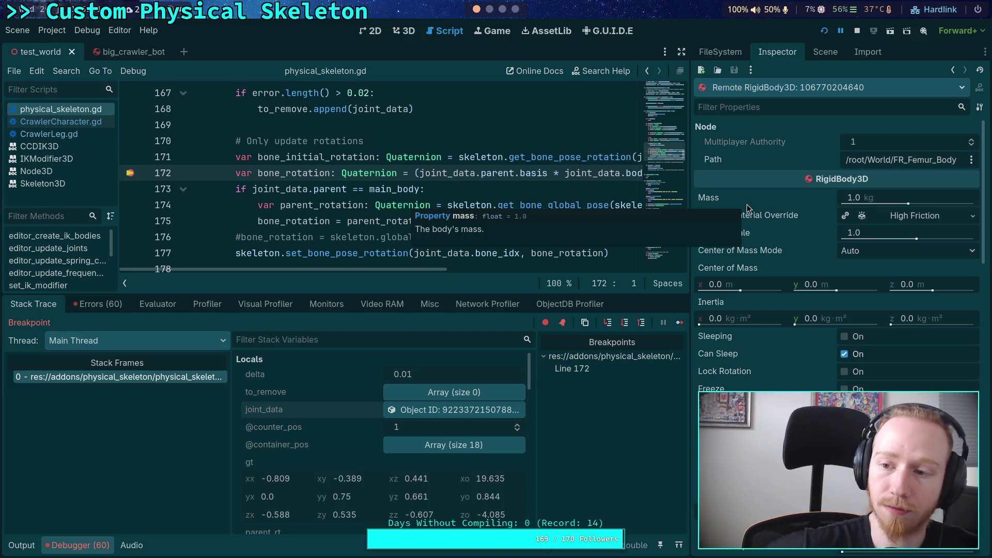
click(828, 54)
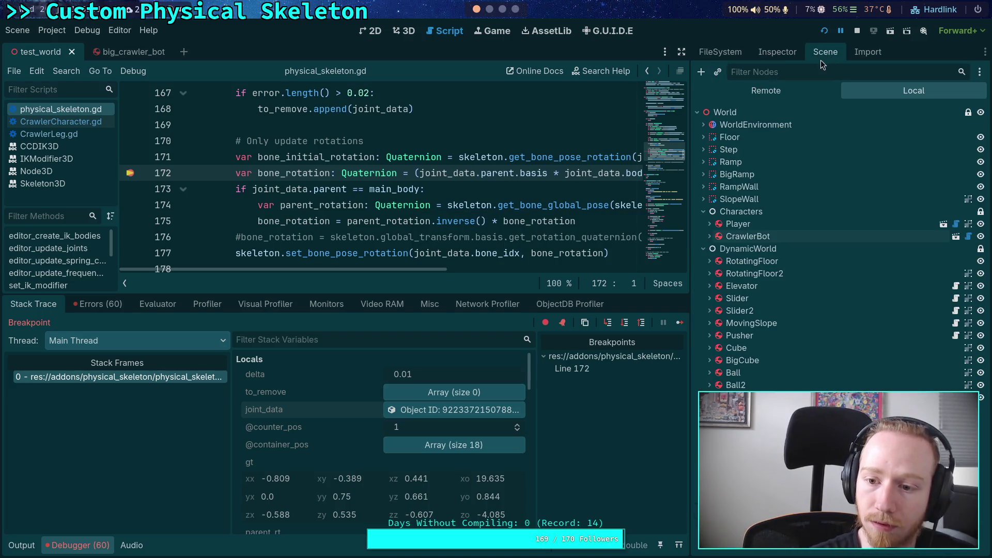
click(741, 54)
click(777, 53)
click(453, 412)
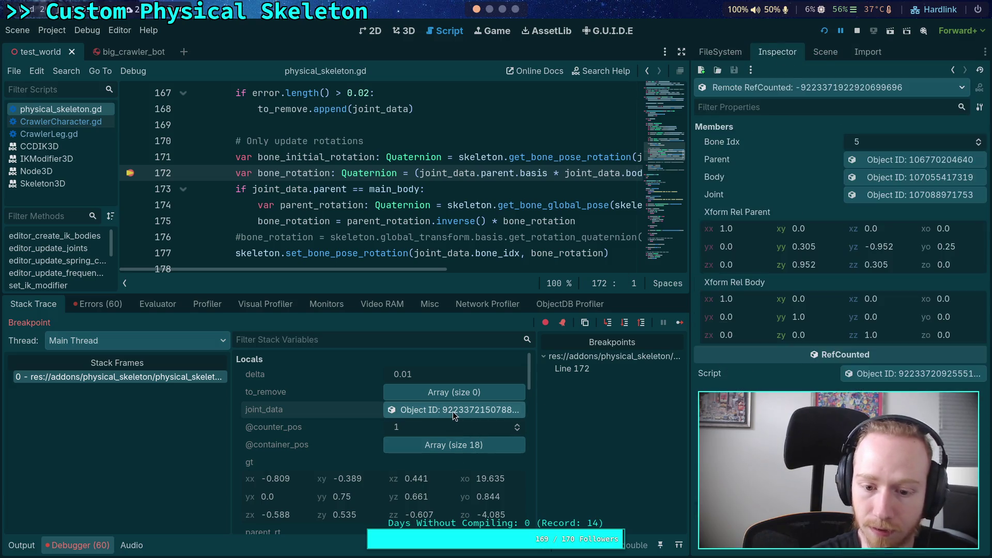
click(877, 163)
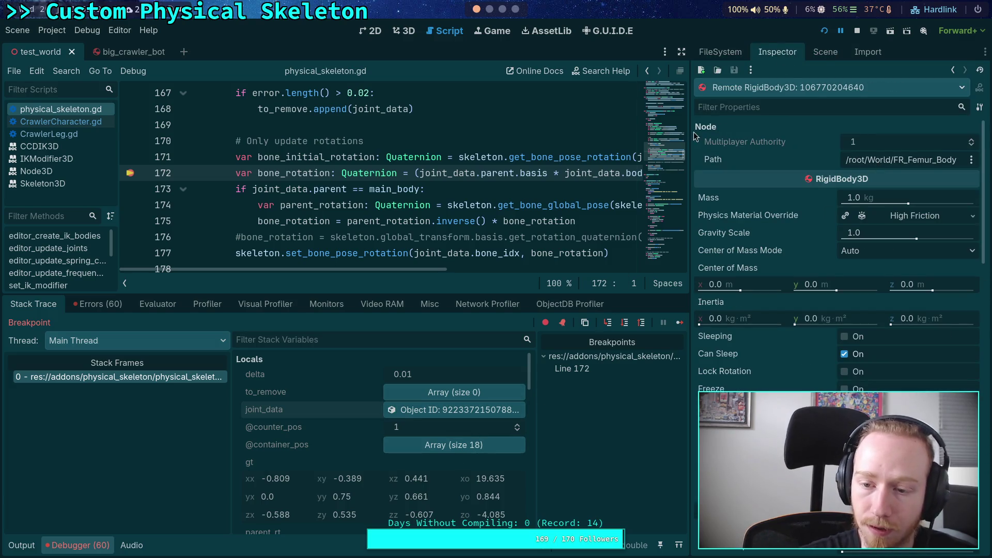
Narrow the Inspector, then hide the right dock and the debugger panel to show the whole script.
drag(692, 138, 773, 139)
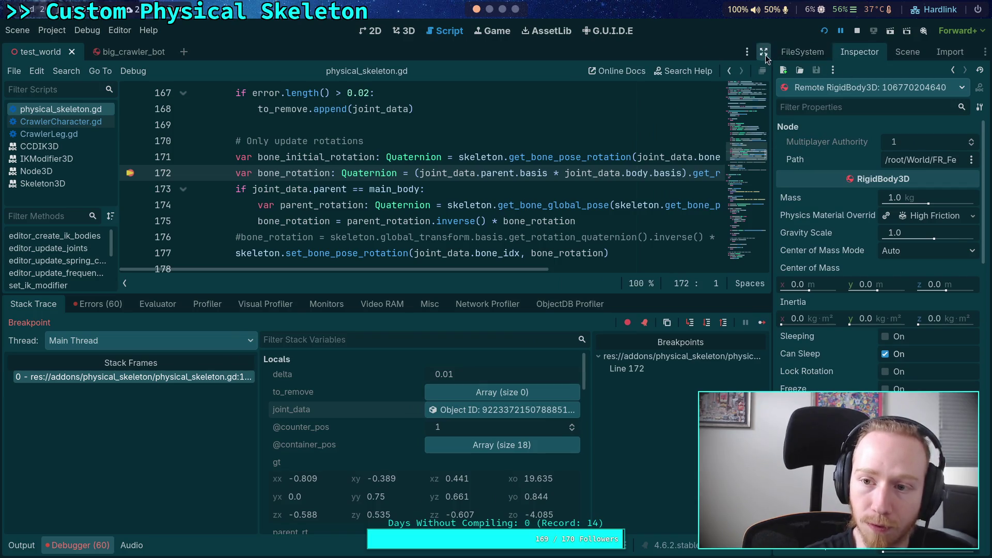
click(765, 53)
click(79, 544)
scroll(383, 393, up, 2)
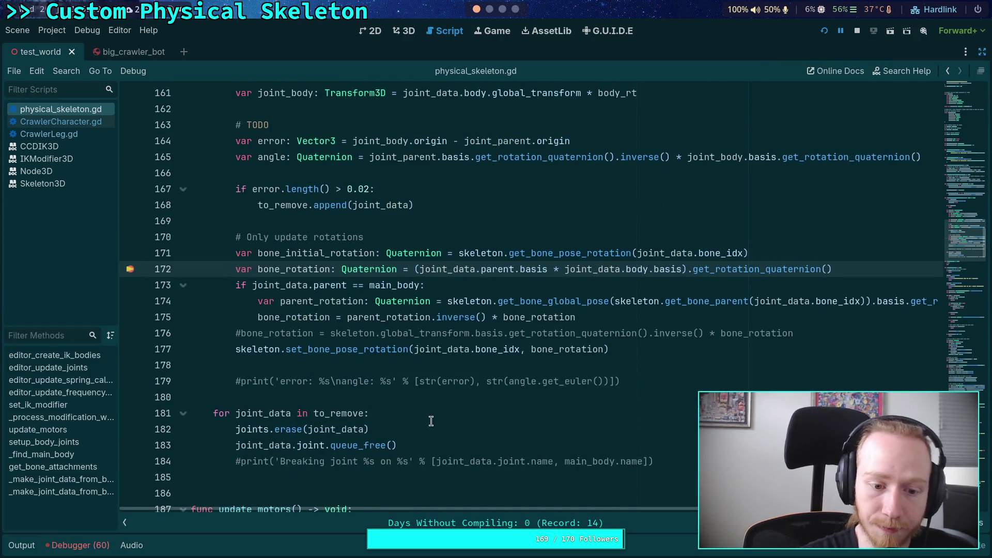
Reopen and resize the debugger, then step over line 172 to compute bone_rotation.
click(79, 544)
scroll(333, 224, down, 2)
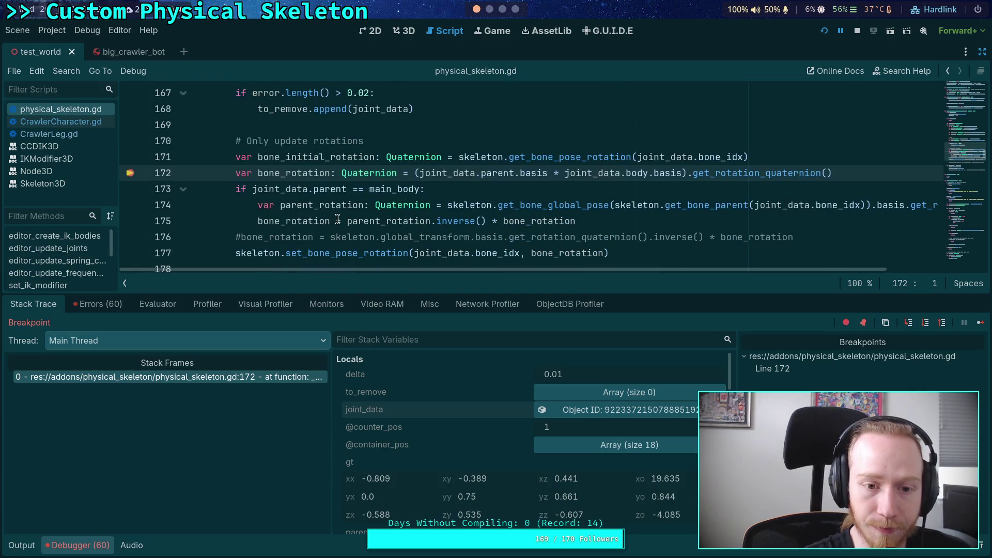
mouse_move(383, 293)
mouse_down()
mouse_move(384, 351)
mouse_move(383, 325)
mouse_up()
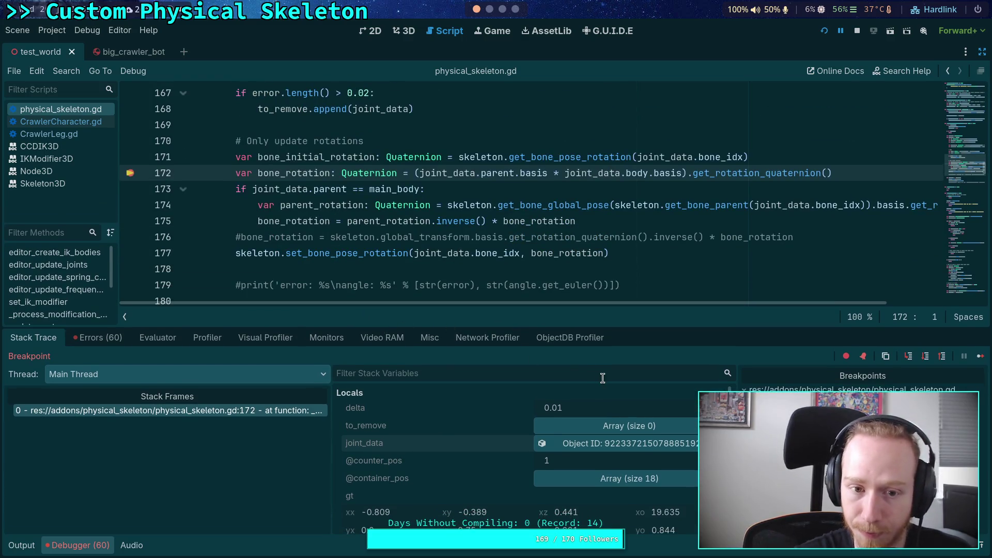
click(926, 356)
scroll(448, 432, down, 3)
scroll(448, 432, down, 8)
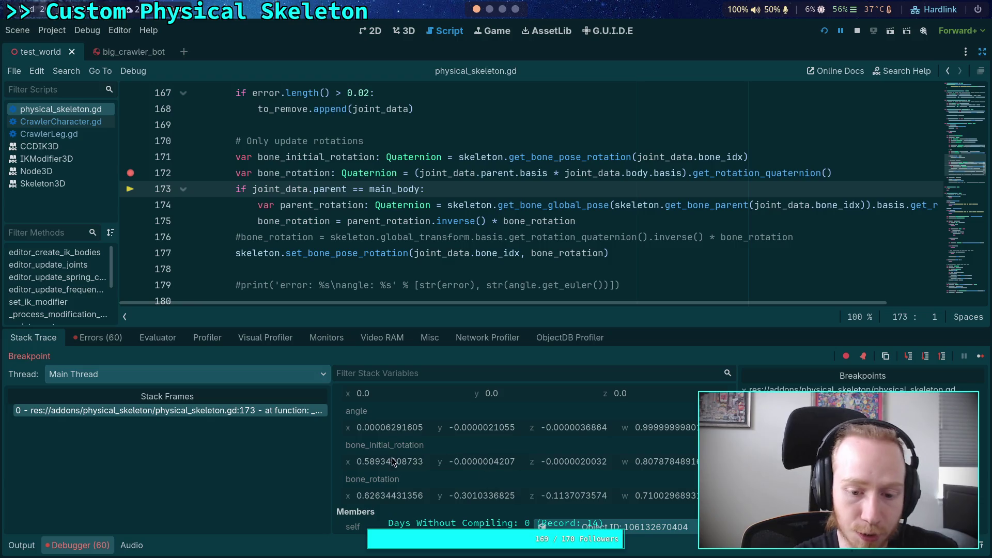
Copy bone_rotation's value (about 0.626, -0.301, -0.114, 0.710) and restore the right dock.
right_click(391, 480)
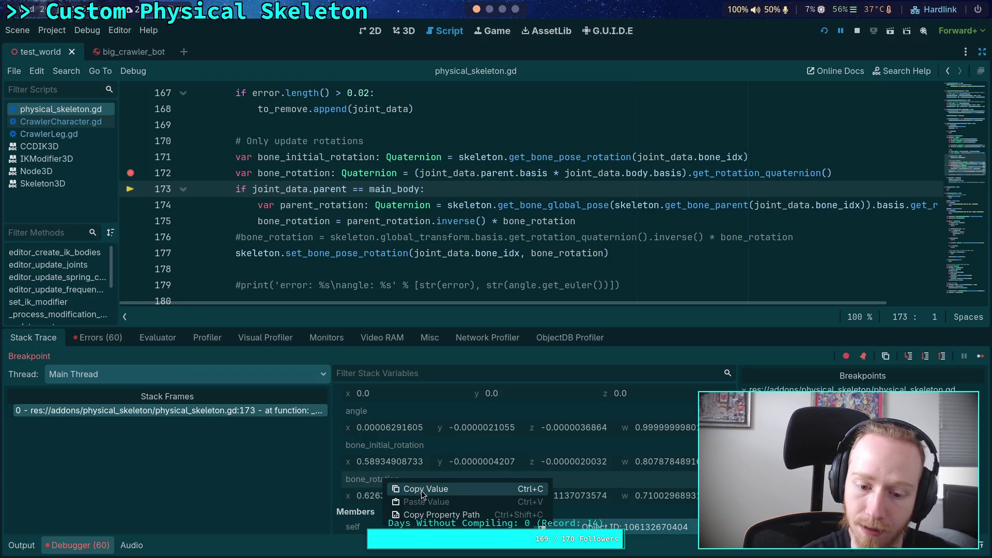
click(420, 491)
click(982, 52)
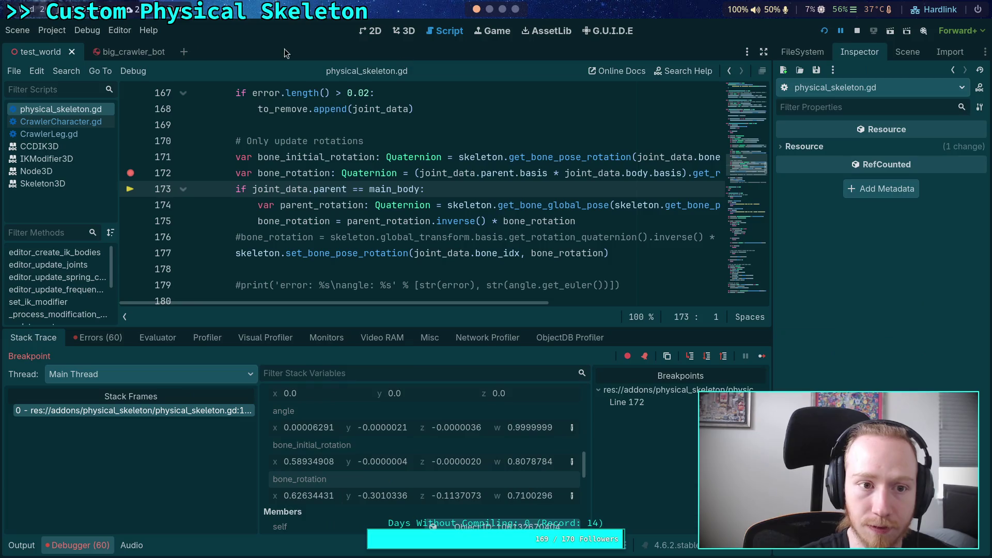
In big_crawler_bot, switch Marker3D2 to Quaternion rotation mode and paste the copied bone_rotation into it.
click(118, 53)
click(936, 304)
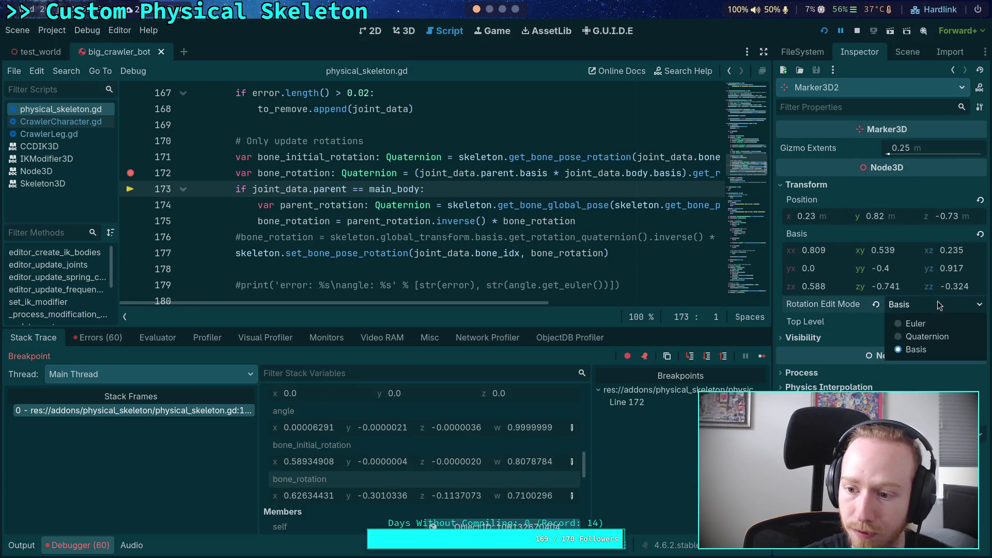
click(919, 335)
right_click(811, 241)
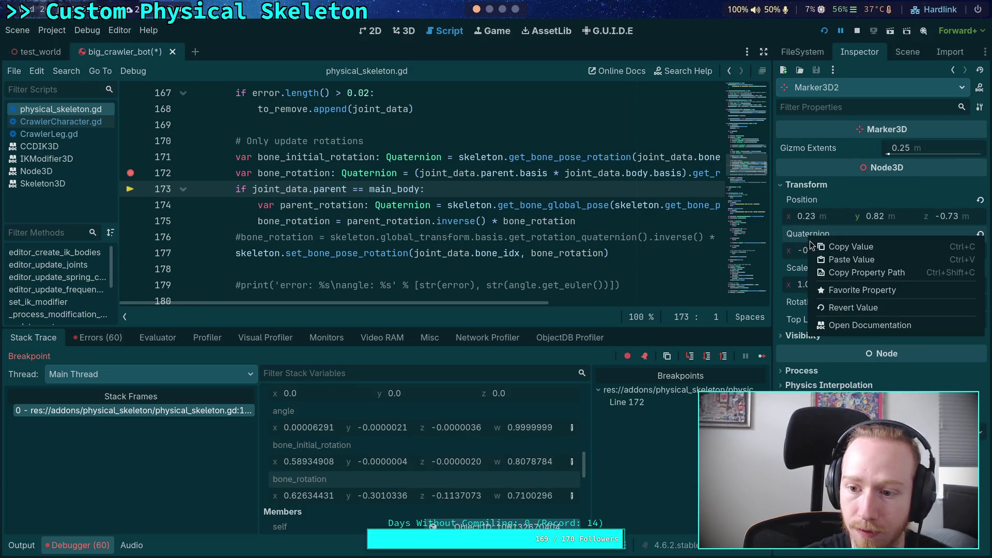
click(796, 238)
click(908, 52)
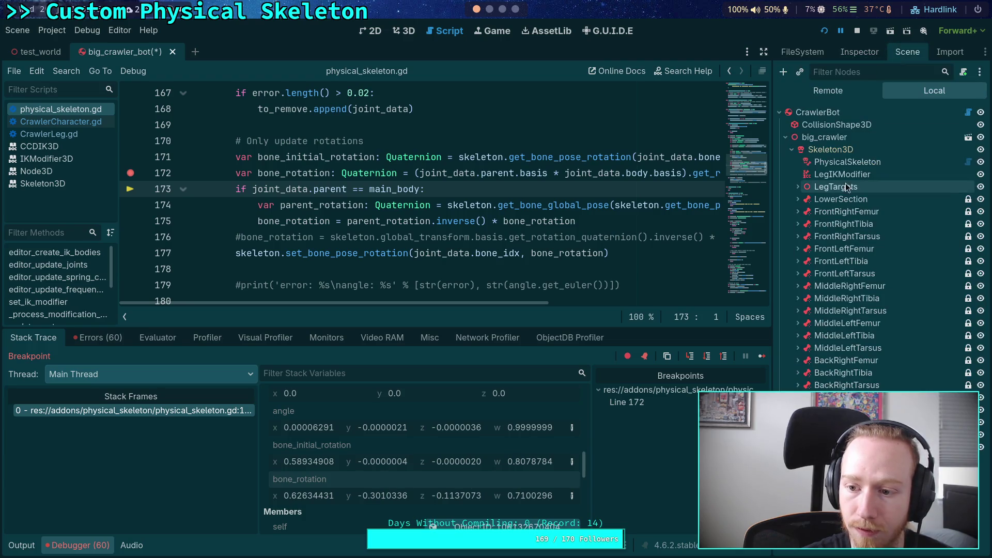
click(858, 53)
right_click(807, 242)
click(826, 261)
Give Marker3D the bone_initial_rotation quaternion (about 0.5893, 0, 0, 0.807) and view it in 3D.
click(908, 52)
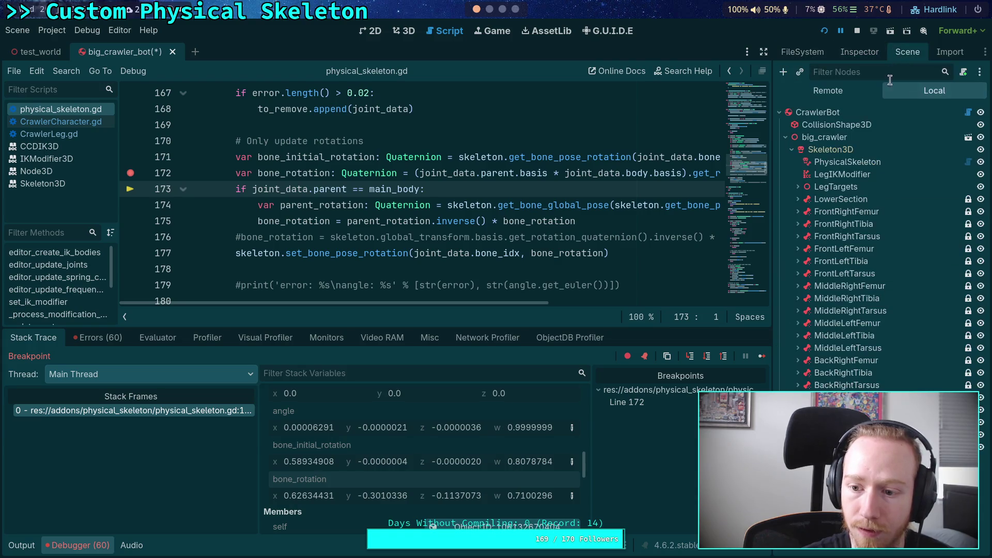
click(859, 52)
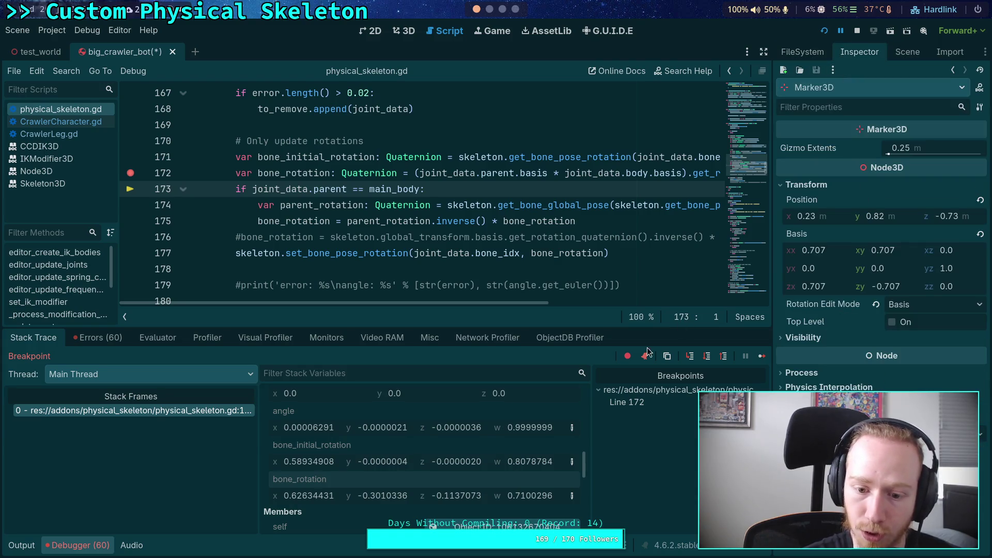
right_click(304, 450)
click(329, 457)
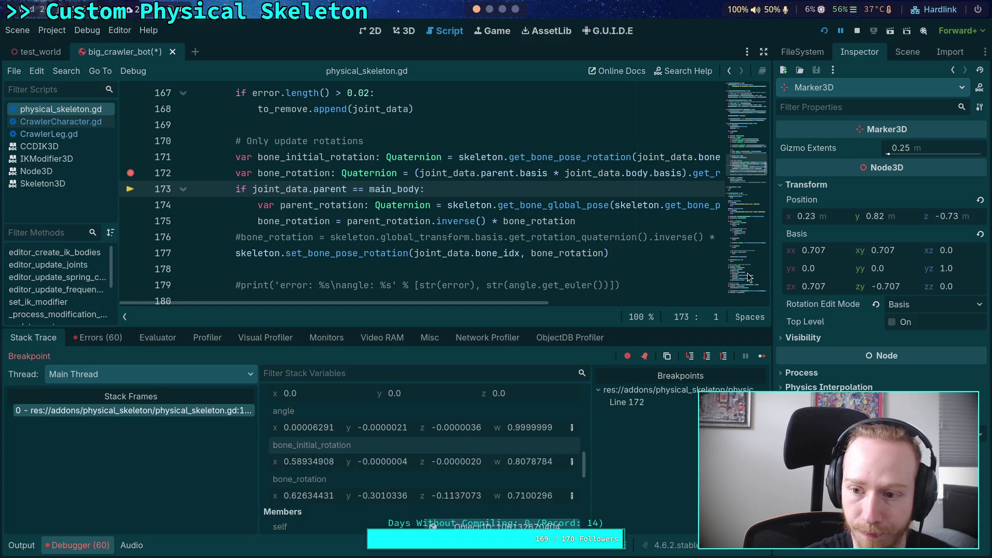
click(935, 305)
click(910, 335)
right_click(791, 248)
click(827, 263)
click(406, 31)
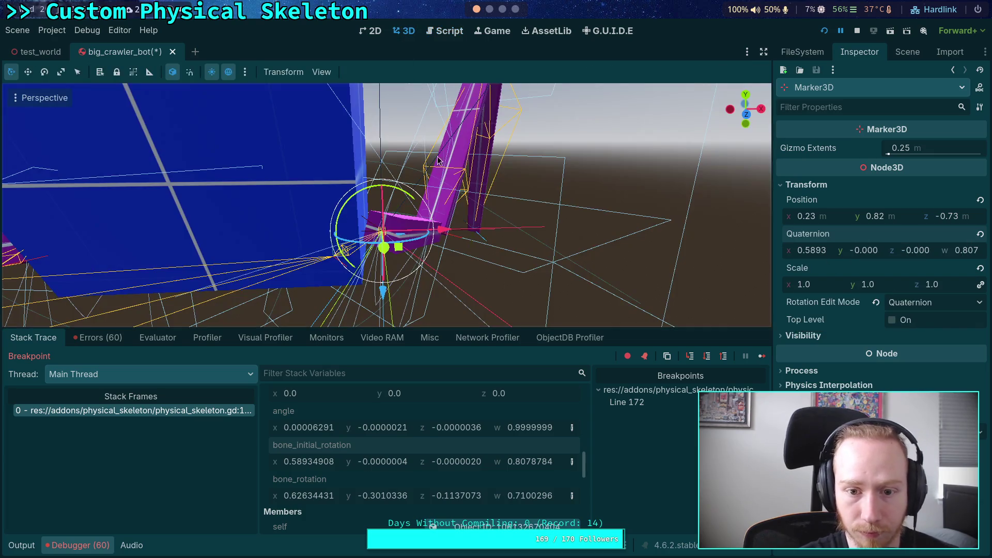
Select the Marker3D under FrontRightFemur and paste the bone's initial rotation into its quaternion.
drag(553, 233, 501, 239)
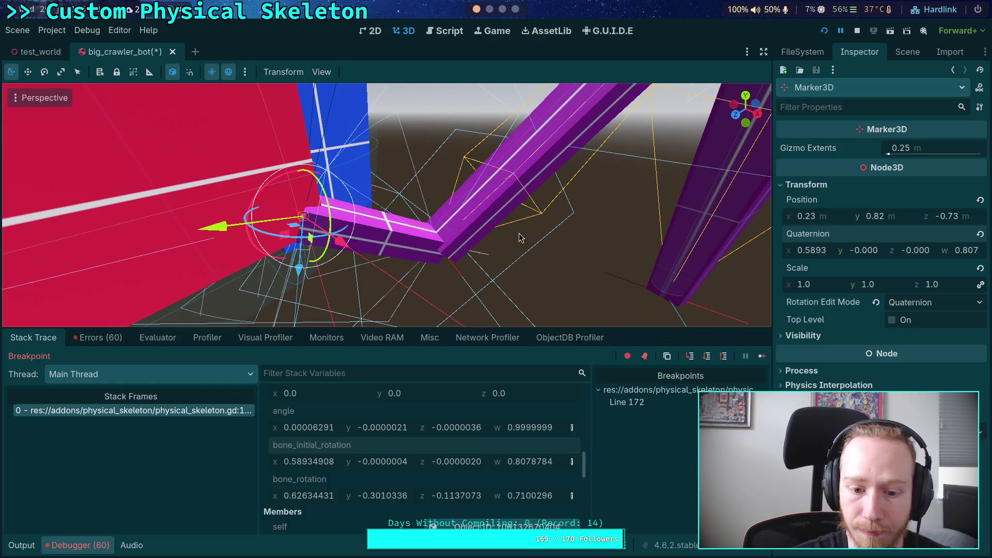
click(906, 52)
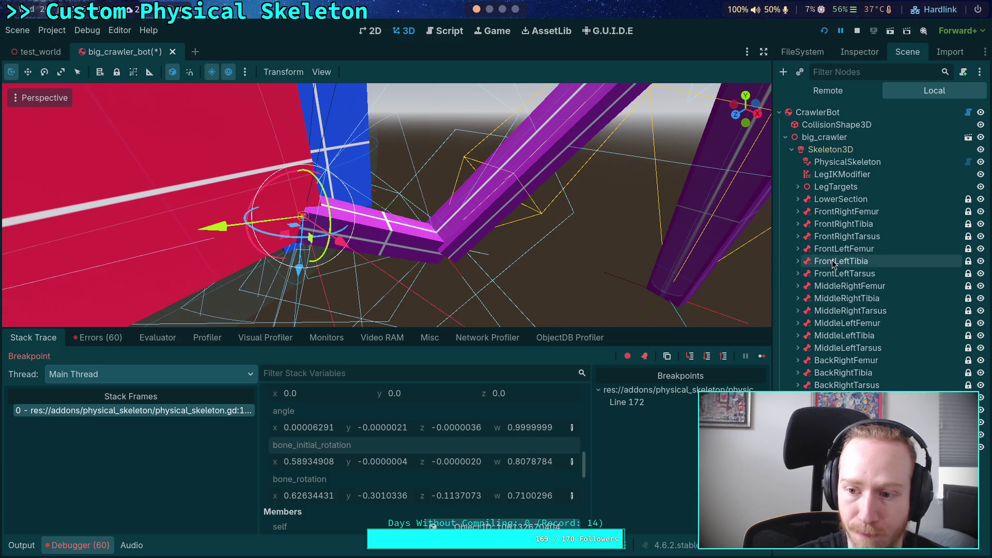
click(828, 218)
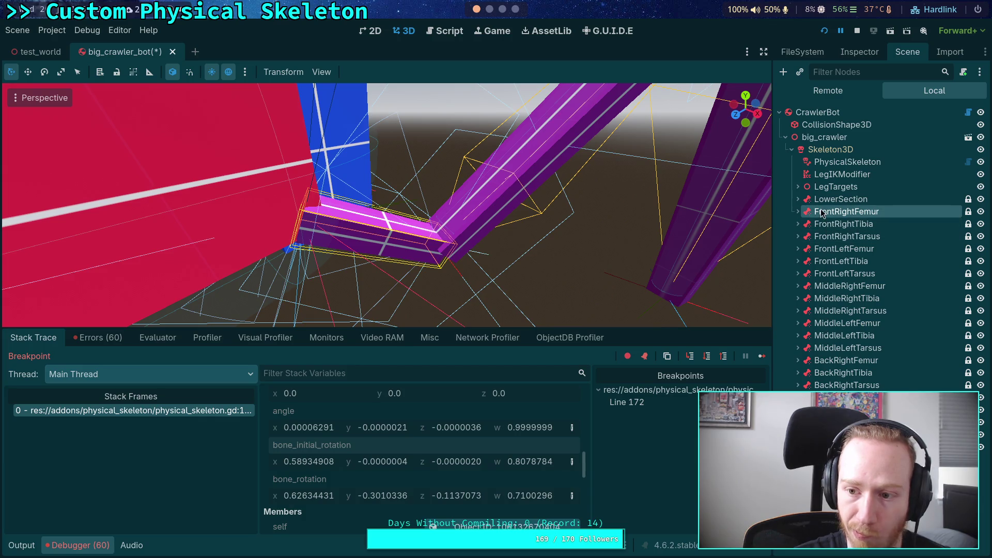
click(300, 219)
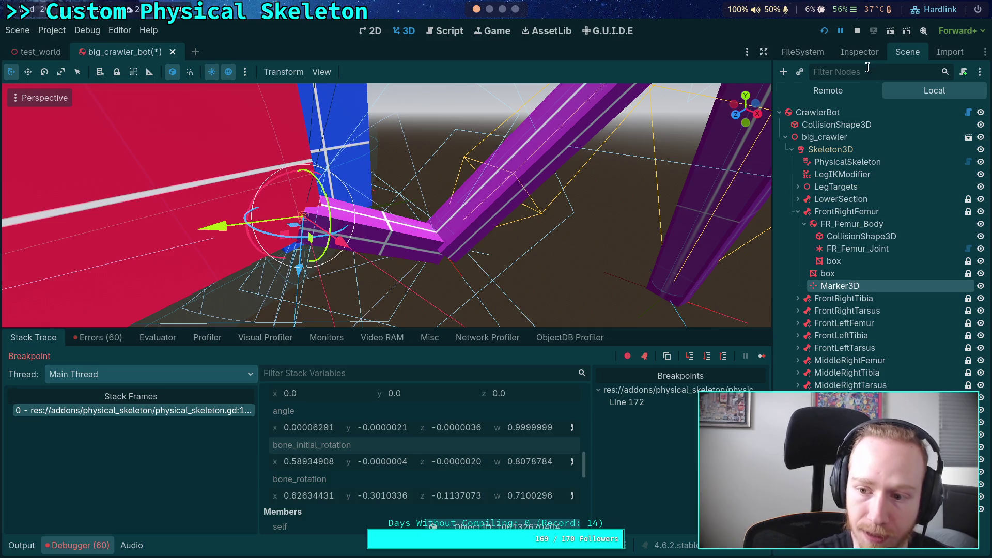
click(859, 53)
right_click(808, 238)
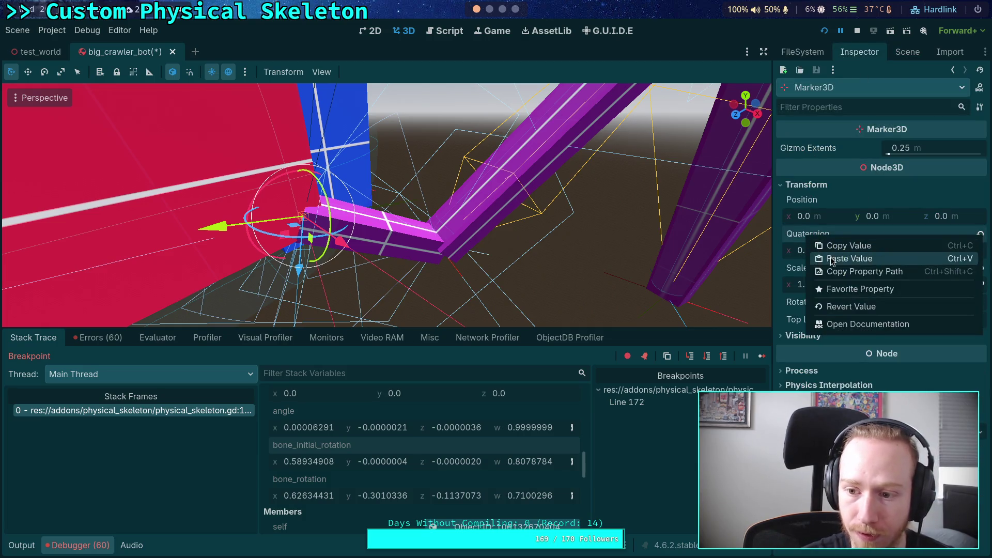
click(832, 261)
Reparent Marker3D under the FrontRightTibia bone target and show its properties.
mouse_move(444, 248)
mouse_down()
mouse_move(464, 246)
mouse_move(420, 216)
mouse_move(451, 216)
mouse_move(429, 203)
mouse_move(509, 222)
mouse_up()
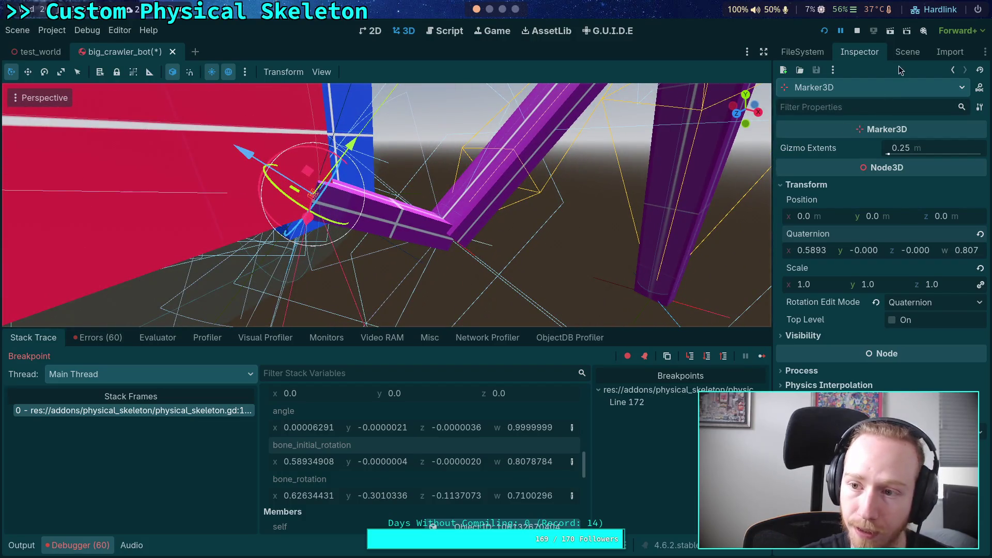
click(908, 52)
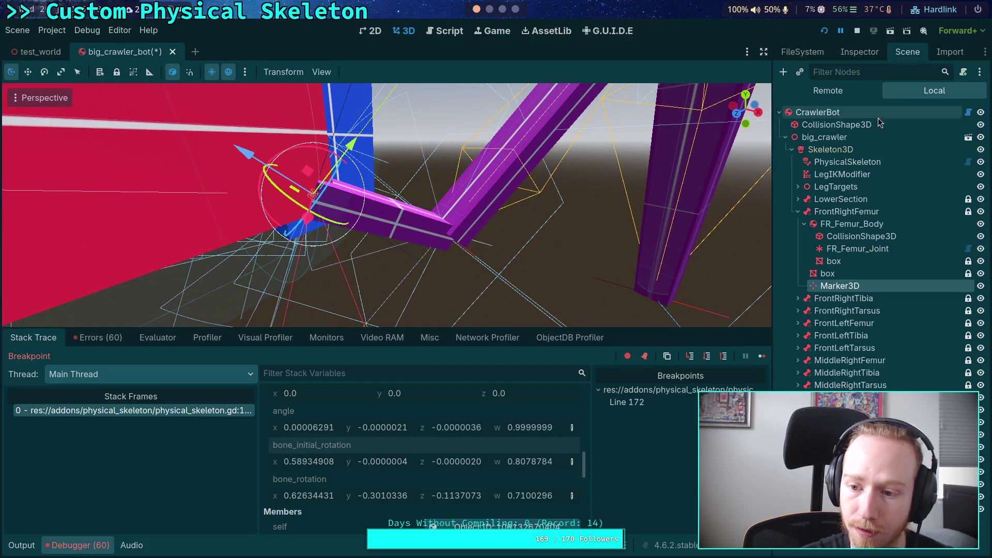
click(827, 299)
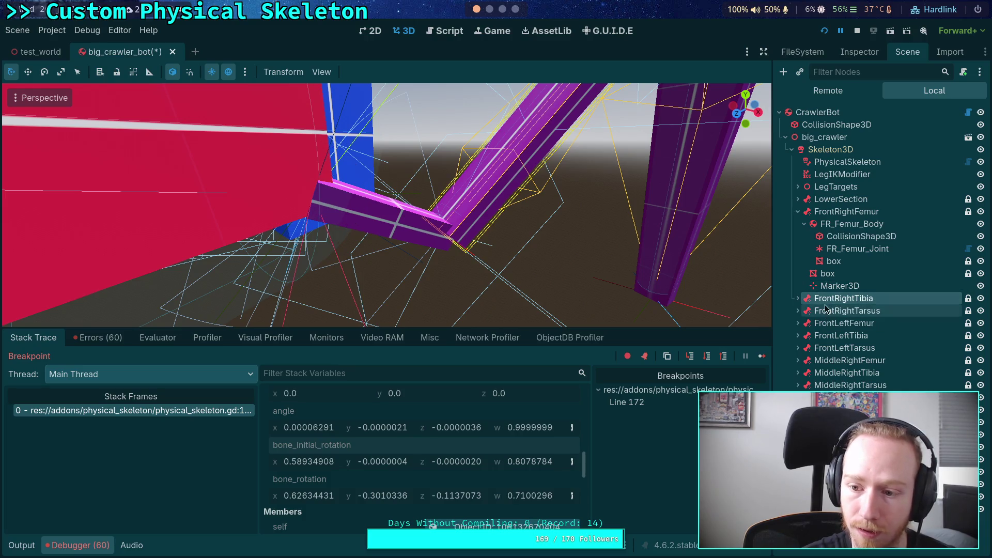
click(831, 287)
drag(831, 290, 848, 298)
click(860, 52)
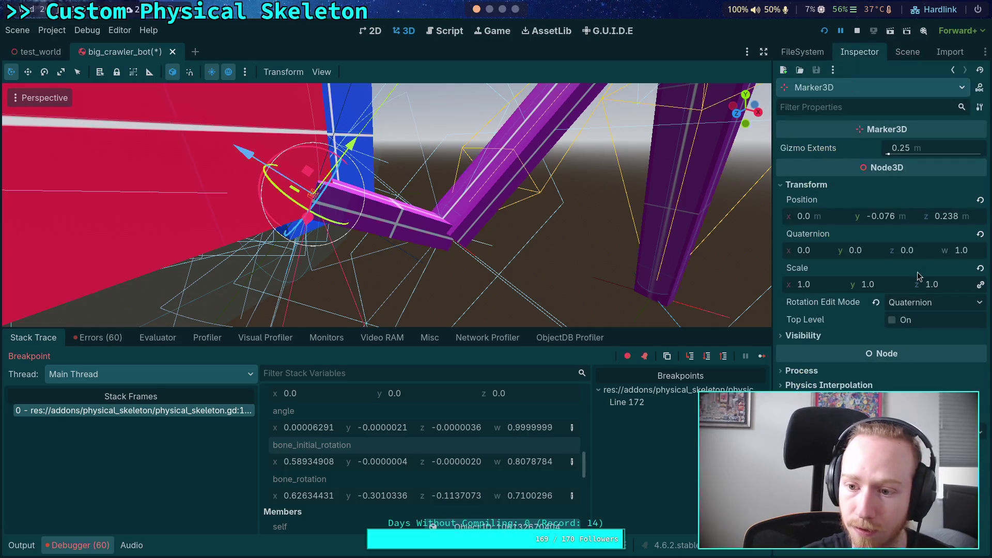
Reset Marker3D's position to zero, frame it, and move it and FrontRightTibia under FrontRightFemur.
click(980, 200)
key(f)
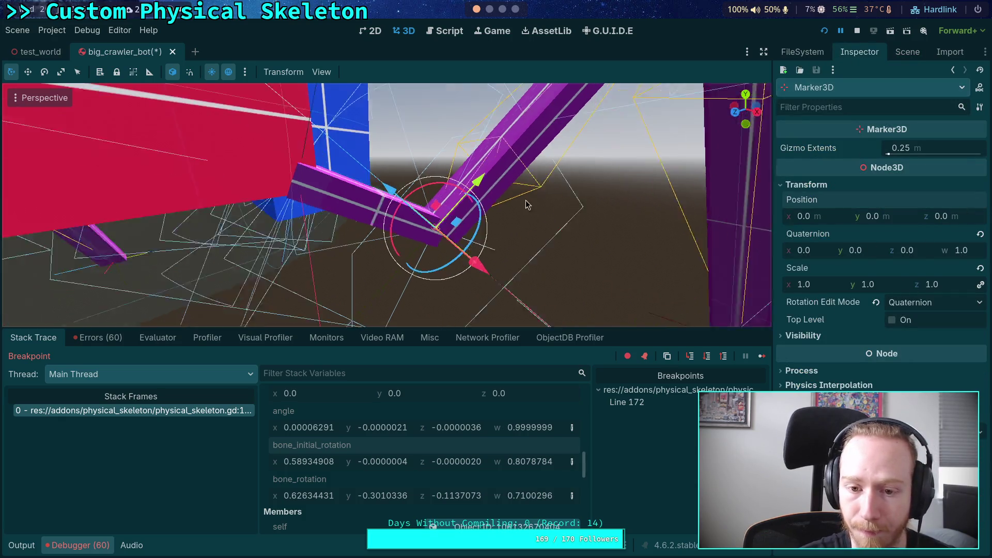
click(908, 51)
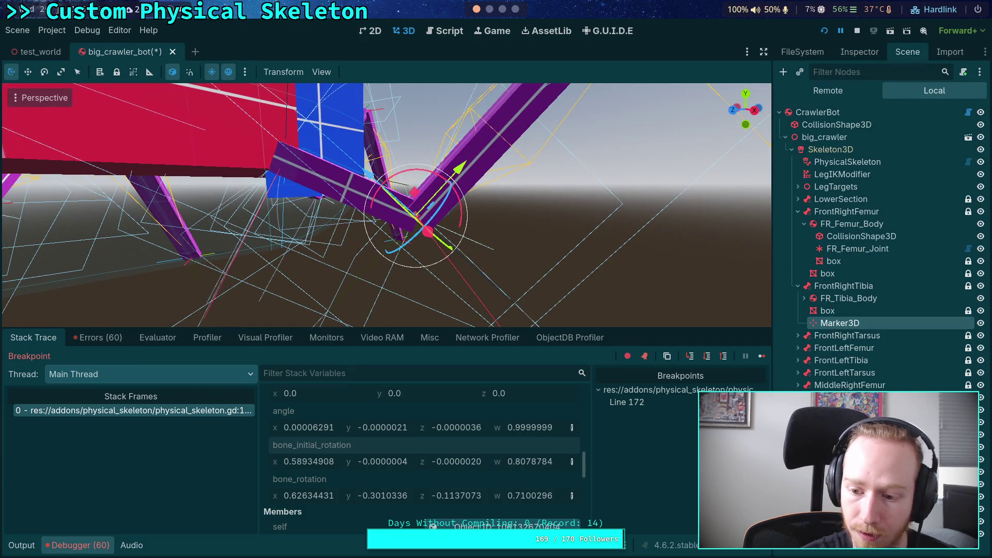
mouse_move(840, 323)
mouse_down()
mouse_move(832, 256)
mouse_move(845, 212)
mouse_up()
mouse_move(799, 305)
mouse_down()
mouse_move(827, 163)
mouse_move(828, 288)
mouse_up()
click(860, 53)
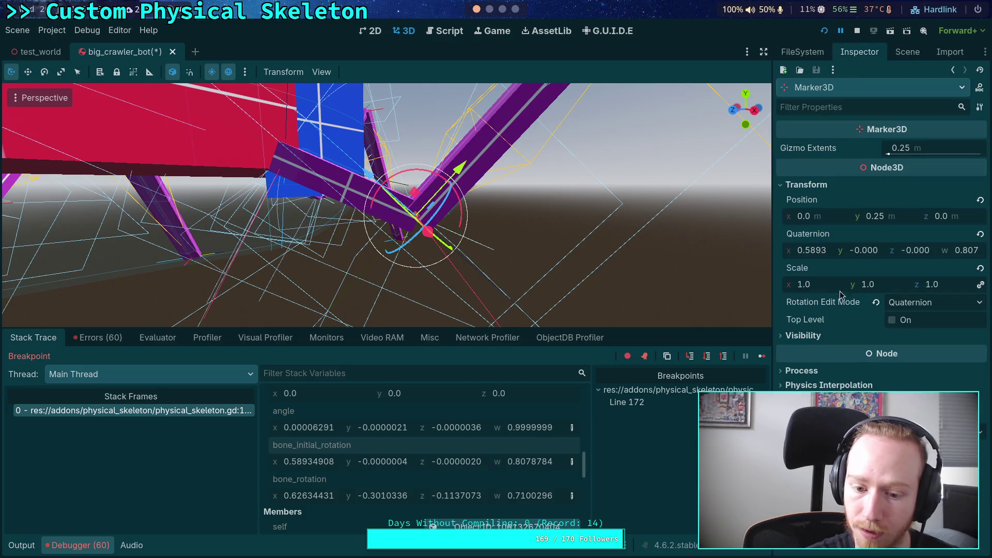
Copy bone_initial_rotation and paste it into Marker3D's quaternion.
right_click(317, 450)
click(343, 455)
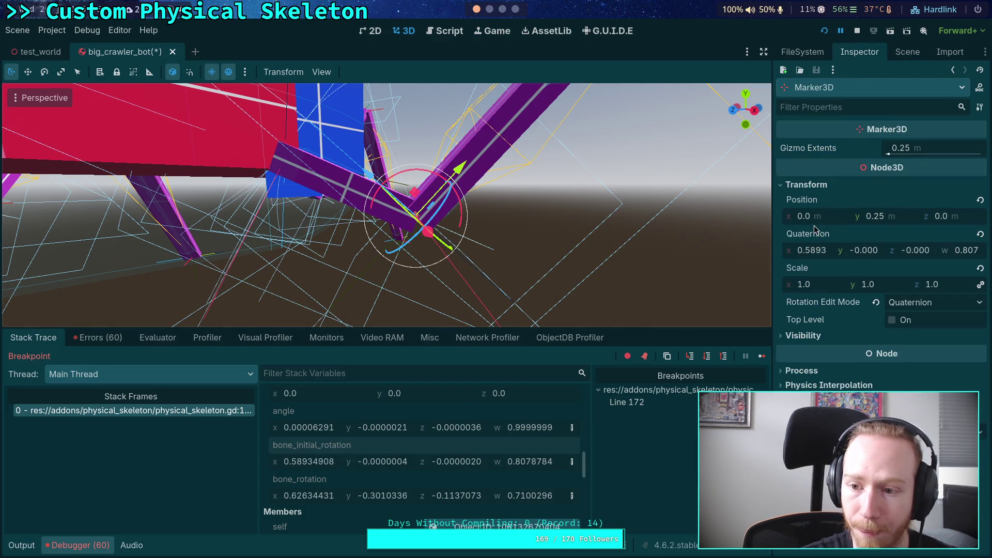
right_click(810, 236)
click(854, 255)
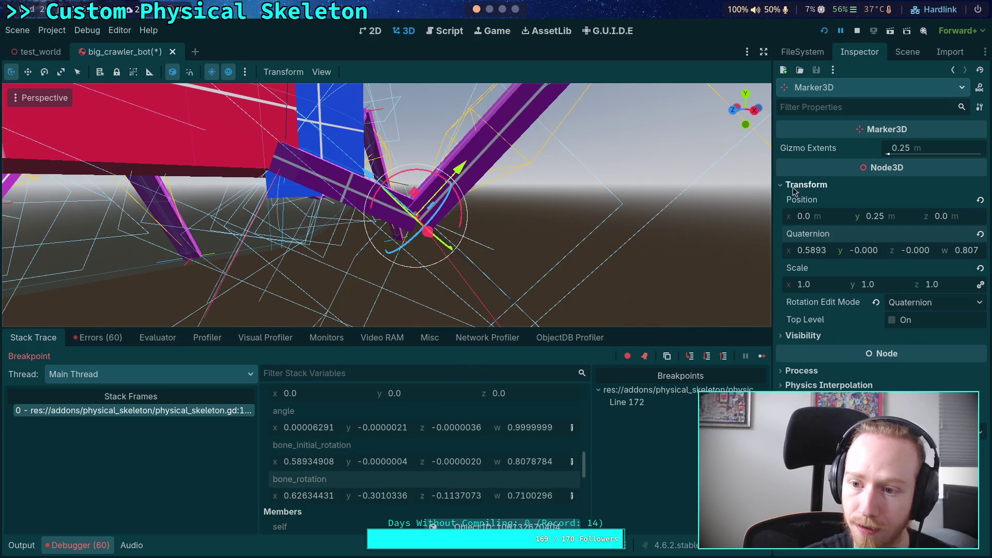
Duplicate Marker3D as Marker3D2 and reset the copy's position and scale.
click(907, 54)
key(ctrl+d)
mouse_move(848, 298)
mouse_down()
mouse_move(846, 279)
mouse_move(840, 286)
mouse_up()
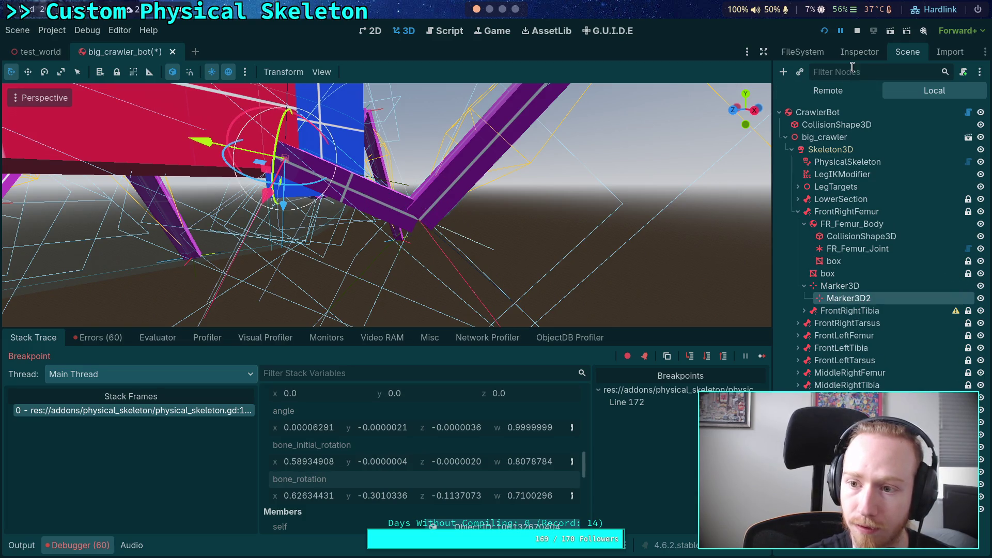
click(859, 52)
click(981, 268)
click(980, 200)
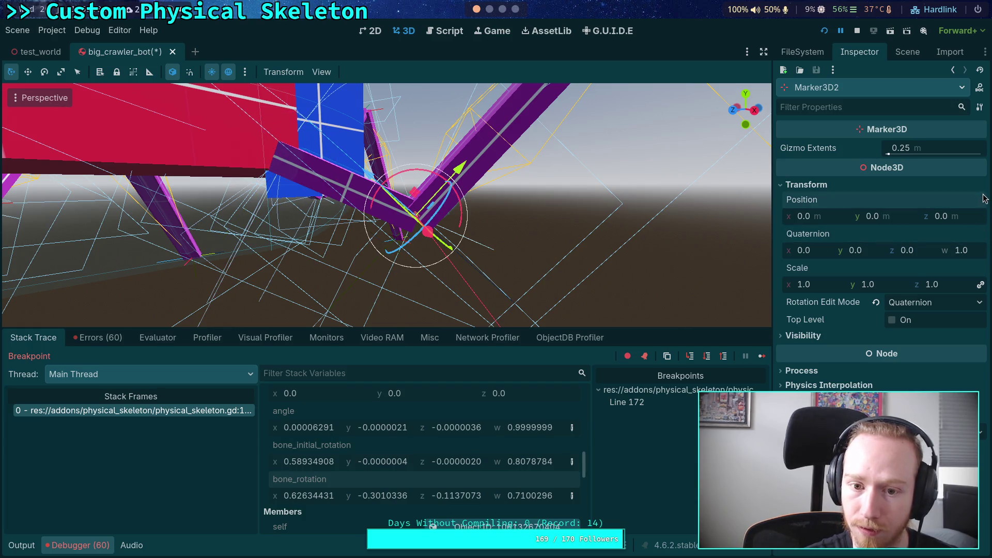
Move Marker3D2 directly under FrontRightFemur and put FrontRightTibia back beside the femur.
click(911, 53)
drag(830, 300, 842, 211)
drag(818, 312, 827, 293)
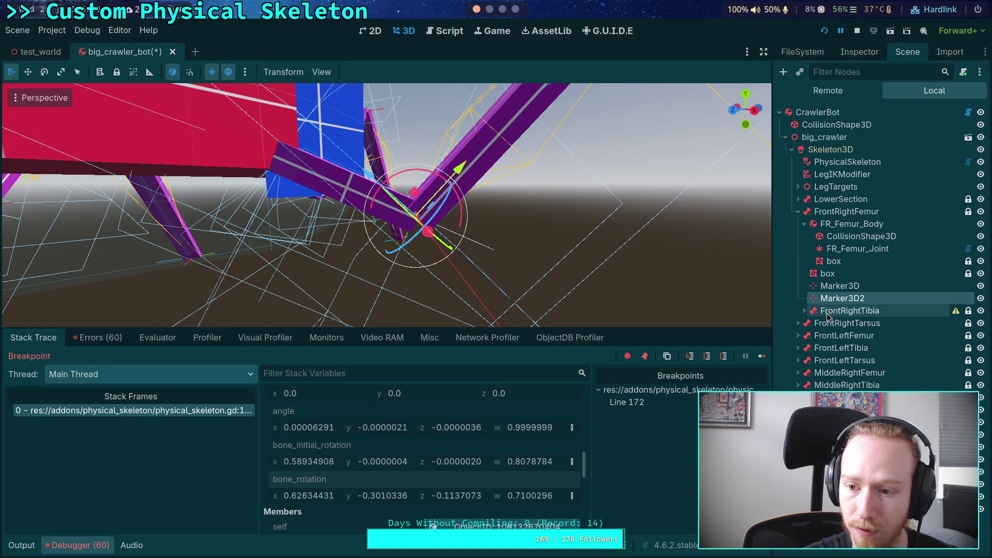
click(828, 313)
drag(822, 316, 827, 320)
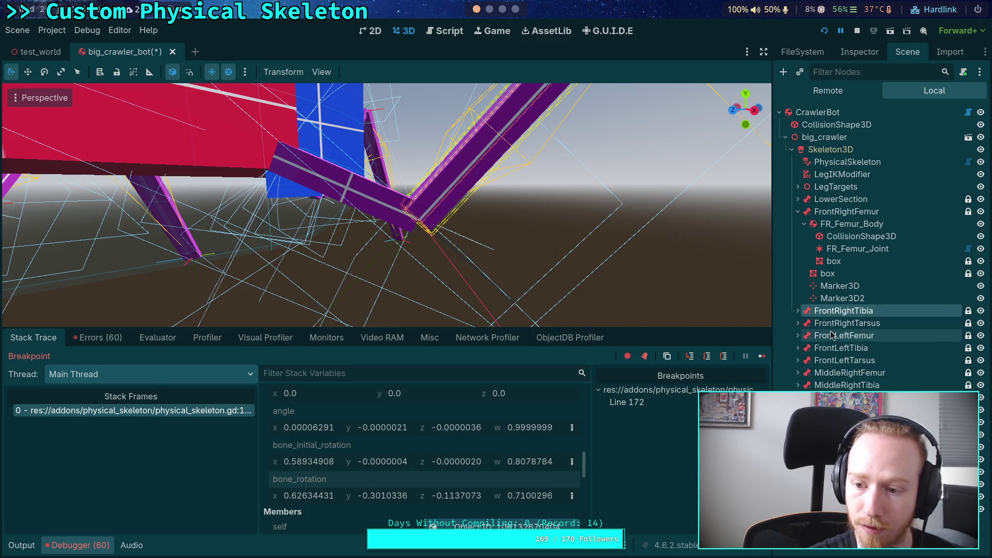
click(846, 301)
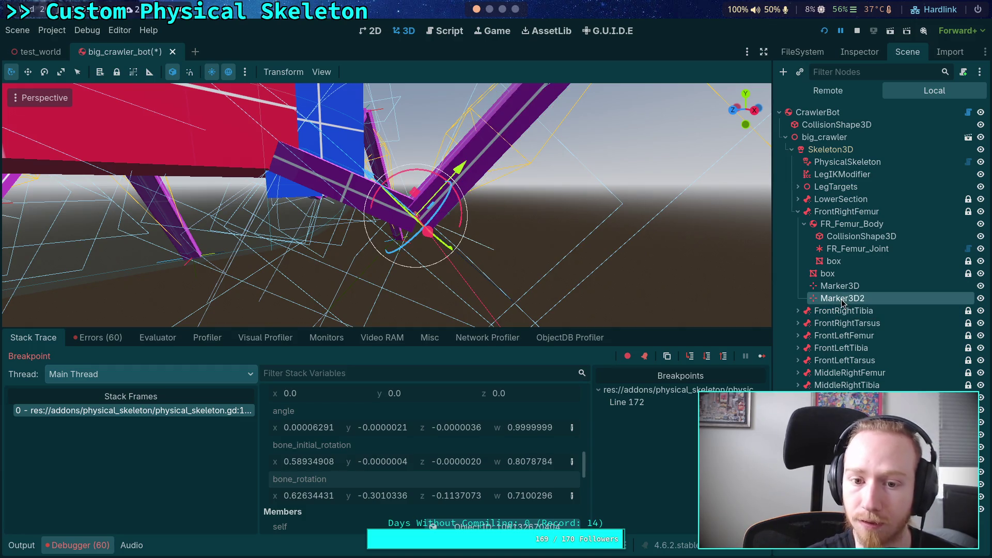
Paste a copied node under Marker3D2 from its node context menu.
right_click(307, 485)
click(336, 492)
right_click(841, 300)
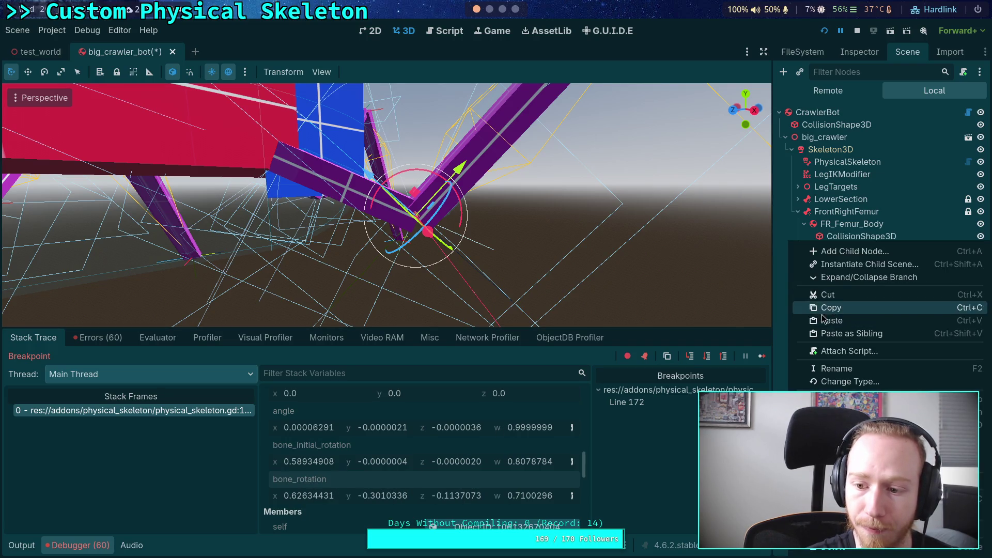
click(852, 317)
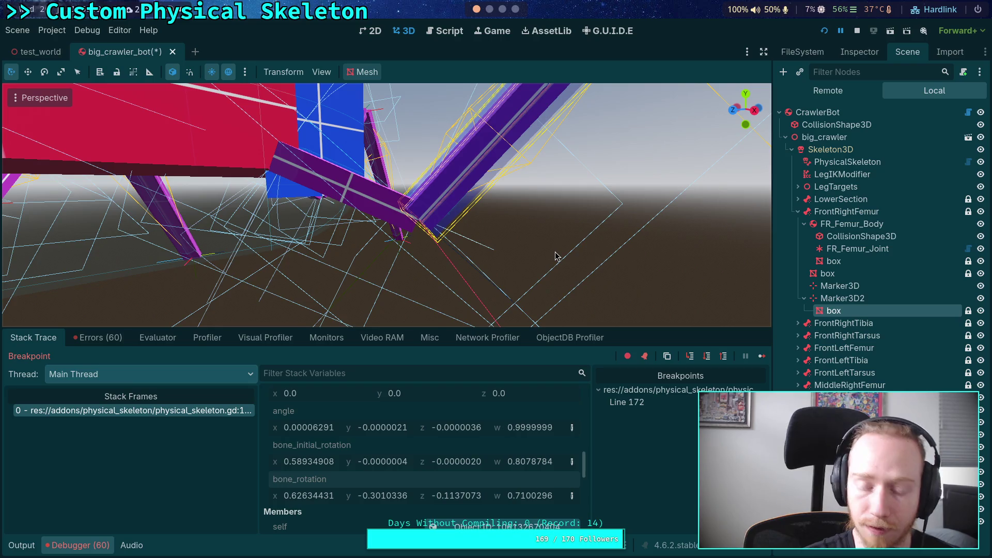
Undo the pasted box node, then copy bone_rotation into Marker3D2's quaternion.
key(ctrl+z)
right_click(296, 484)
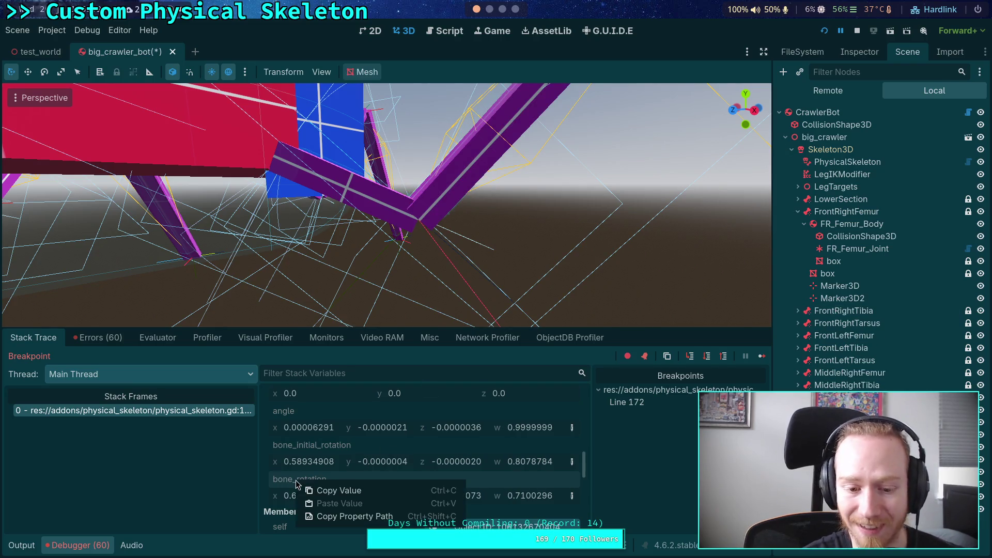
click(336, 491)
click(843, 299)
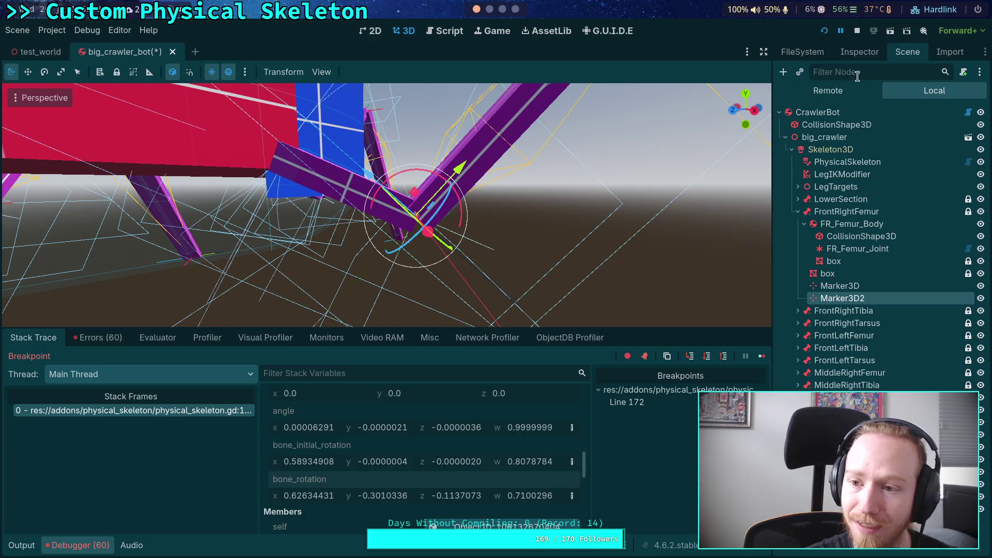
click(860, 51)
right_click(816, 254)
click(837, 271)
Move Marker3D2 out from under FrontRightFemur and re-apply the (0.6263, -0.301, -0.113, 0.710) quaternion.
mouse_move(496, 248)
mouse_down()
mouse_move(615, 336)
mouse_move(504, 235)
mouse_move(489, 240)
mouse_up()
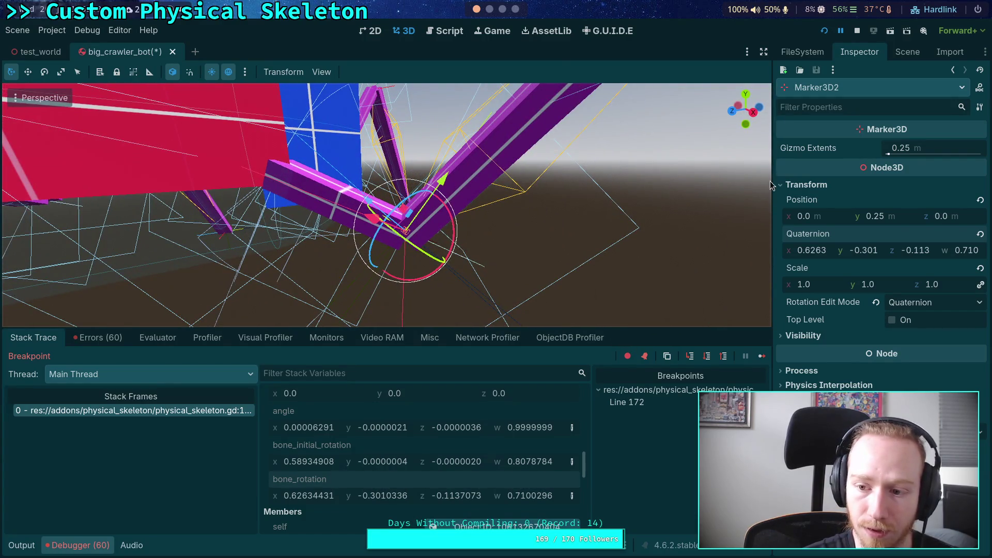
click(907, 52)
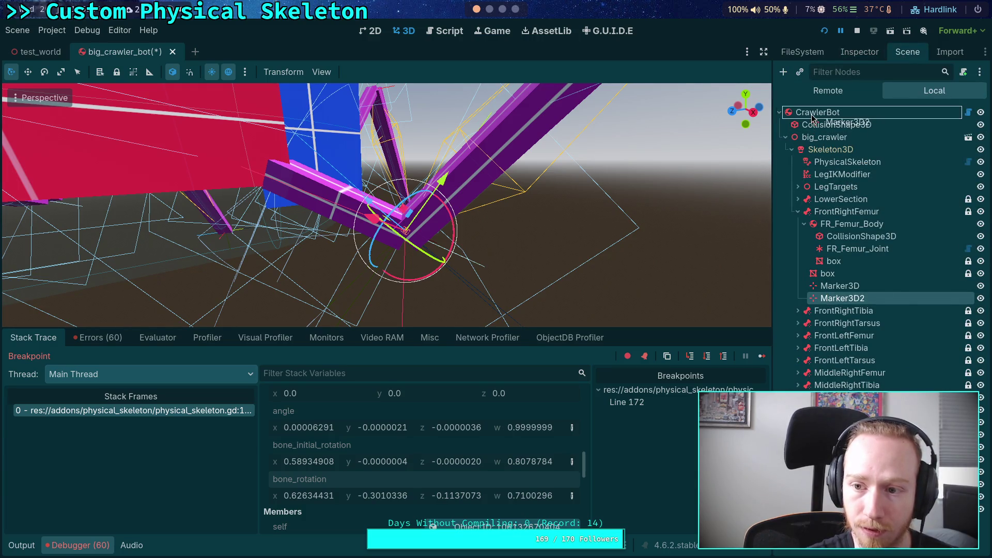
key(Delete)
click(879, 51)
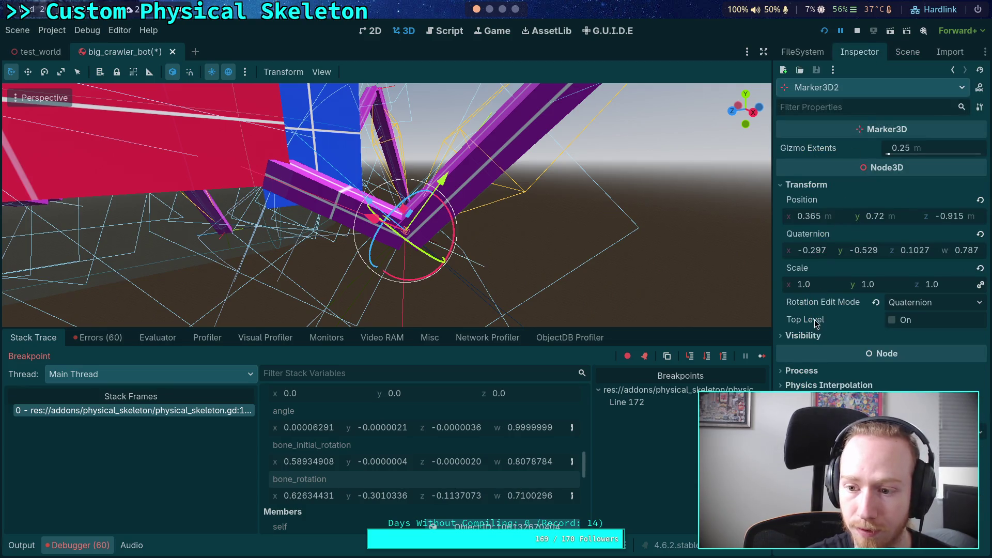
right_click(813, 250)
click(827, 259)
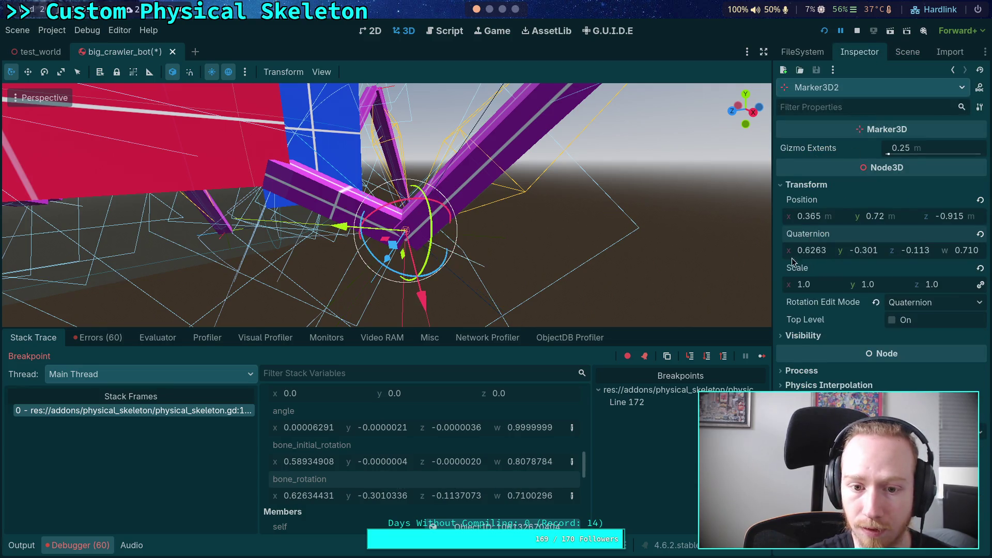
drag(540, 257, 535, 262)
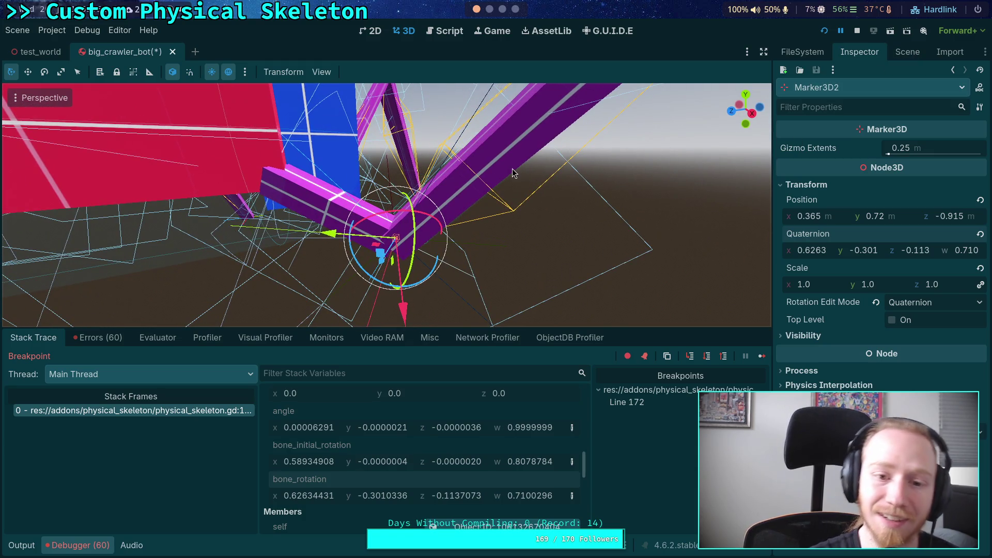
mouse_move(513, 168)
mouse_down()
mouse_move(464, 191)
mouse_move(549, 147)
mouse_move(437, 193)
mouse_up()
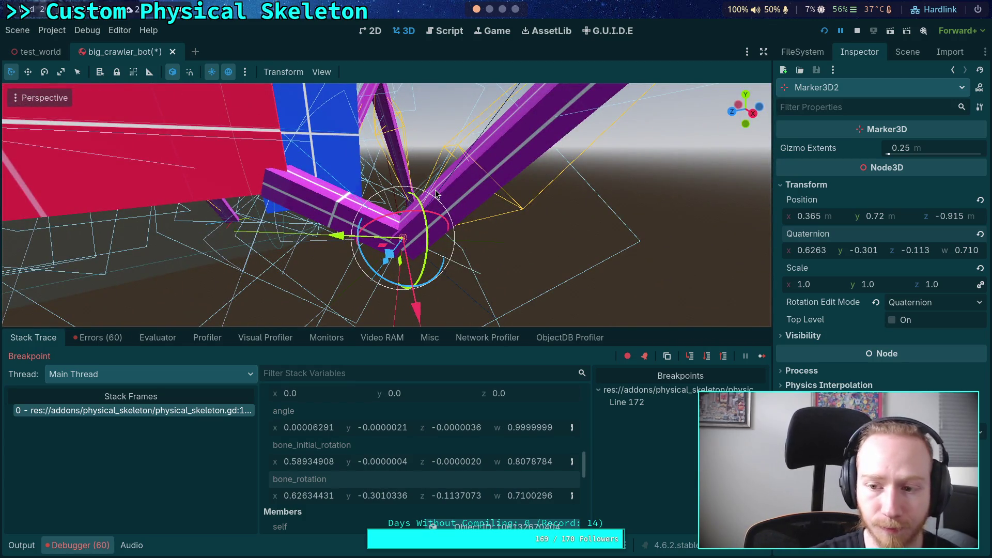
click(908, 52)
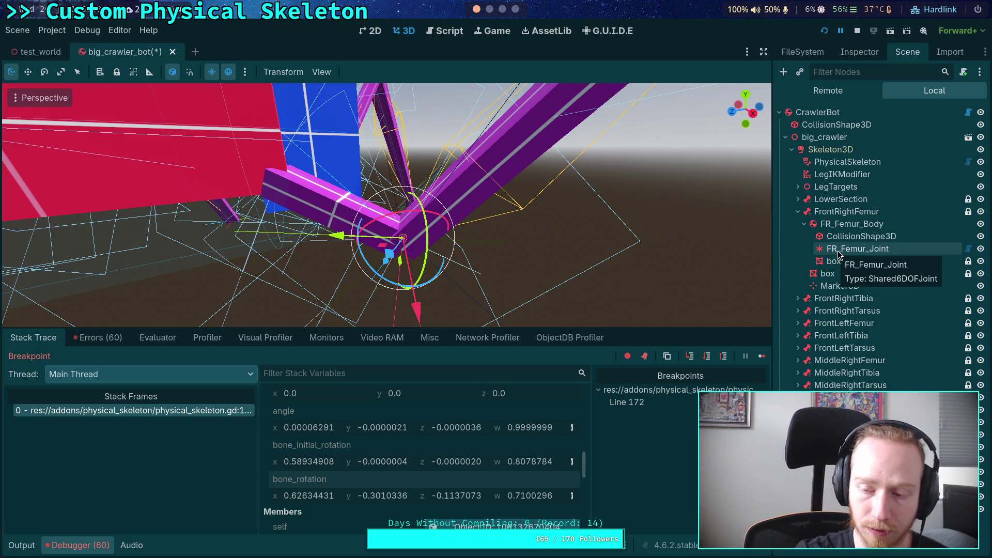
click(837, 223)
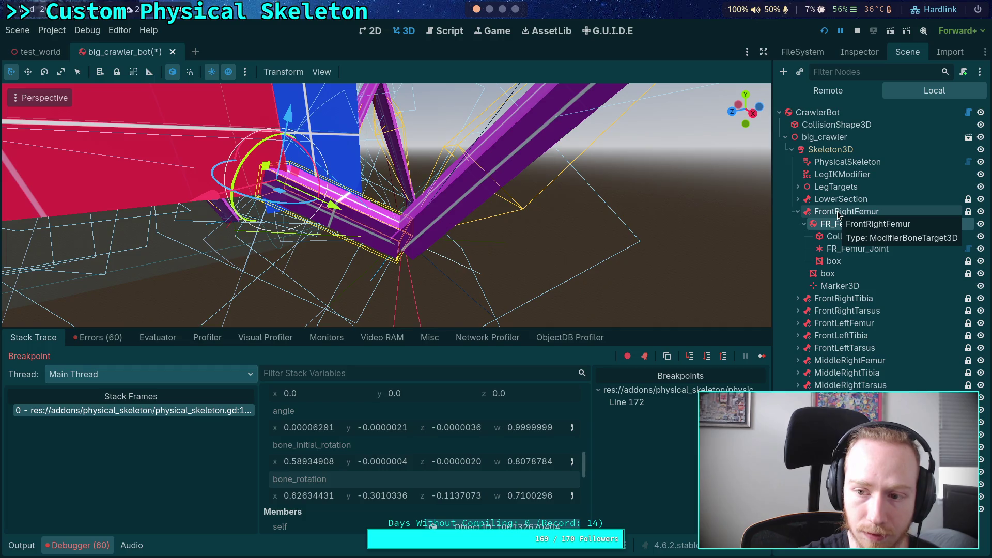
click(840, 286)
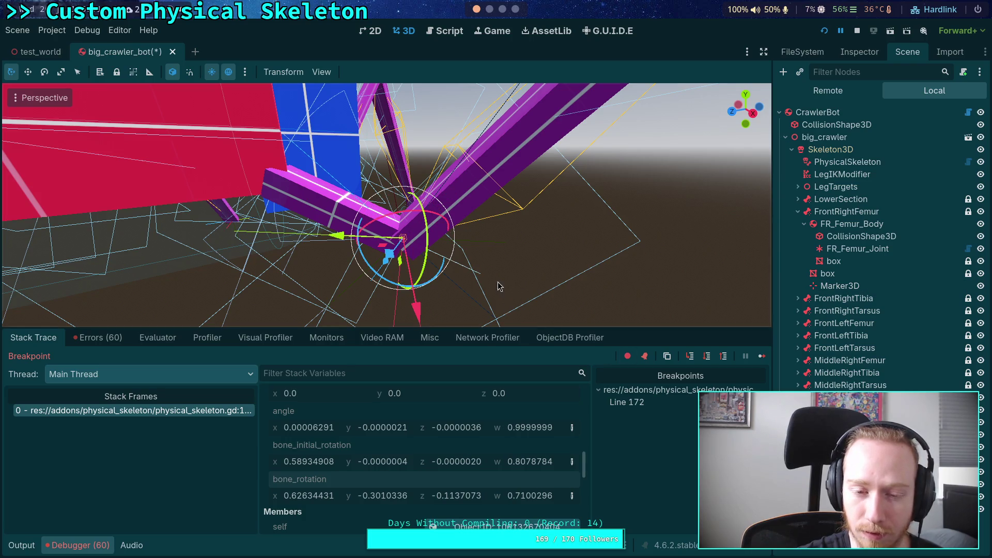
click(860, 56)
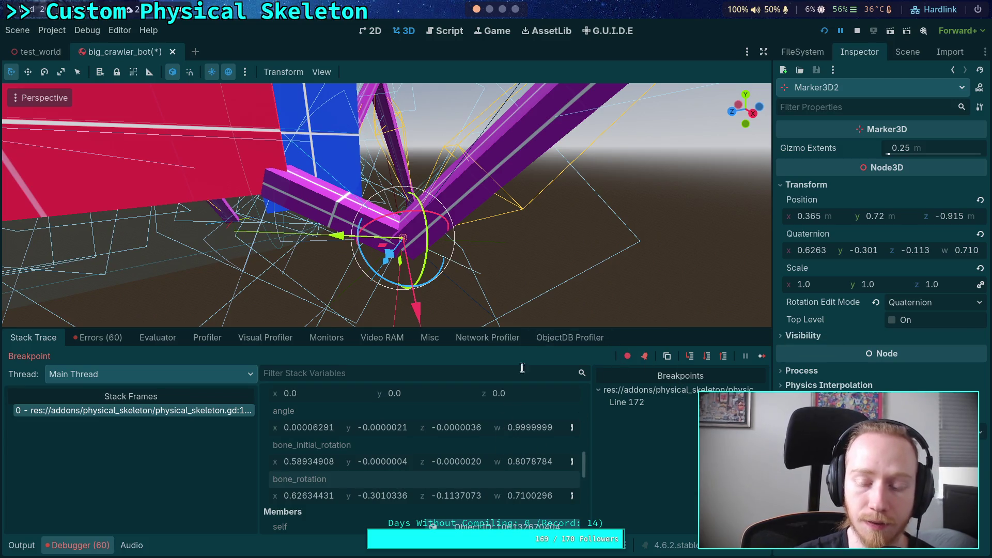
Show FrontRightTibia's rotation as a quaternion, then a basis matrix, then Euler angles.
click(905, 50)
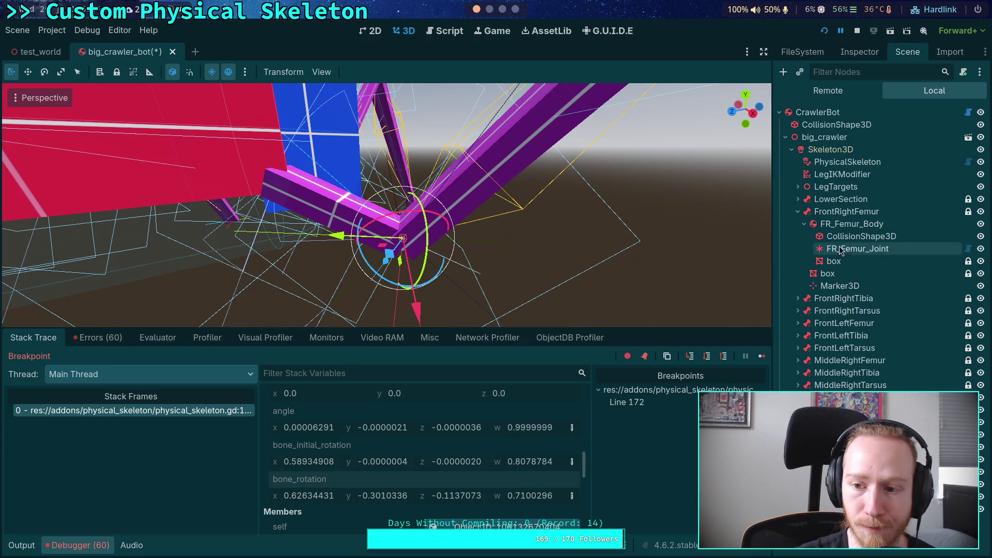
click(838, 302)
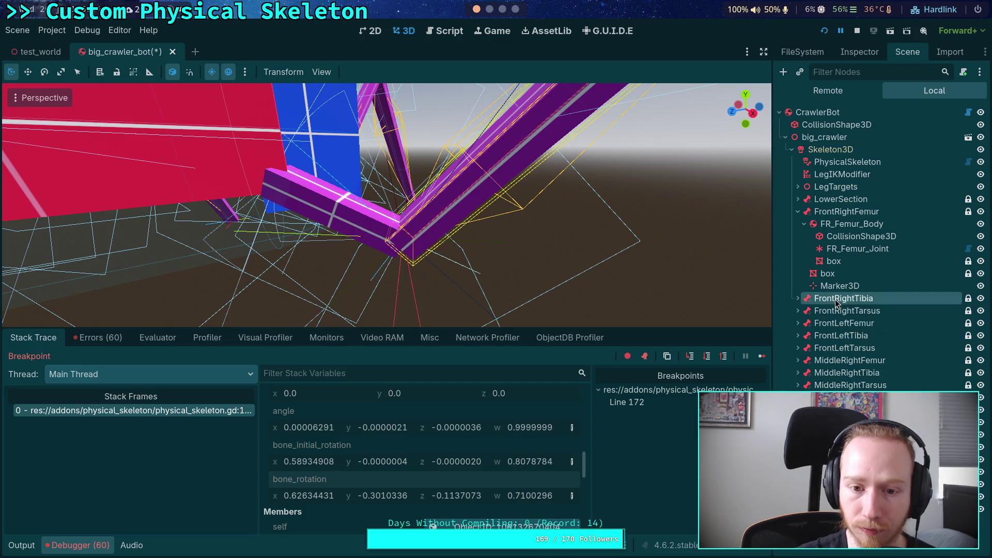
click(858, 51)
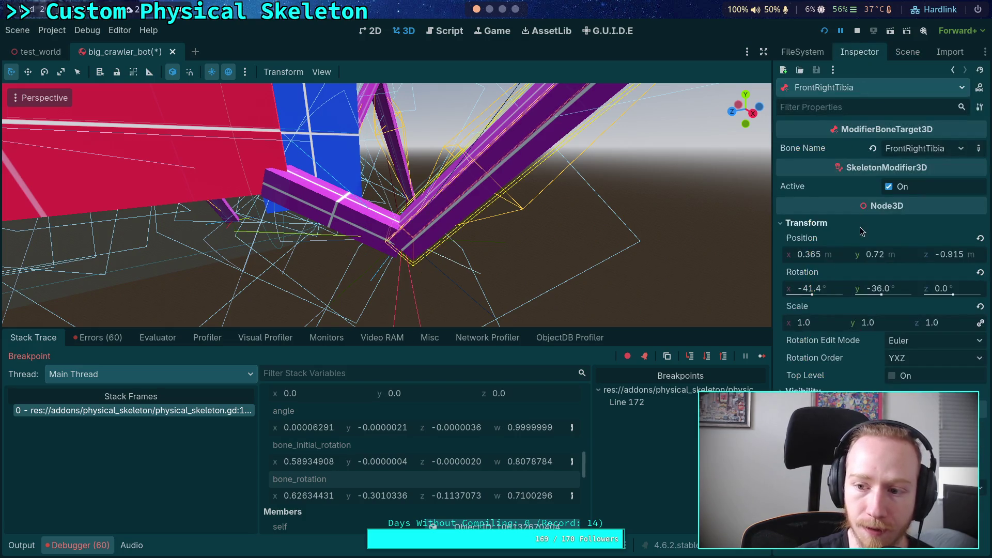
click(979, 350)
click(948, 374)
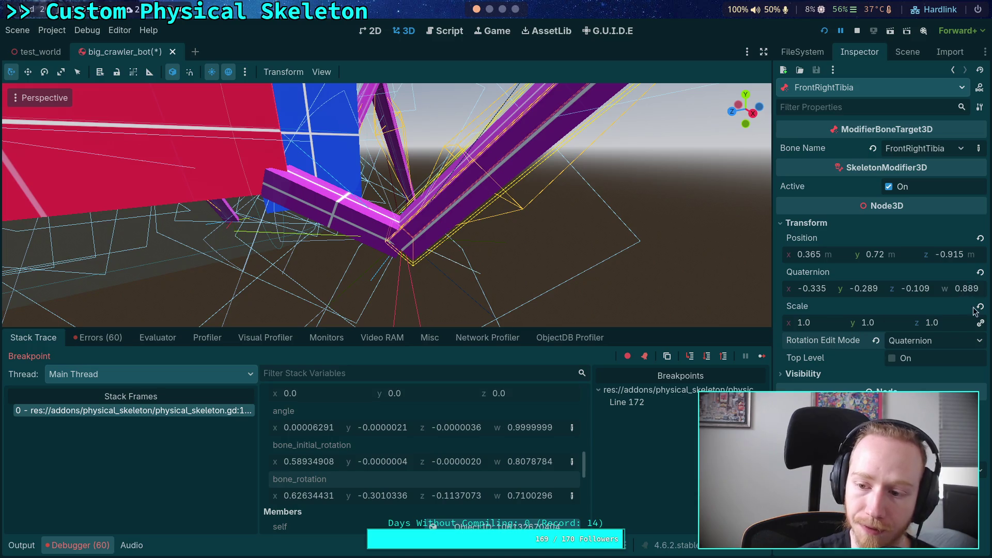
click(976, 340)
click(937, 385)
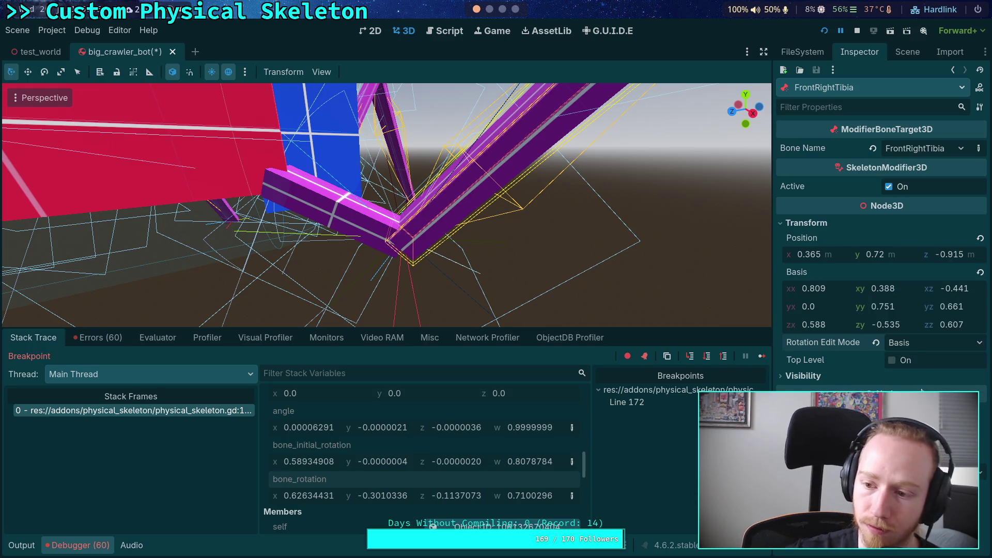
click(933, 342)
click(933, 367)
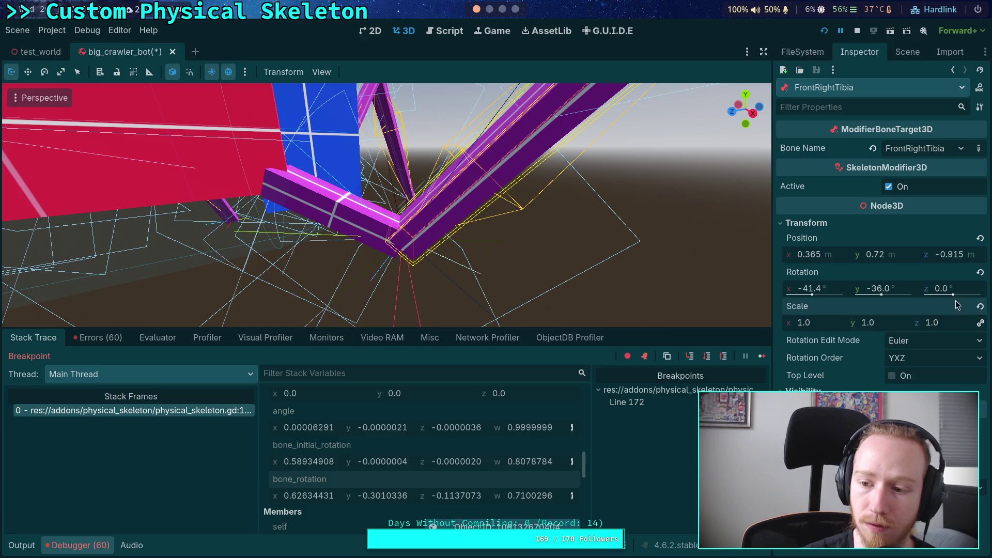
Select Marker3D and Skeleton3D in the scene tree, then stop the debug session with F8.
click(908, 51)
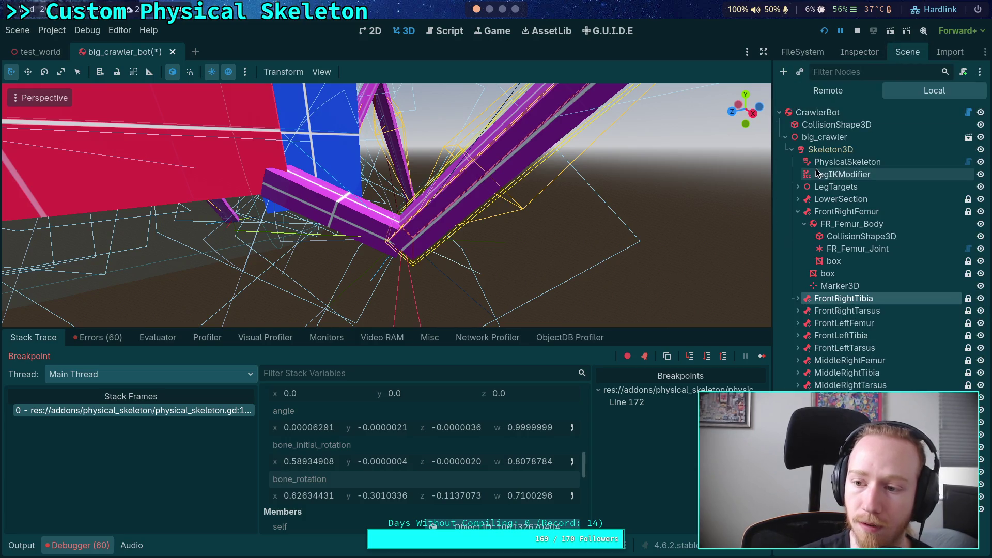
click(832, 286)
click(404, 239)
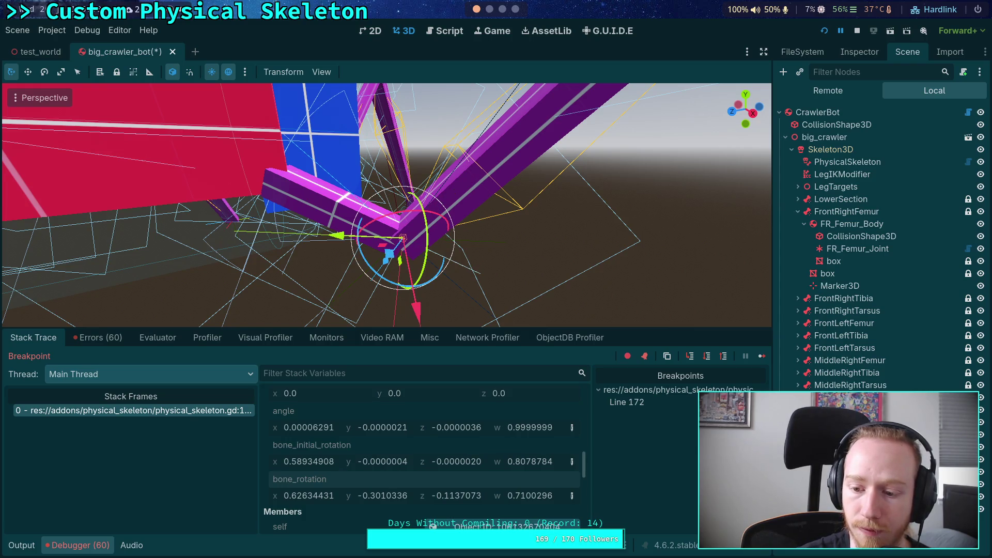
click(830, 151)
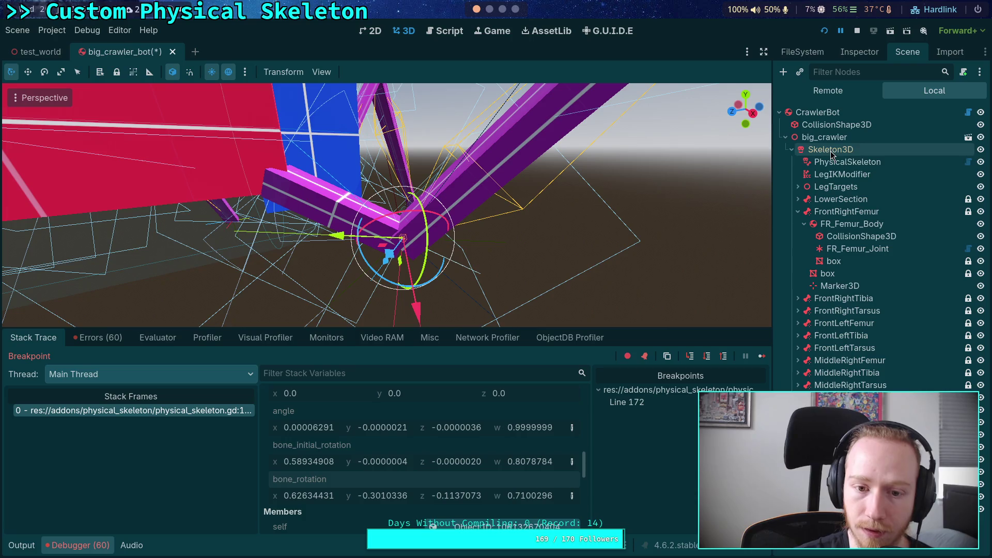
key(F8)
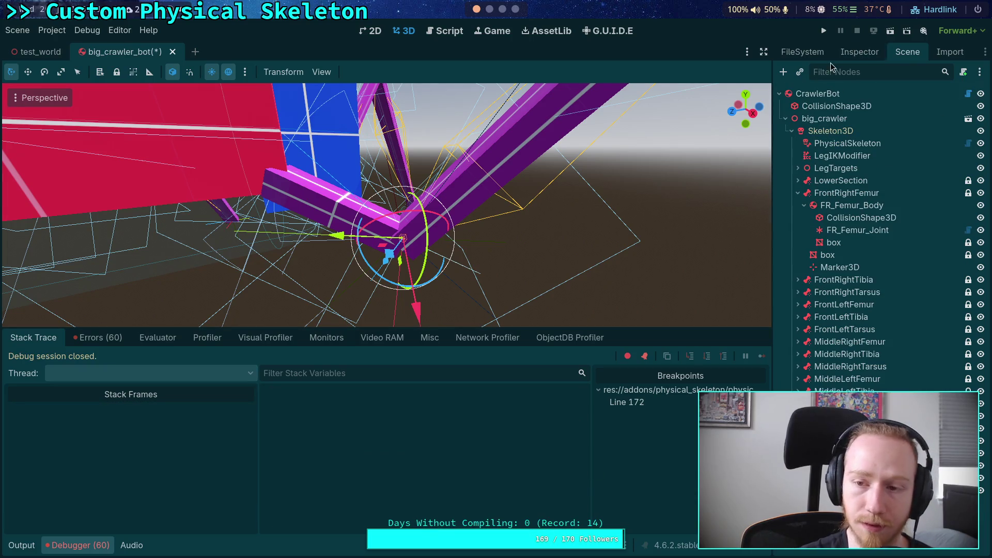
Copy the marker's quaternion value and select Marker3D in the scene tree.
click(854, 54)
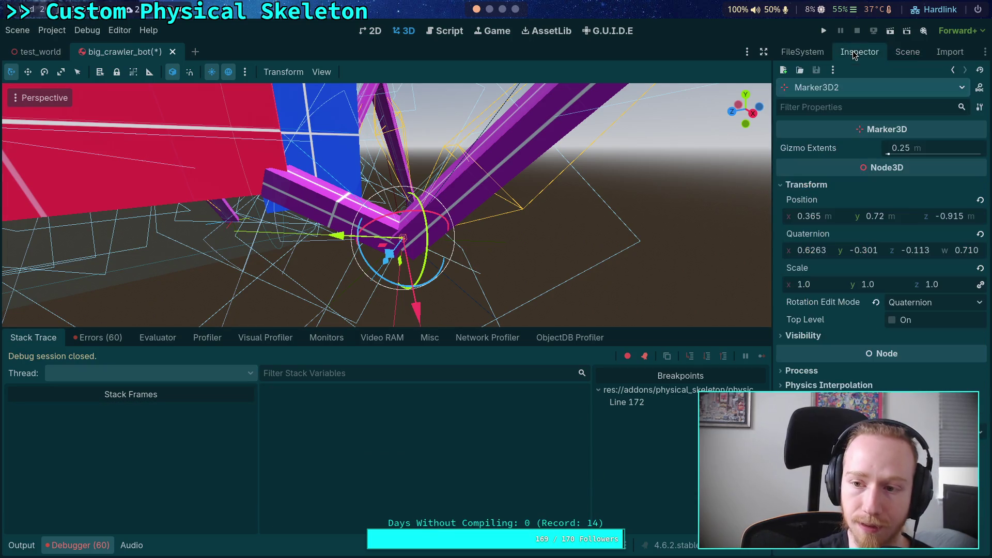
right_click(816, 243)
click(833, 261)
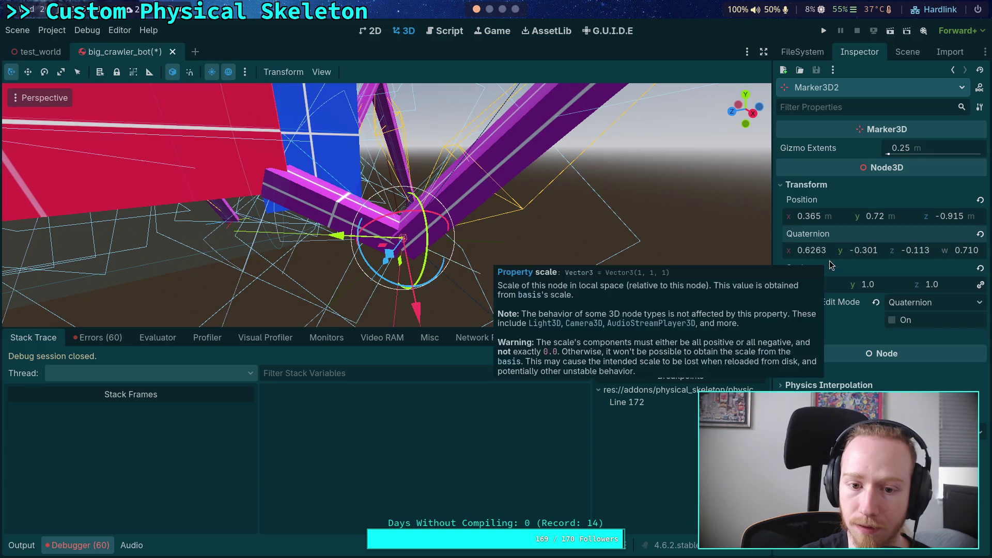
click(896, 52)
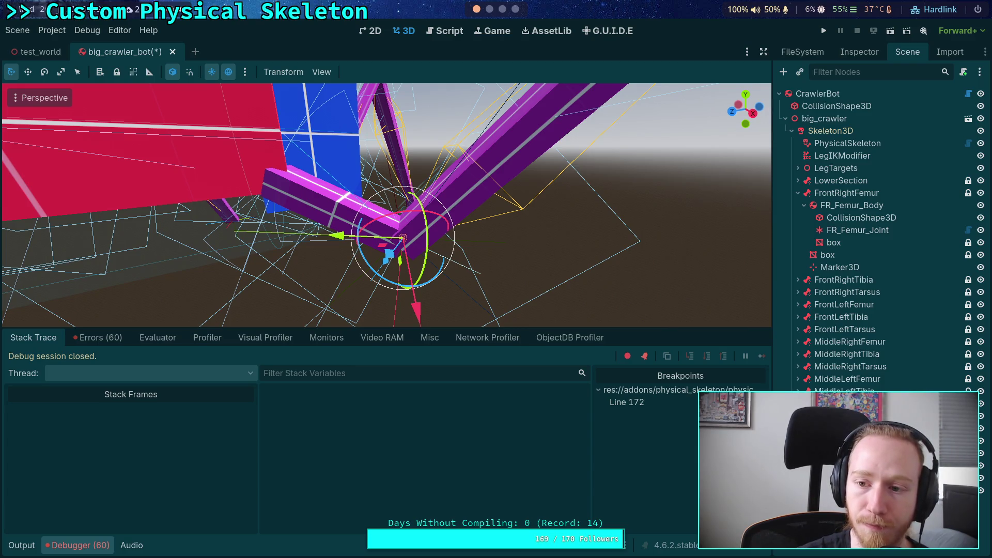
click(851, 205)
click(840, 267)
Duplicate Marker3D under FR_Femur_Body and paste the (0.6263, -0.301, -0.113, 0.710) quaternion into the copy.
key(ctrl+d)
drag(840, 280, 857, 207)
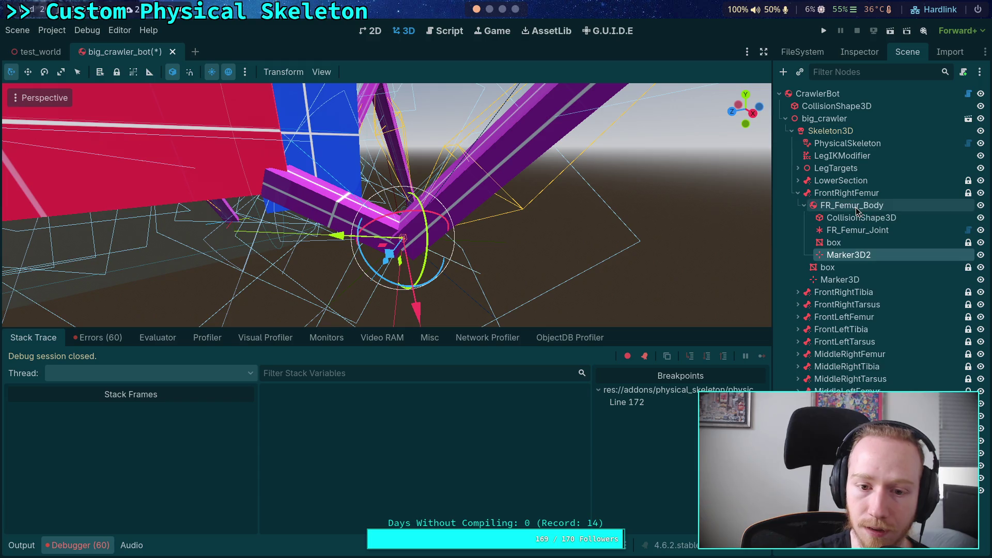
click(859, 52)
right_click(816, 241)
click(833, 259)
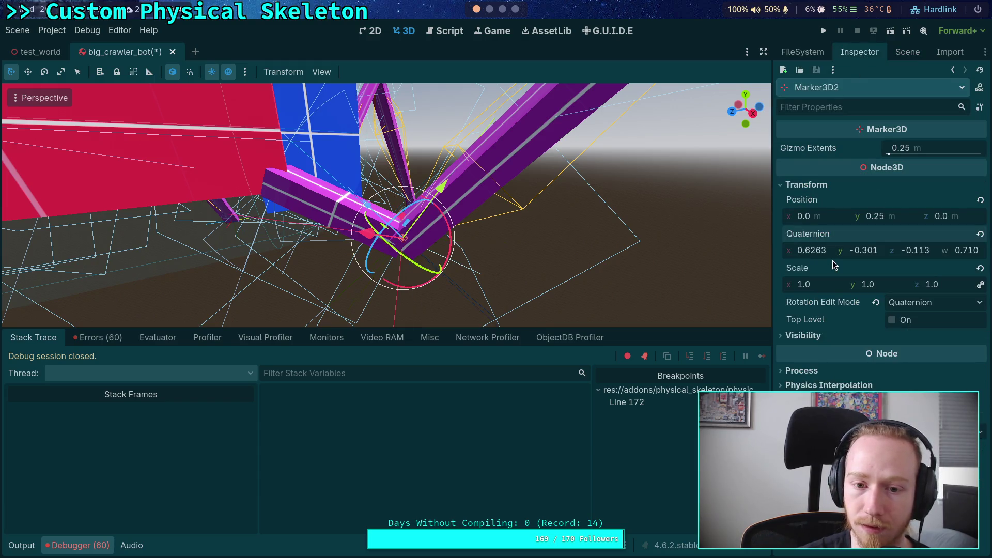
mouse_move(390, 241)
mouse_down()
mouse_move(532, 250)
mouse_move(565, 239)
mouse_up()
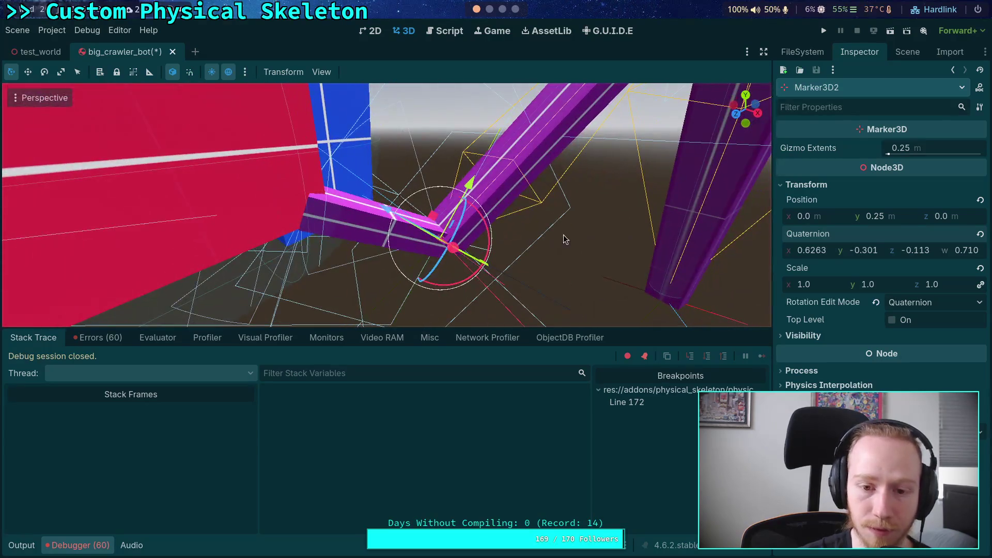
Select FR_Femur_Body and review its rigid body properties in the Inspector.
click(906, 54)
click(833, 206)
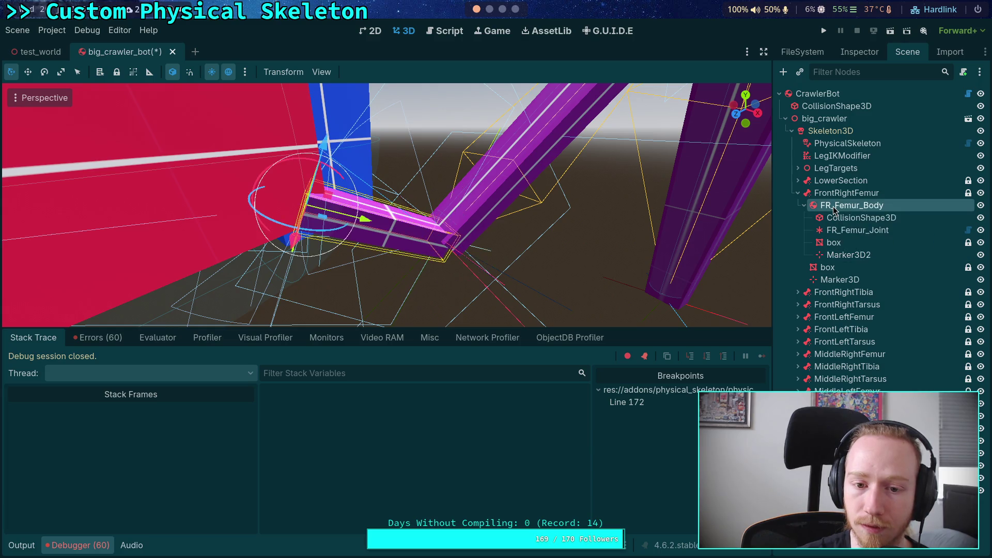
click(867, 58)
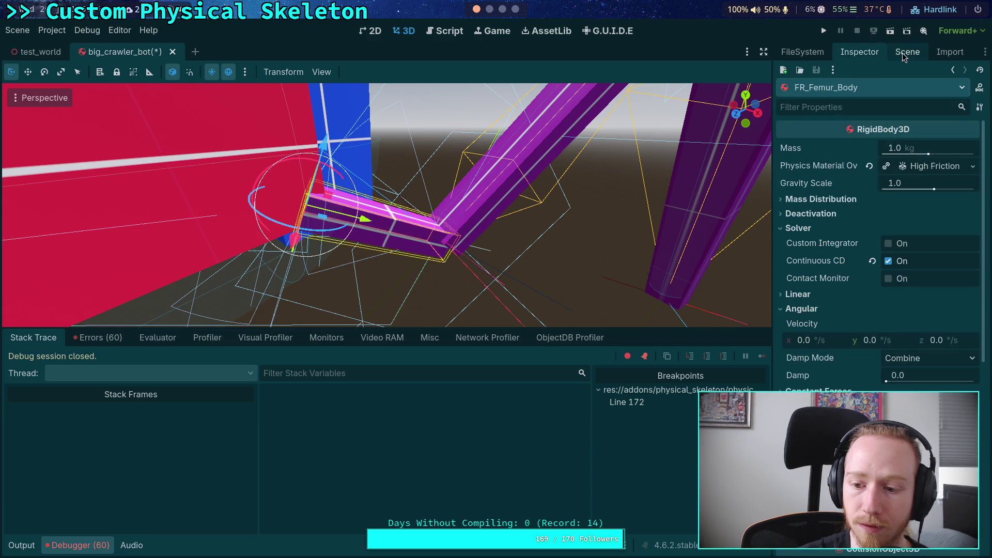
scroll(827, 218, down, 8)
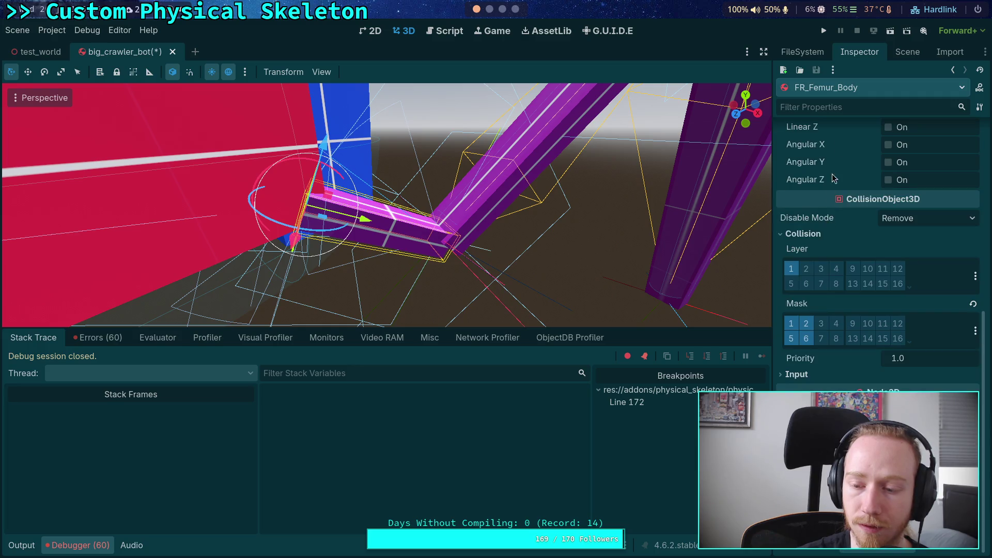
Alternate between Marker3D2 and the original Marker3D, orbiting the view to compare their gizmos.
click(907, 54)
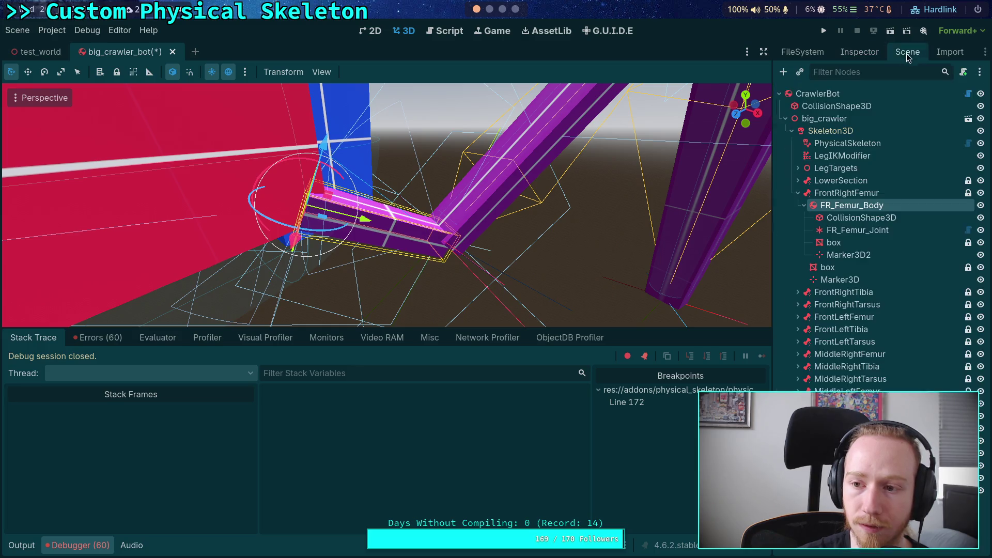
click(843, 260)
double_click(843, 257)
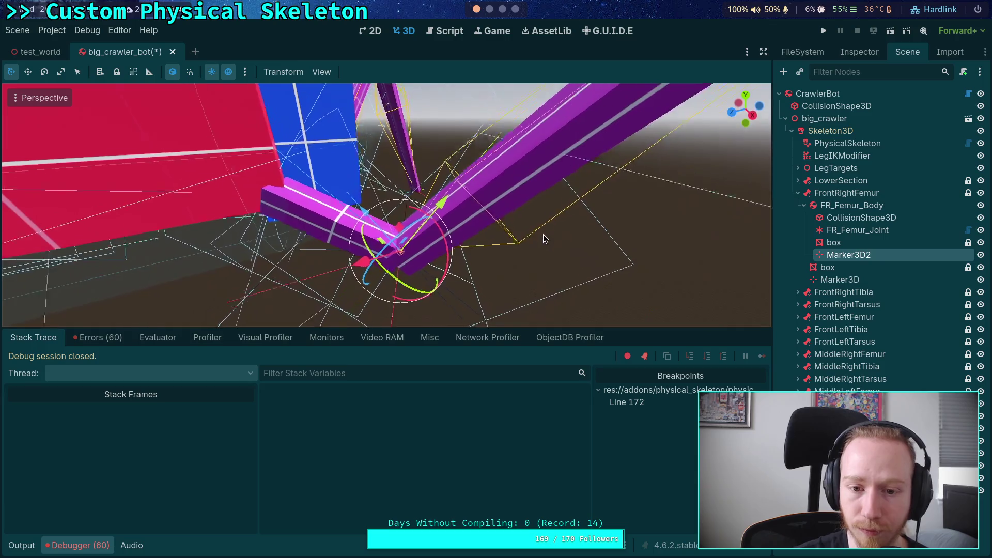
click(844, 280)
click(851, 256)
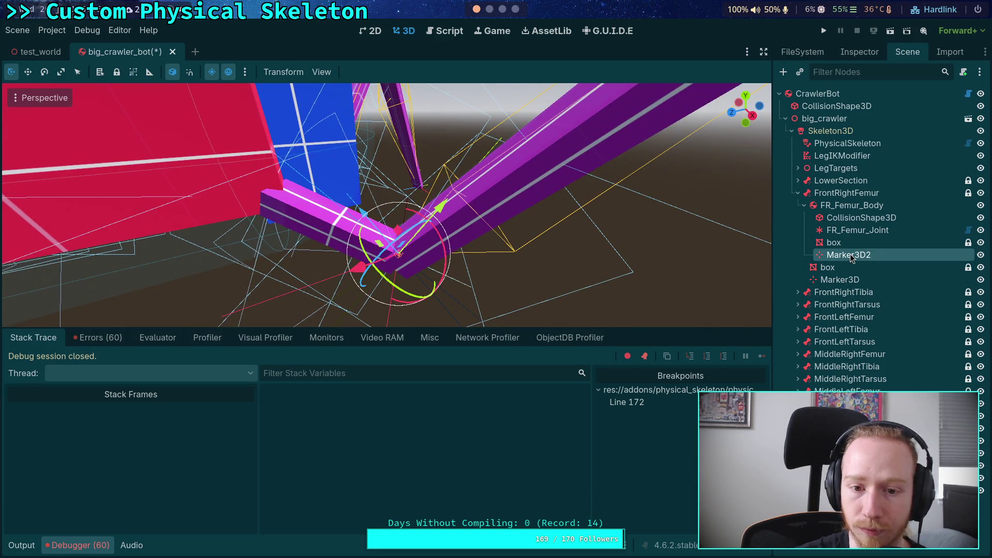
click(841, 284)
click(848, 256)
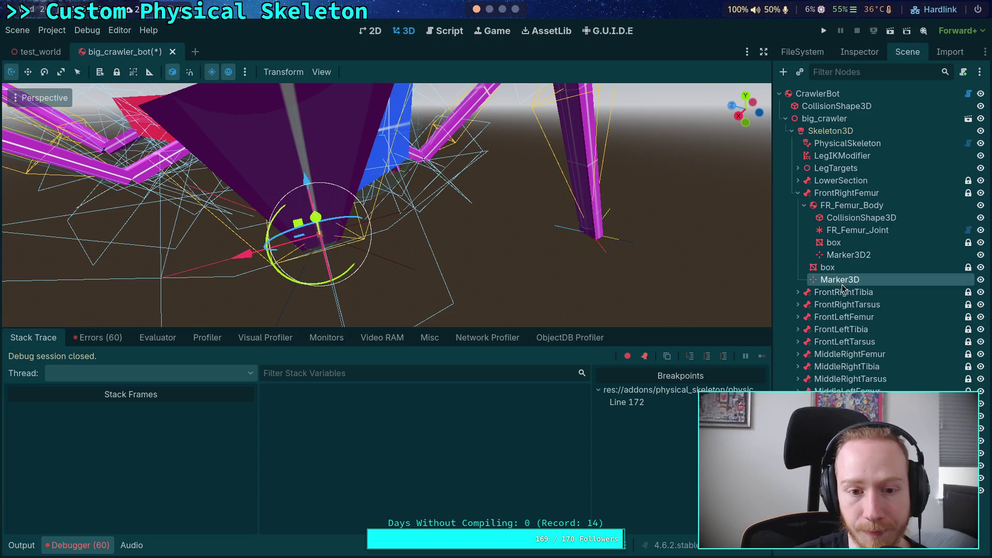
scroll(457, 209, up, 2)
mouse_move(458, 208)
mouse_down()
mouse_move(587, 228)
mouse_move(627, 246)
mouse_move(619, 217)
mouse_up()
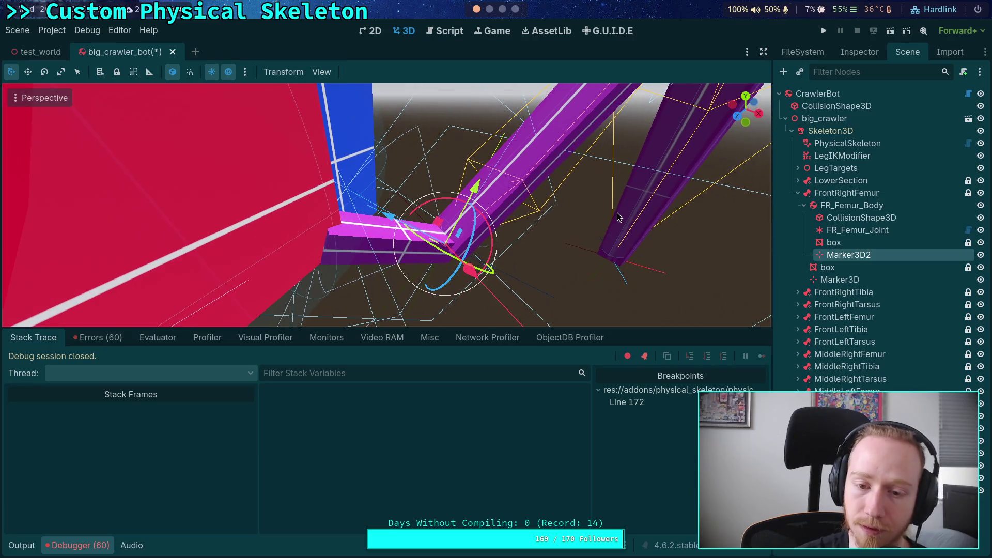
click(843, 284)
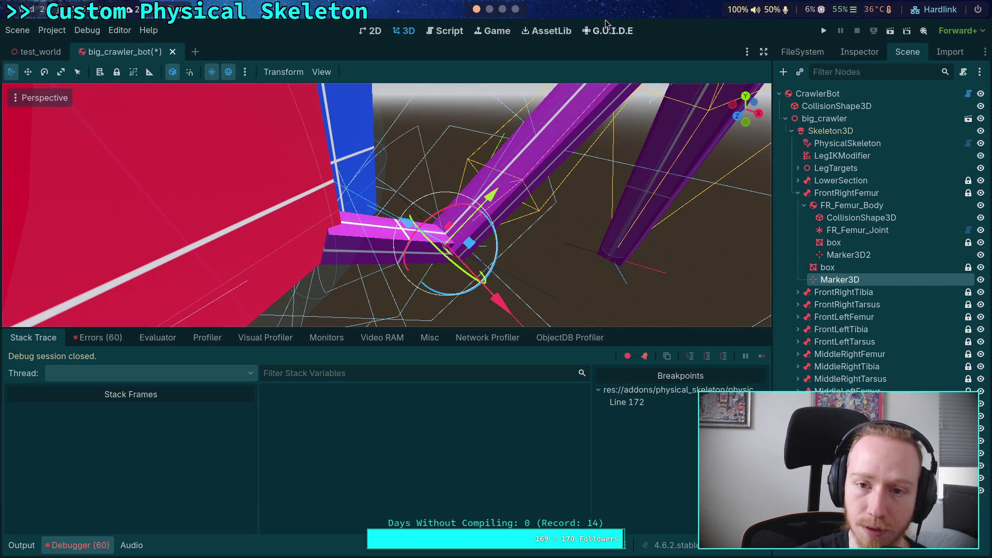
In physical_skeleton.gd, examine the body.basis and parent.basis terms on line 172.
click(441, 30)
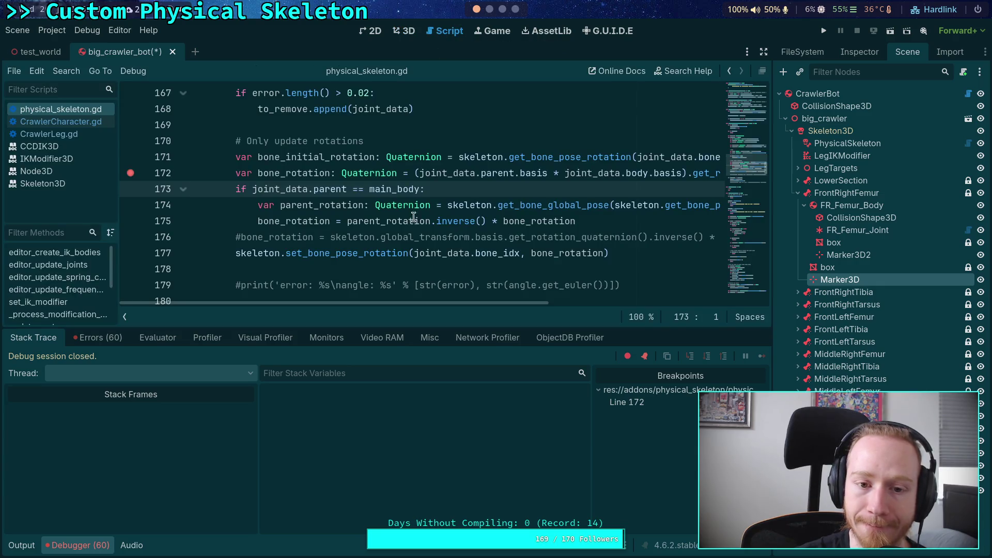
drag(460, 303, 563, 310)
click(383, 189)
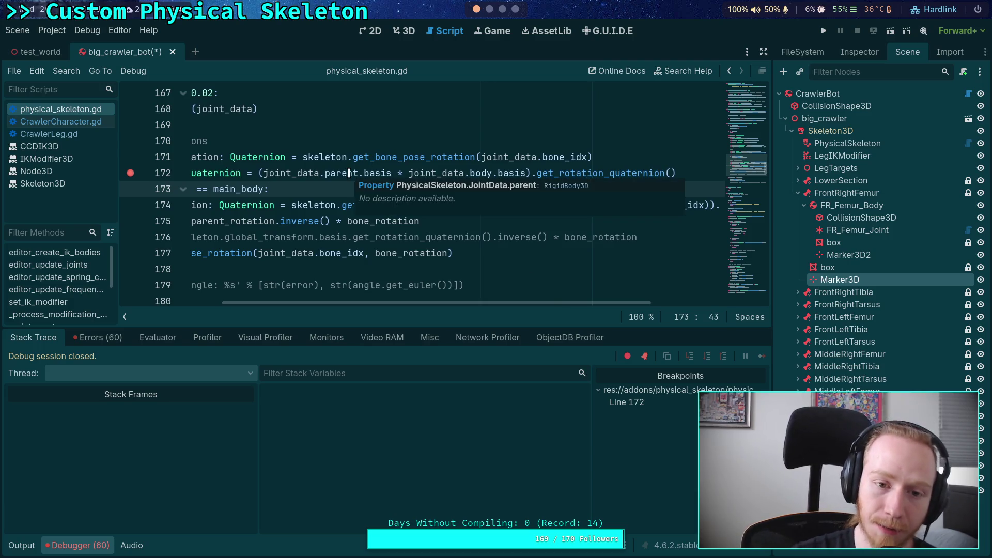
drag(409, 173, 524, 171)
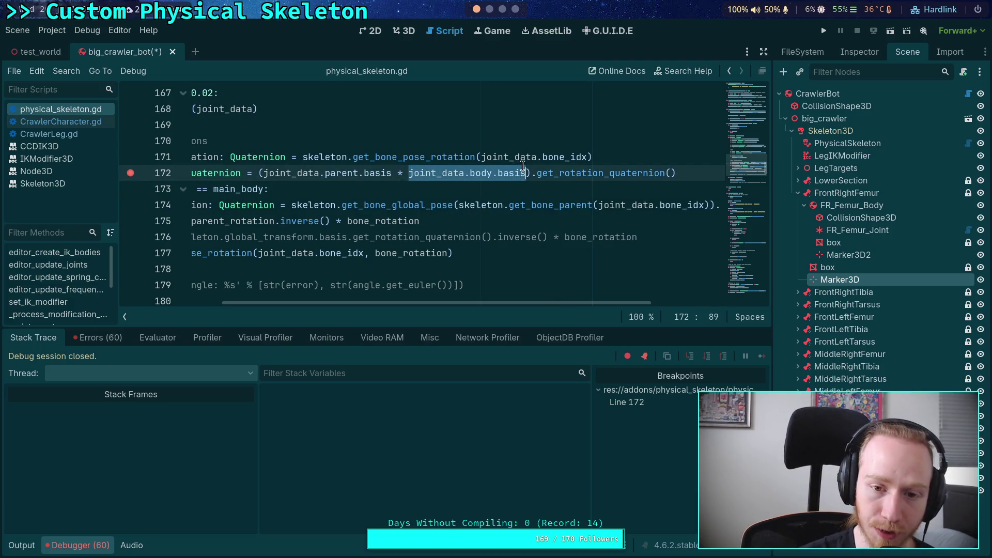
drag(263, 173, 391, 170)
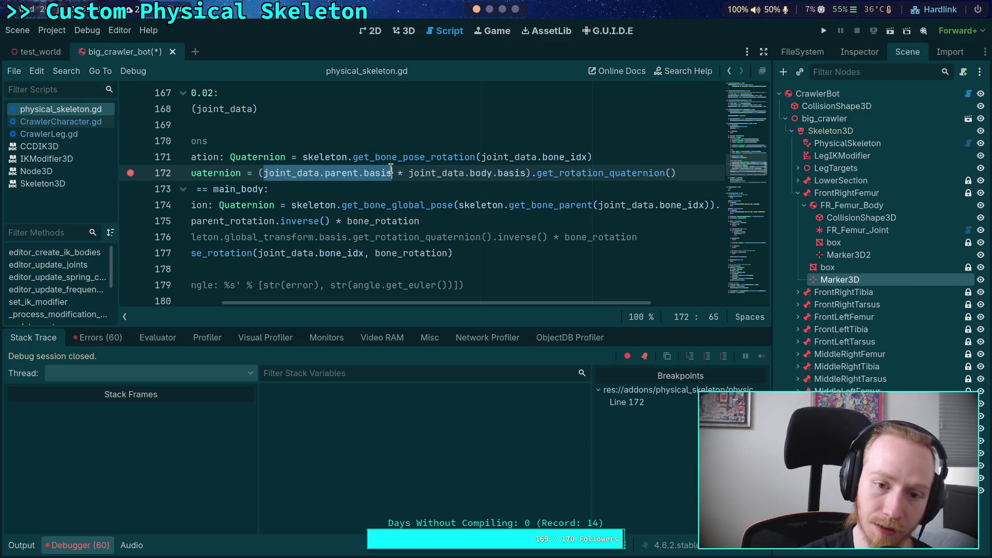
mouse_move(392, 168)
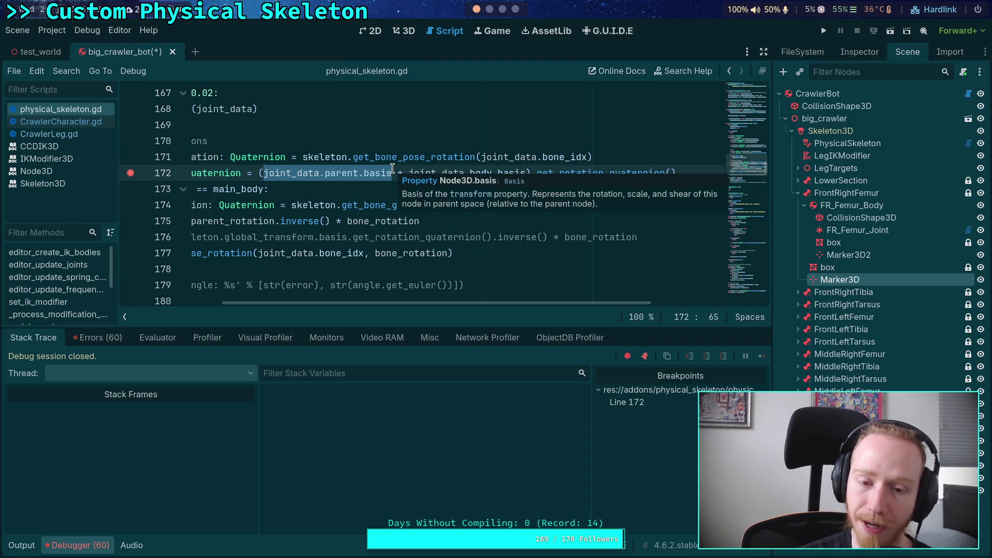
Rewrite line 172's multiplier as joint_data.parent.basis.inverse() and save the script.
click(407, 172)
drag(407, 173, 262, 172)
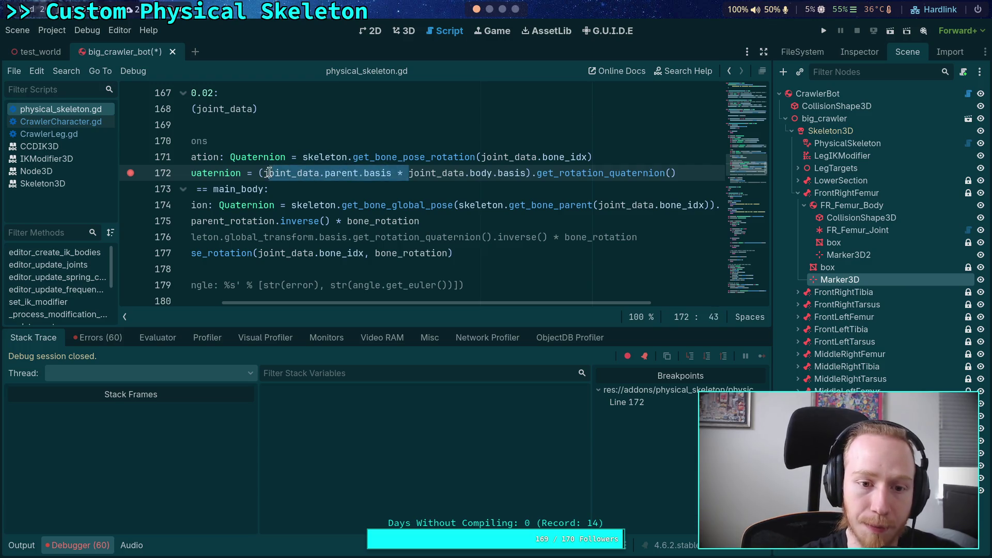
key(BackSpace)
text(* joint_da)
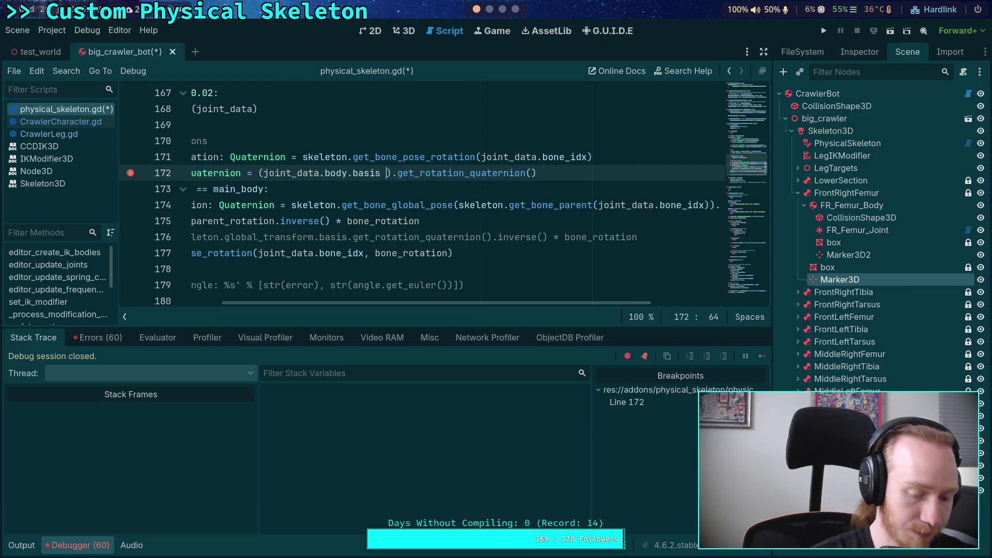
text(ta.)
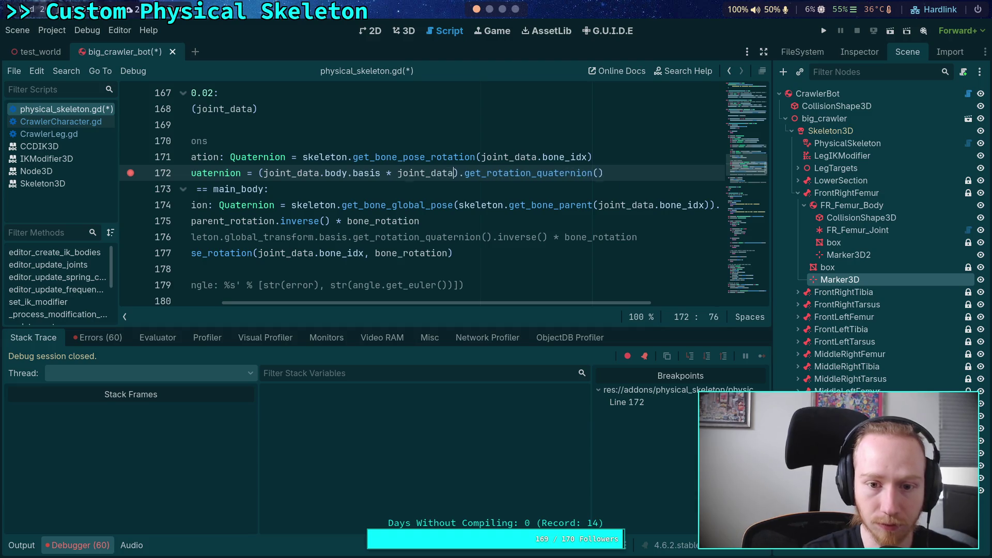
text(parent.)
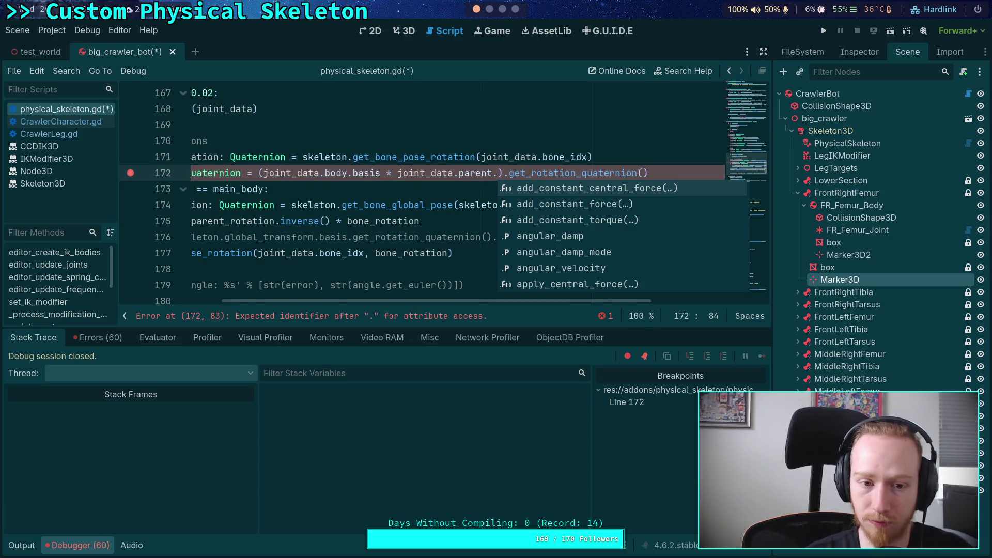
text(basis.in)
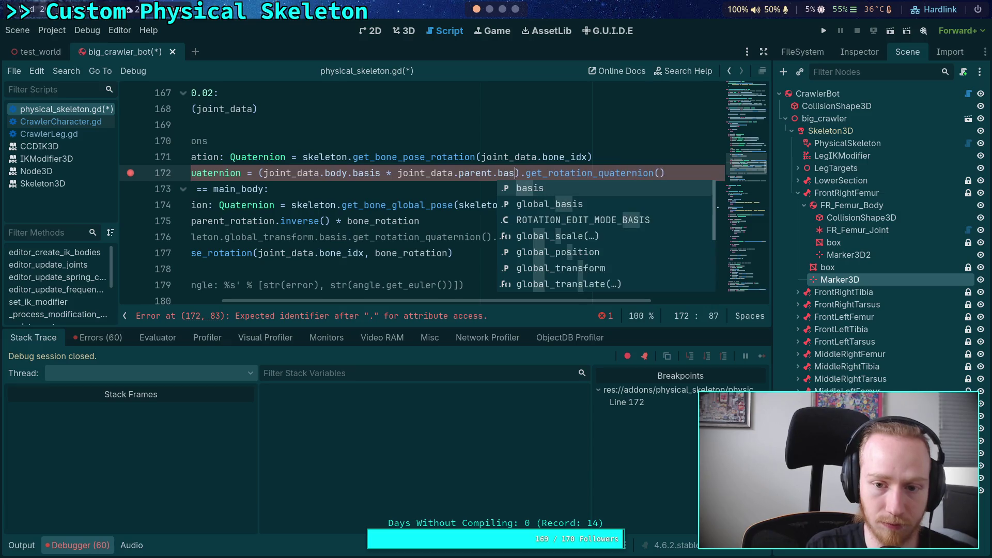
key(Return)
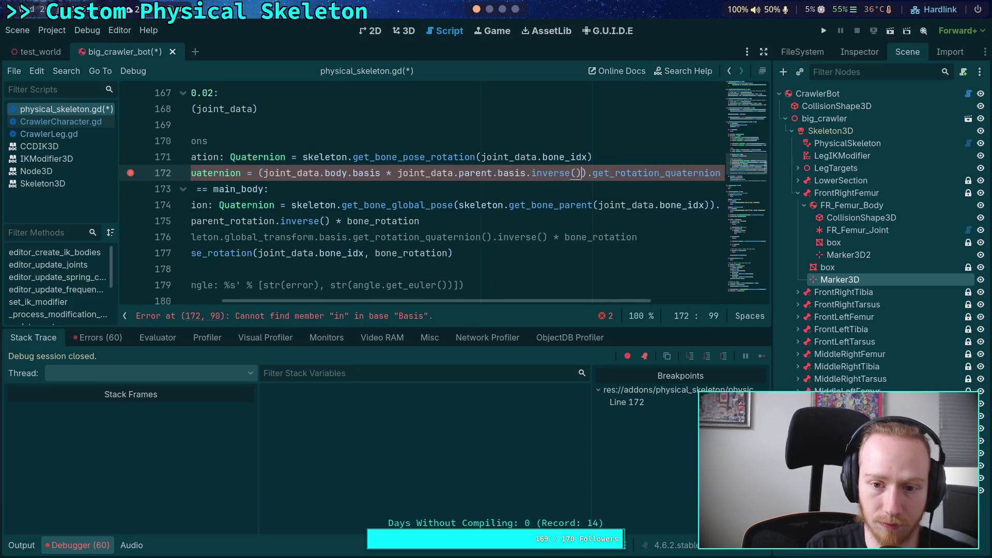
key(ctrl+s)
Check joint_data around lines 171-175, then run the project to the line 172 breakpoint.
scroll(437, 302, left, 5)
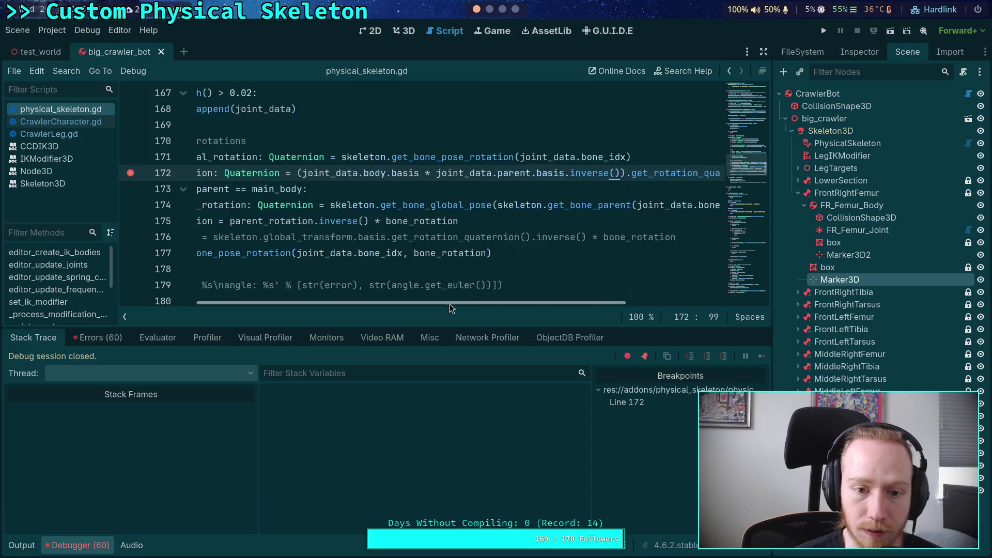
click(595, 218)
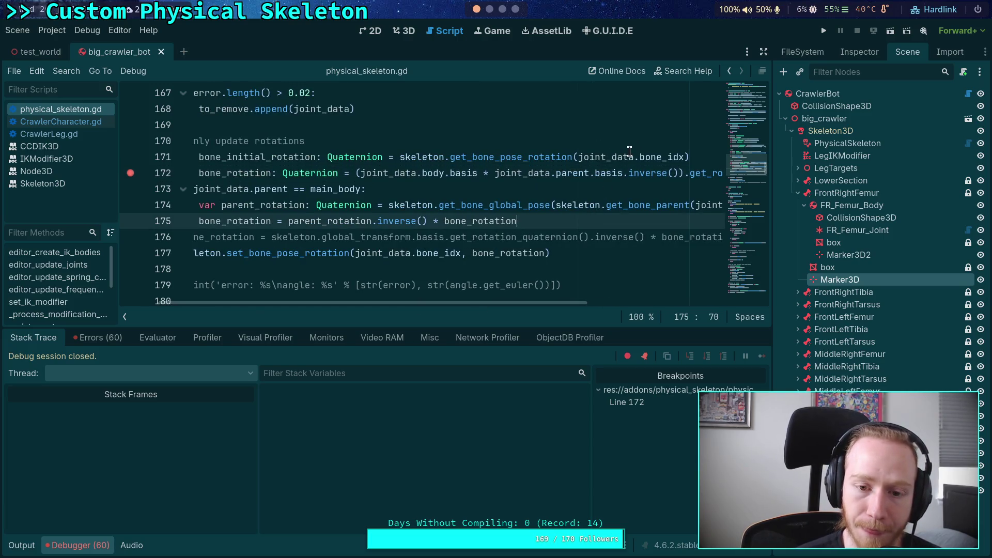
click(629, 151)
click(557, 223)
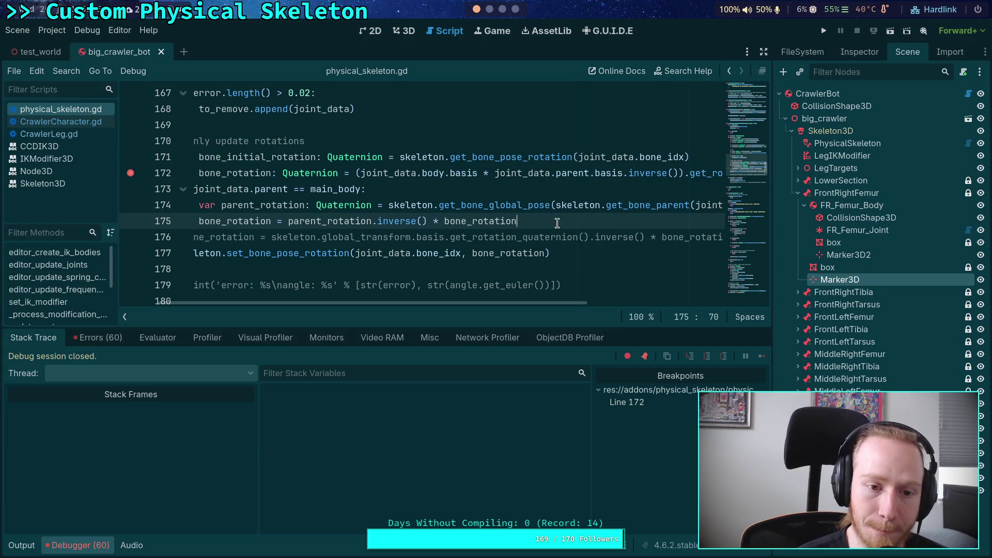
click(825, 31)
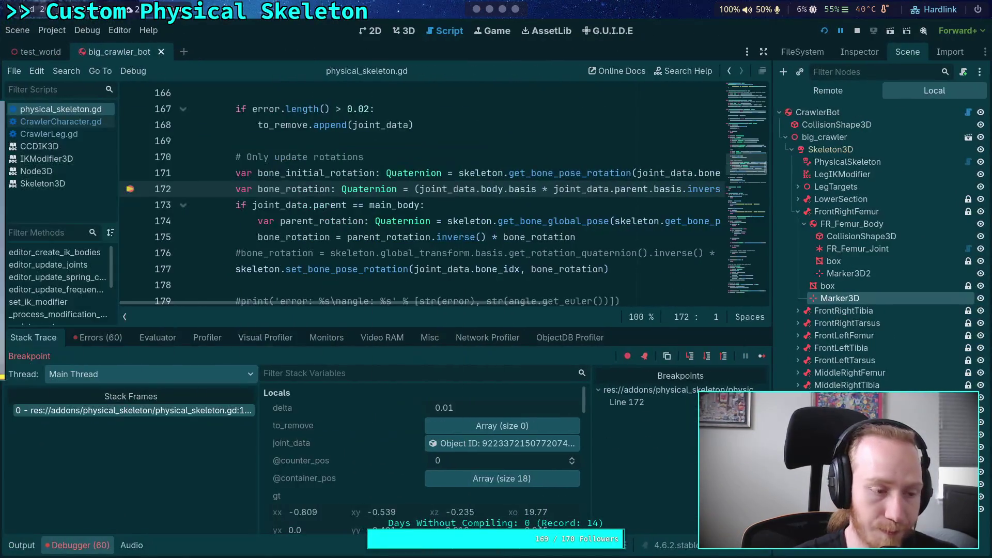
Step past line 172 to line 173 and enlarge the debugger panel.
click(758, 357)
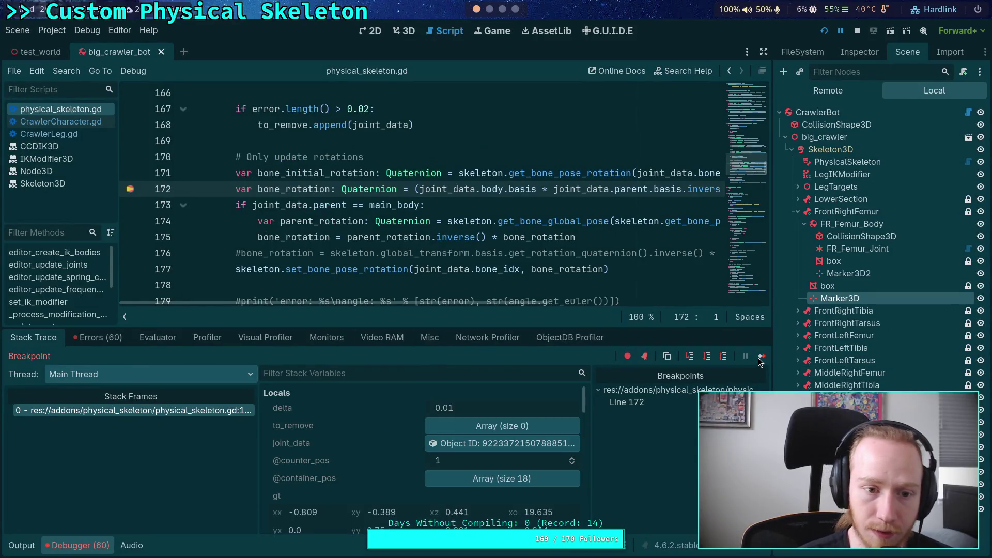
click(707, 357)
drag(595, 328, 594, 267)
scroll(352, 420, down, 5)
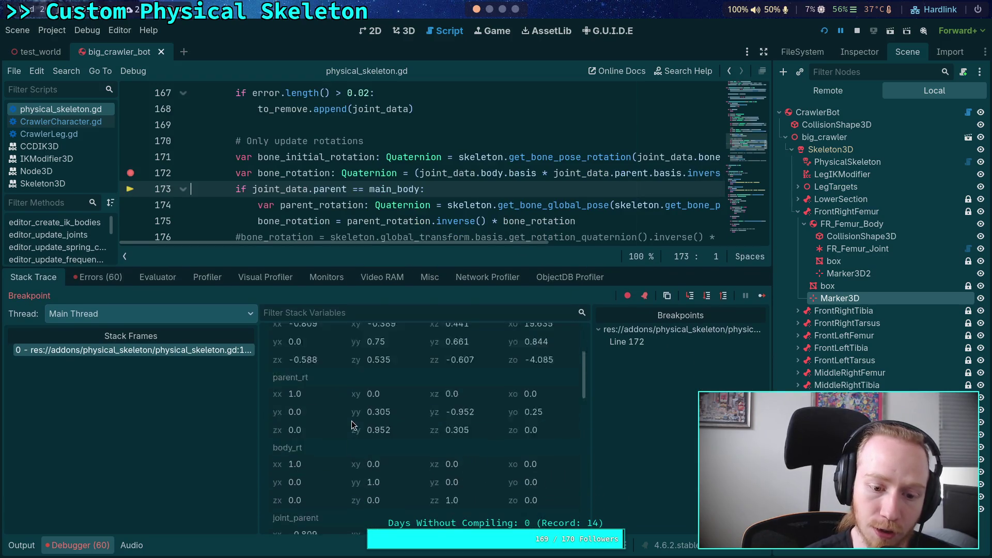
scroll(364, 420, down, 4)
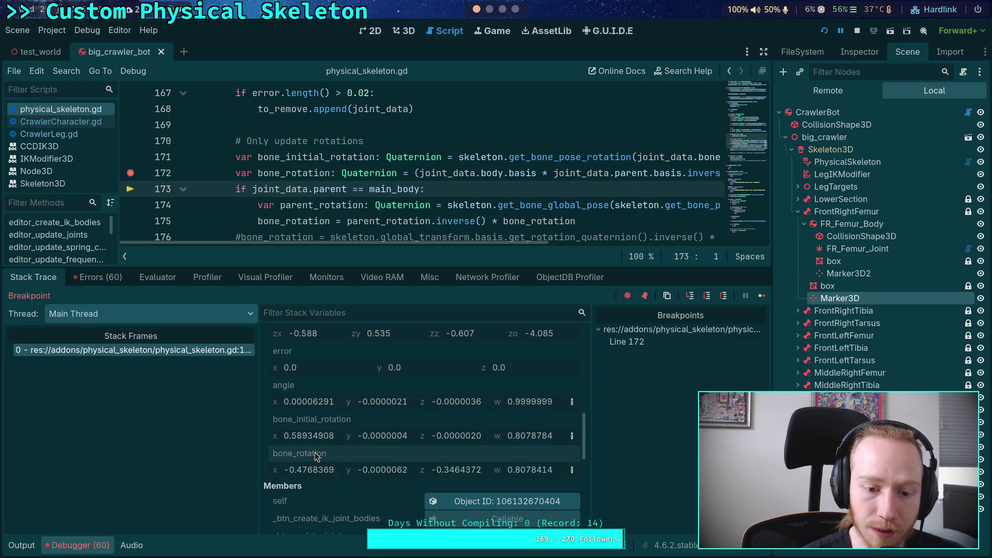
scroll(317, 456, up, 5)
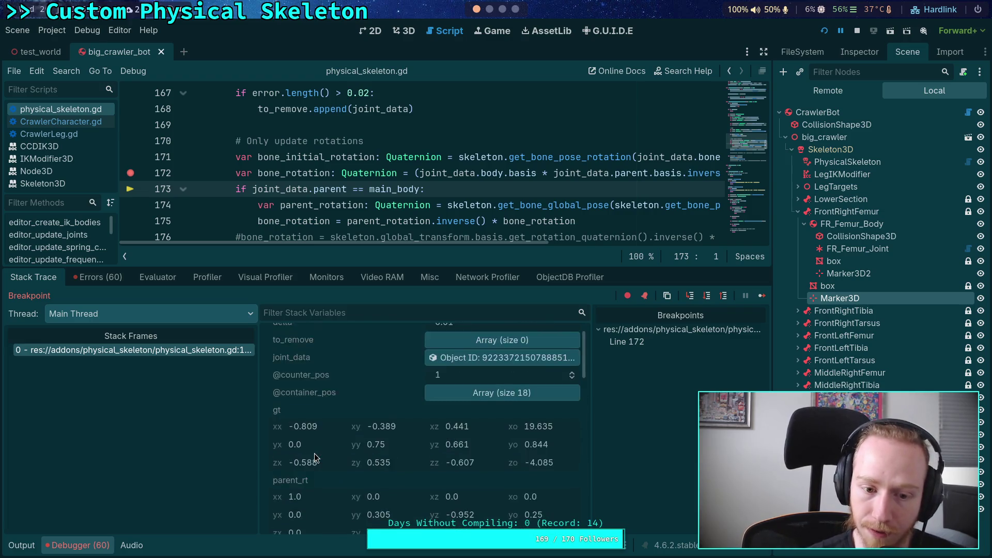
scroll(315, 454, up, 1)
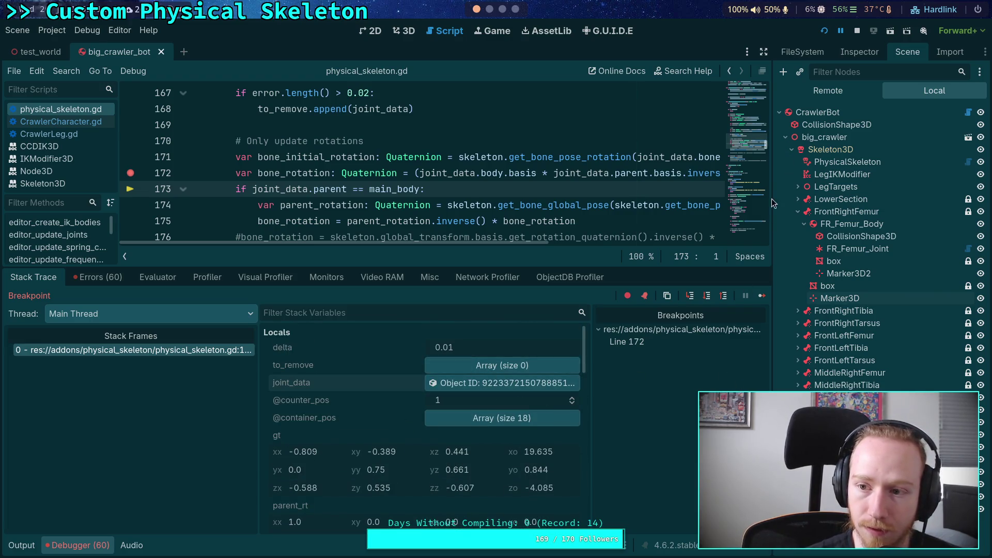
Copy the bone_rotation value (about -0.477, 0, -0.346, 0.808) from the debugger variables.
click(860, 51)
scroll(450, 422, down, 8)
scroll(449, 421, down, 6)
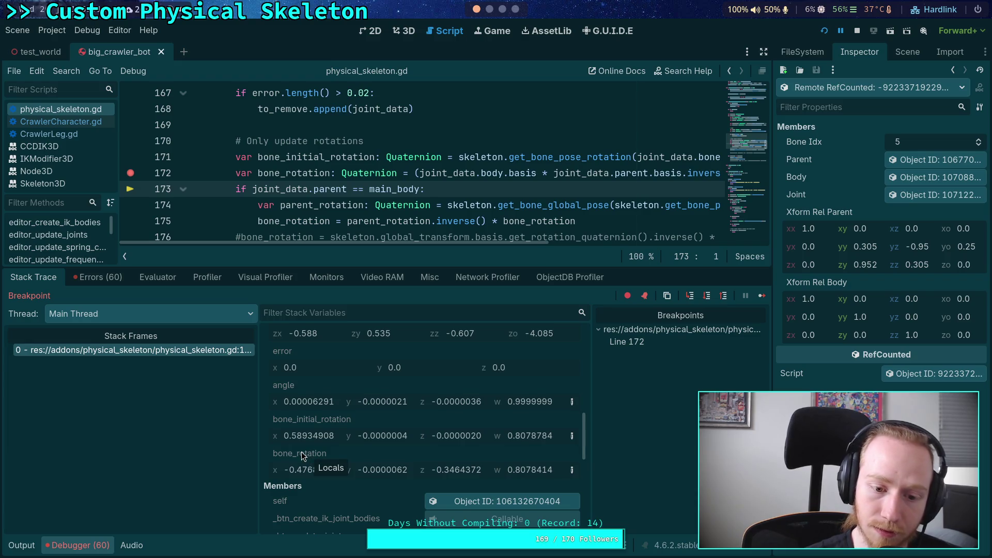
right_click(298, 458)
click(329, 462)
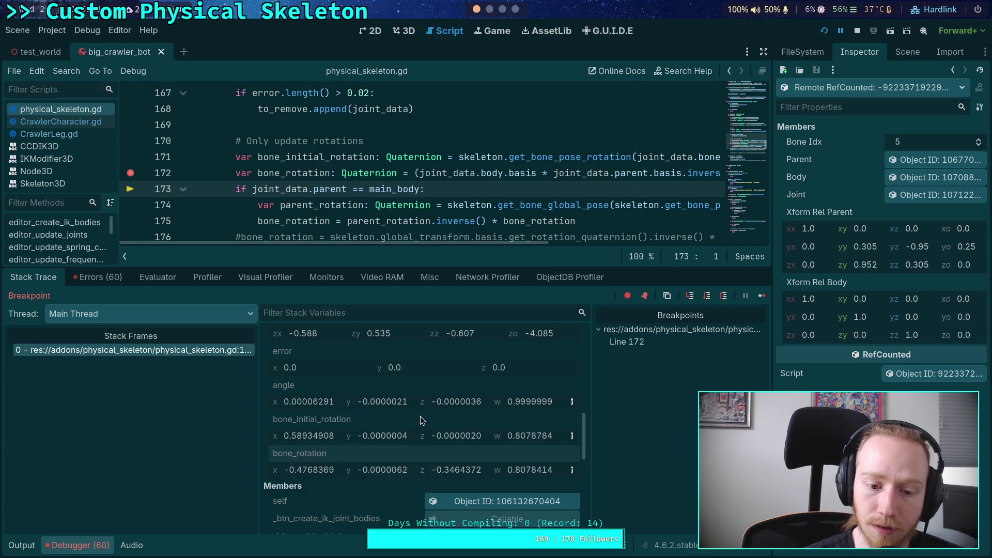
Select Marker3D2 in the scene tree and show its Inspector properties.
scroll(421, 420, down, 1)
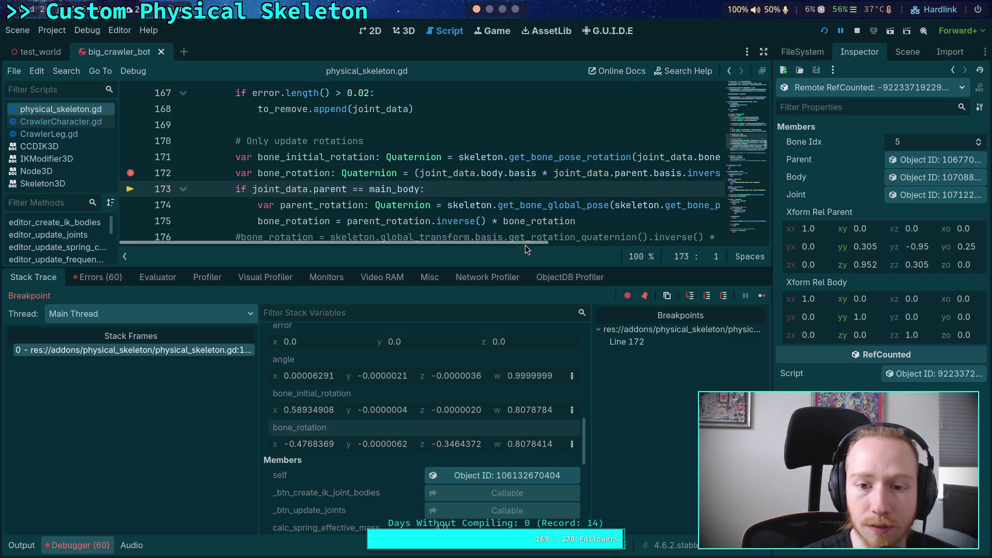
drag(526, 246, 600, 231)
scroll(601, 235, left, 5)
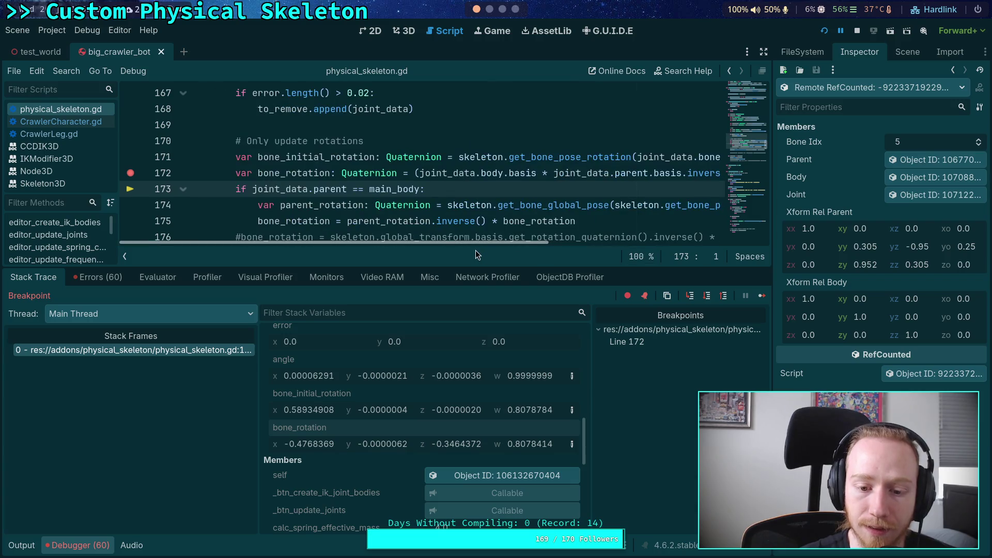
click(907, 55)
click(848, 274)
click(852, 56)
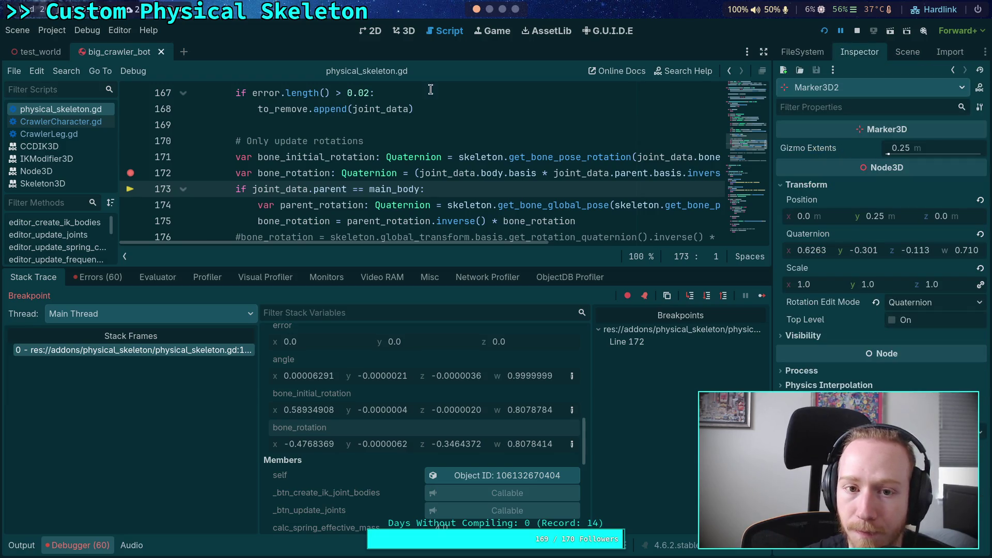
In the 3D view, paste bone_rotation into Marker3D2's rotation quaternion.
click(409, 31)
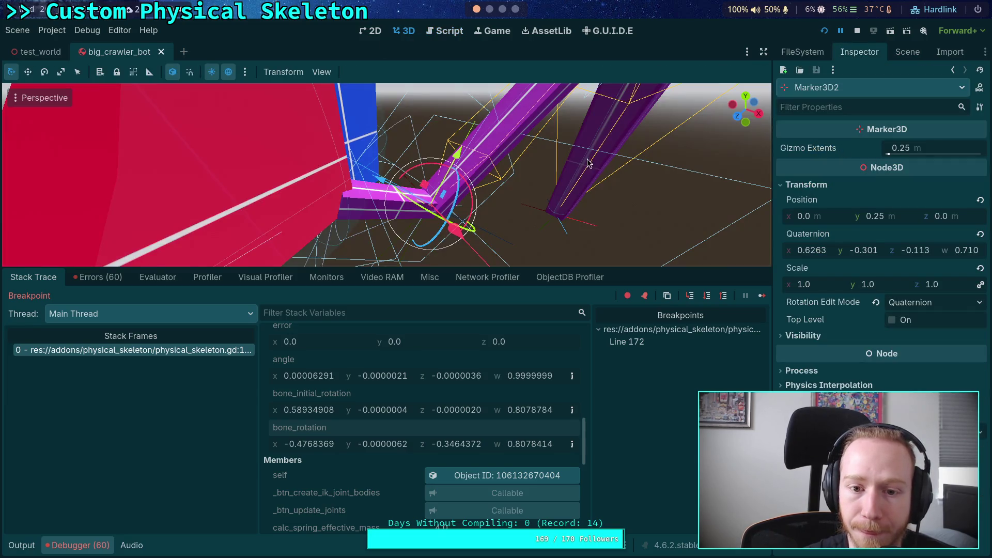
right_click(814, 240)
click(836, 259)
drag(545, 223, 577, 206)
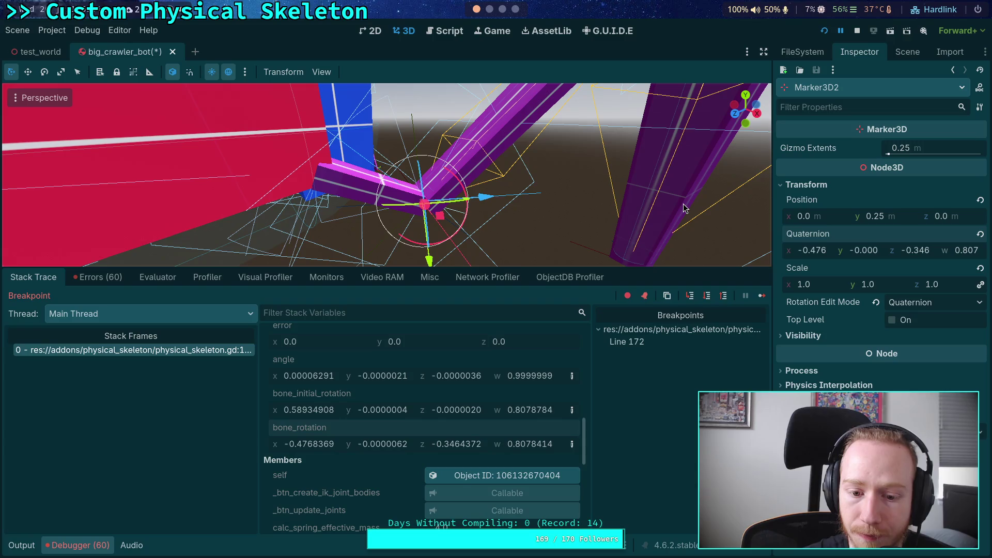
Paste the quaternion onto Marker3D2 again and reparent it under FrontRightTibia.
click(907, 52)
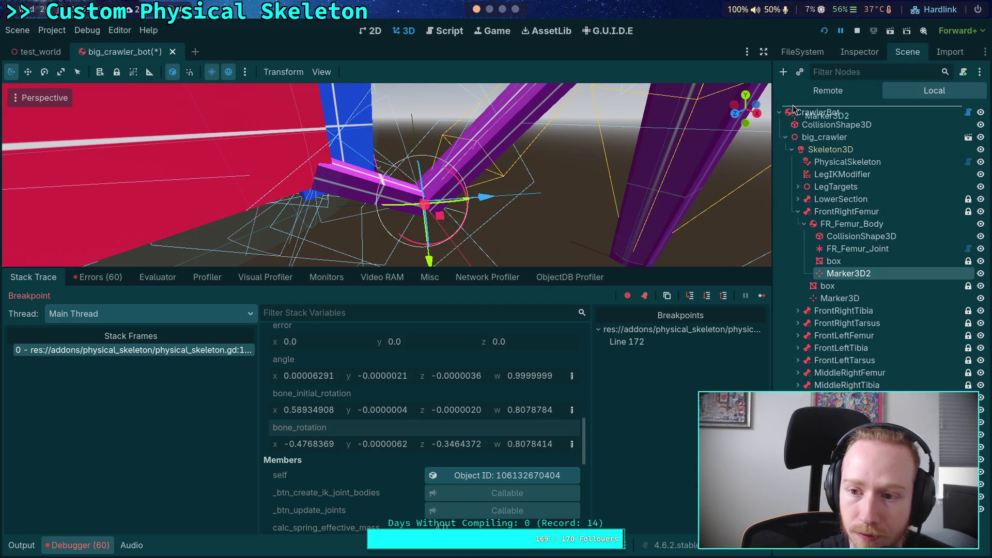
key(Delete)
click(859, 52)
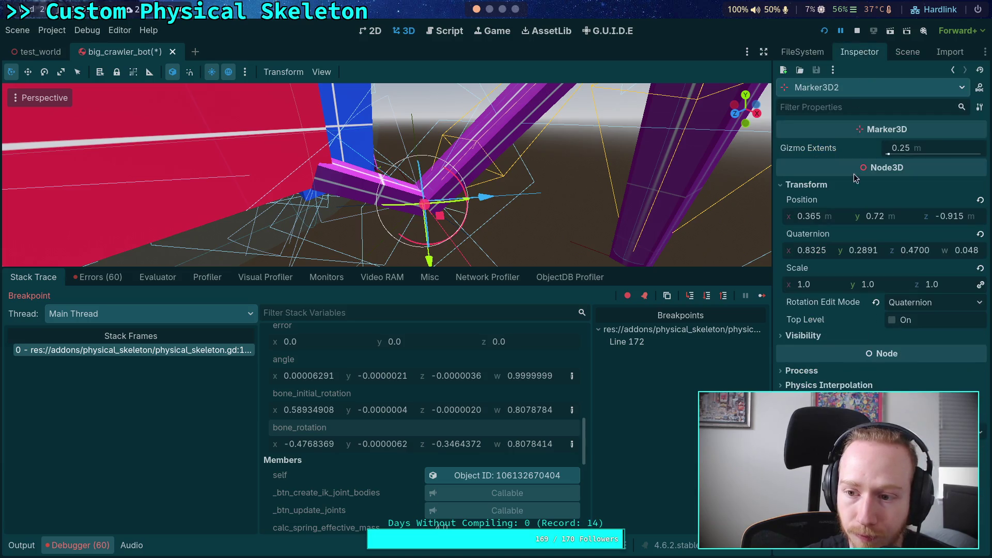
right_click(856, 235)
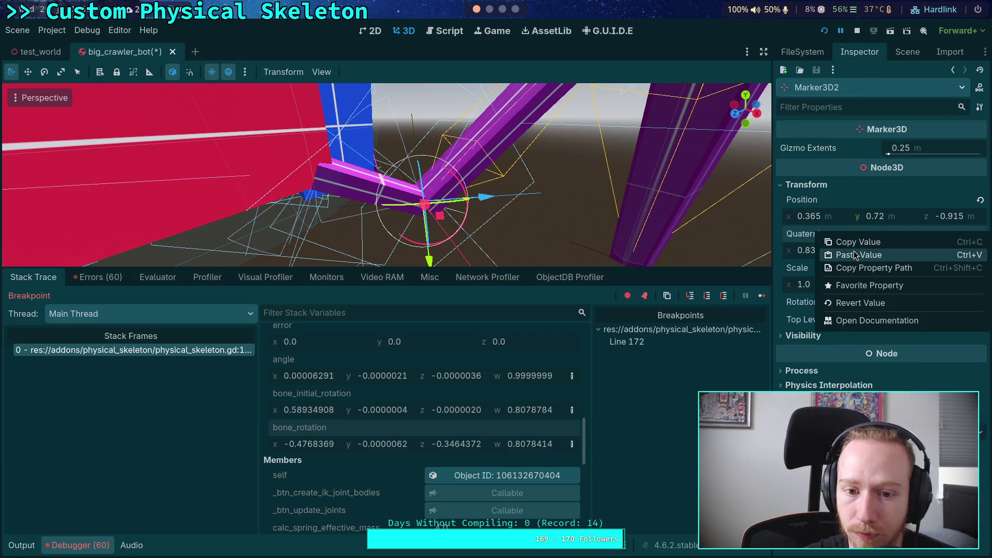
click(856, 255)
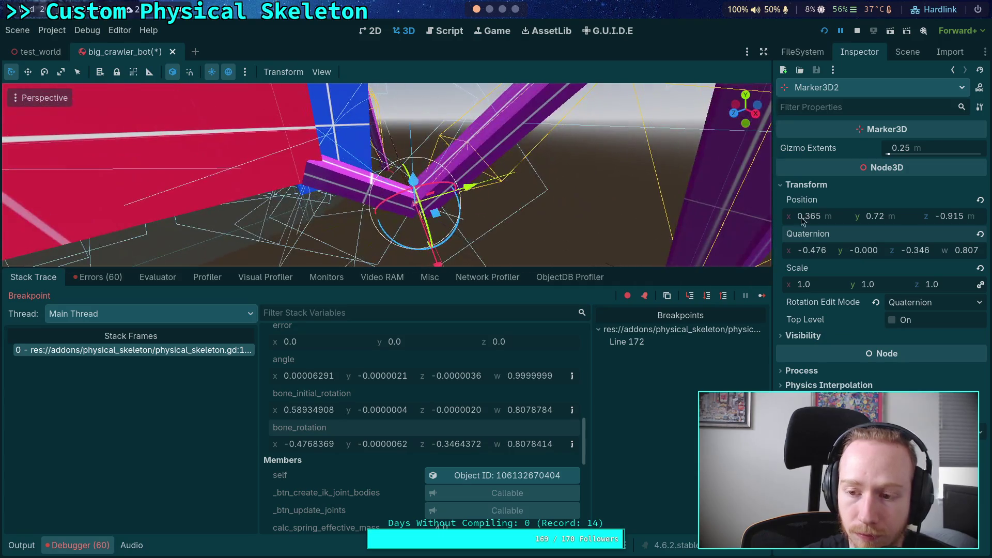
click(908, 52)
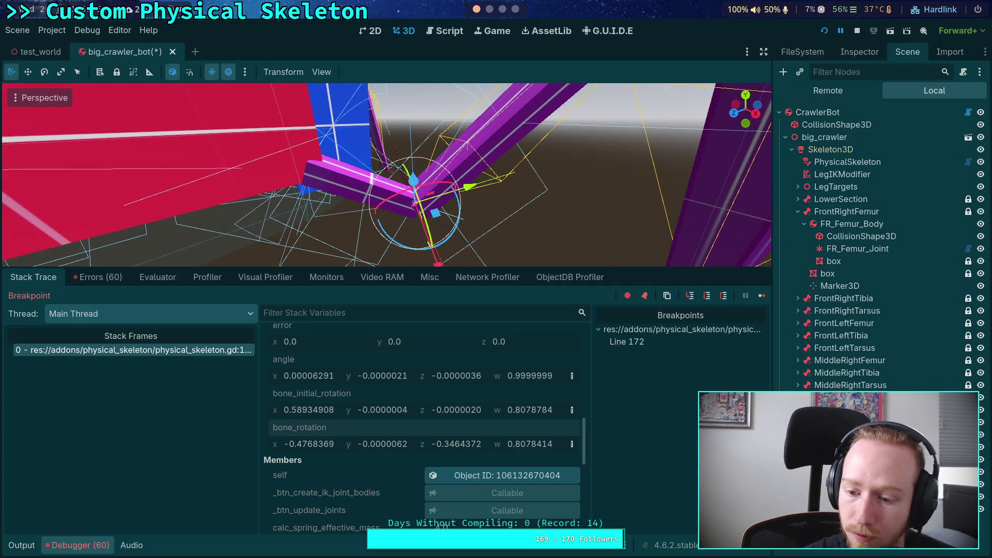
mouse_move(837, 440)
mouse_down()
mouse_move(838, 150)
mouse_move(842, 299)
mouse_up()
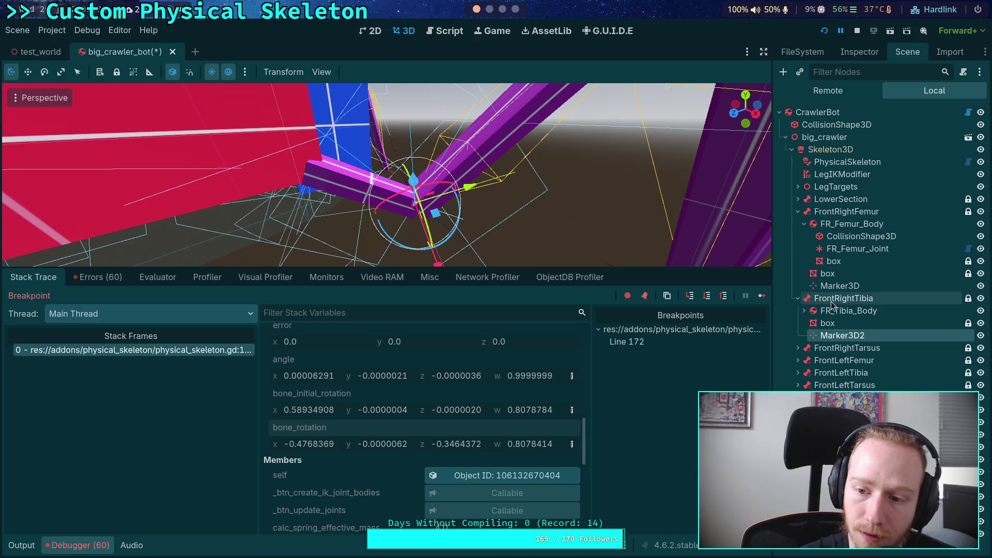
Paste bone_rotation onto Marker3D2's quaternion and move Marker3D2 directly under CrawlerBot.
click(859, 53)
right_click(812, 238)
click(833, 259)
mouse_move(558, 218)
mouse_down()
mouse_move(491, 187)
mouse_move(471, 198)
mouse_move(542, 182)
mouse_up()
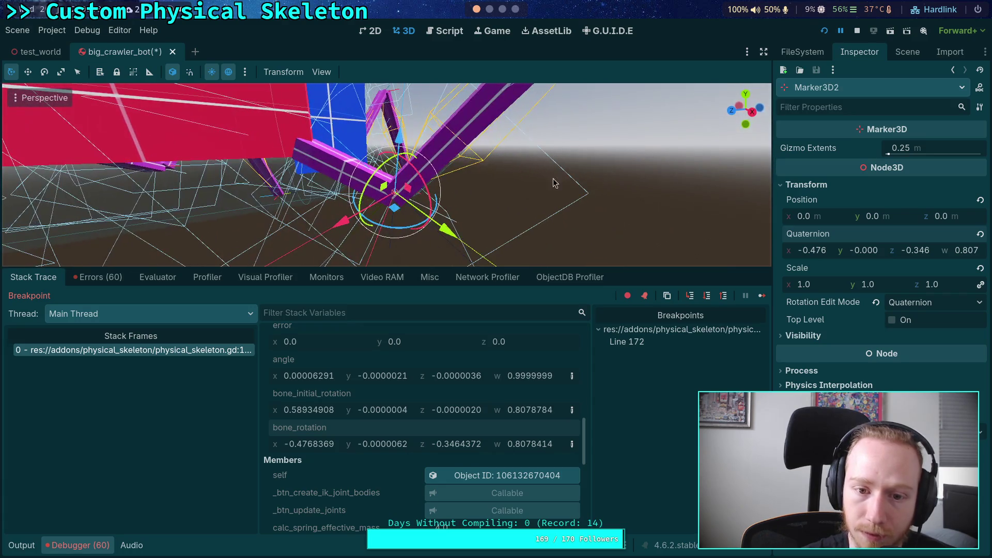
click(907, 54)
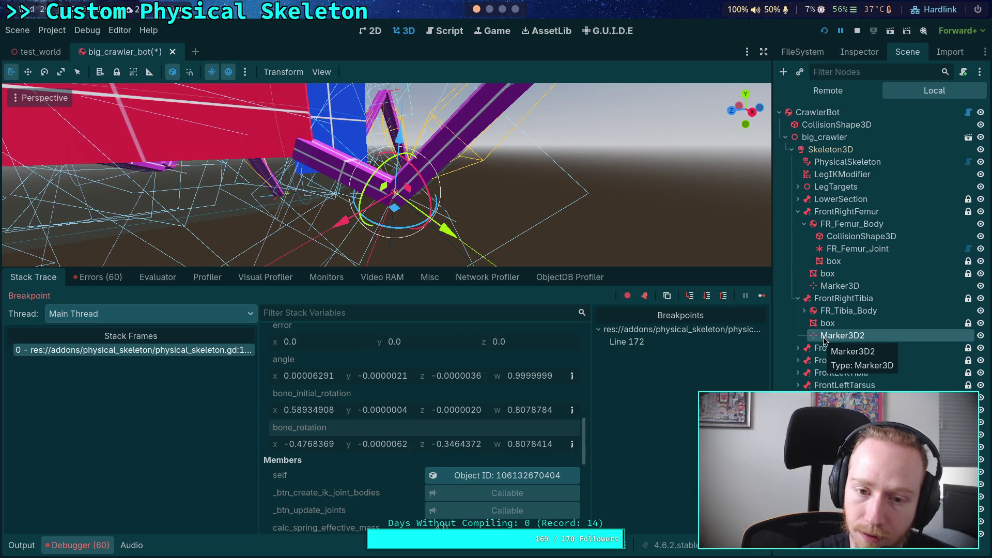
mouse_move(543, 206)
mouse_down()
mouse_move(500, 224)
mouse_move(573, 248)
mouse_up()
mouse_move(835, 336)
mouse_down()
mouse_move(837, 172)
mouse_move(827, 131)
mouse_up()
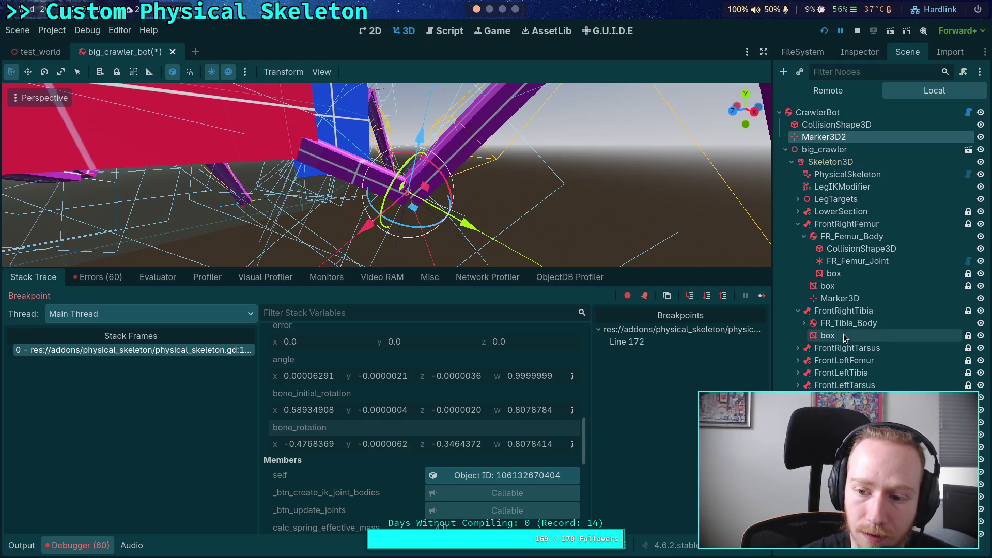
Reset Marker3D's quaternion to identity and place Marker3D directly under CrawlerBot.
click(821, 300)
drag(822, 300, 821, 132)
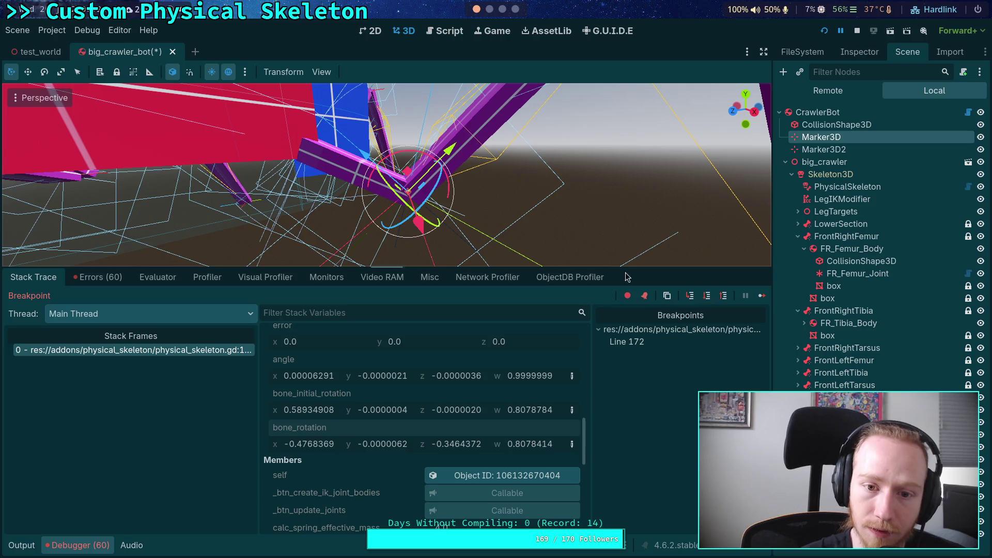
mouse_move(466, 212)
mouse_down()
mouse_move(454, 227)
mouse_move(464, 217)
mouse_up()
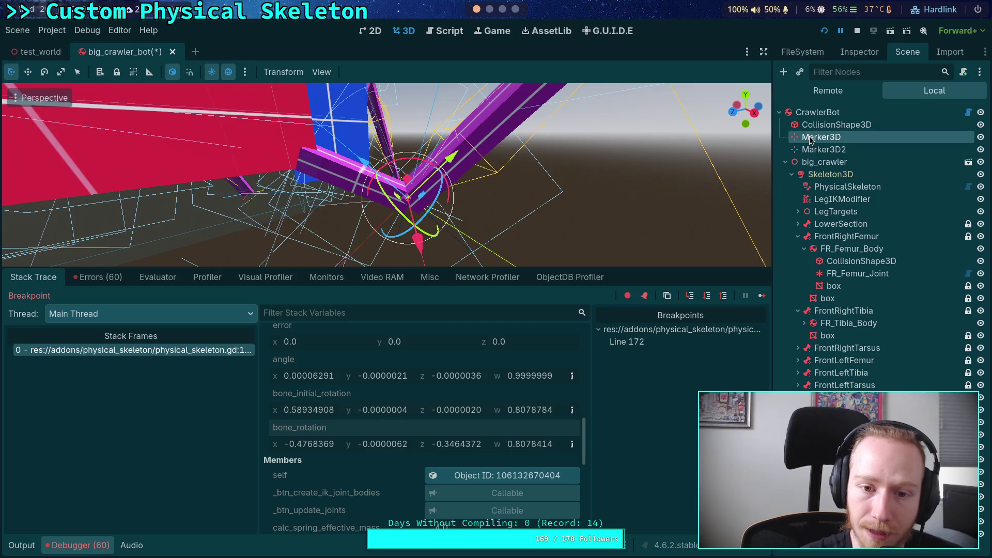
mouse_move(825, 137)
mouse_down()
mouse_move(823, 204)
mouse_move(858, 258)
mouse_move(866, 242)
mouse_up()
click(867, 56)
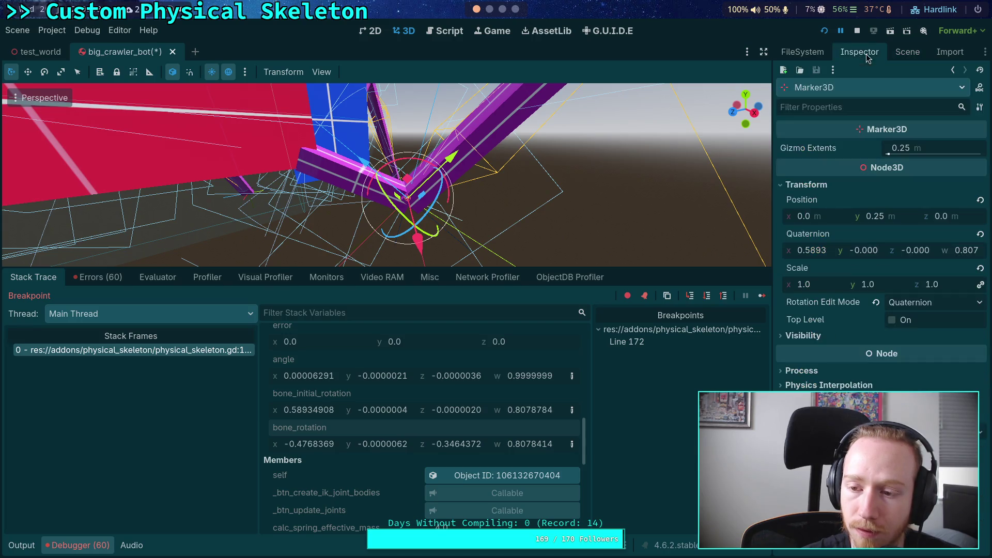
click(981, 234)
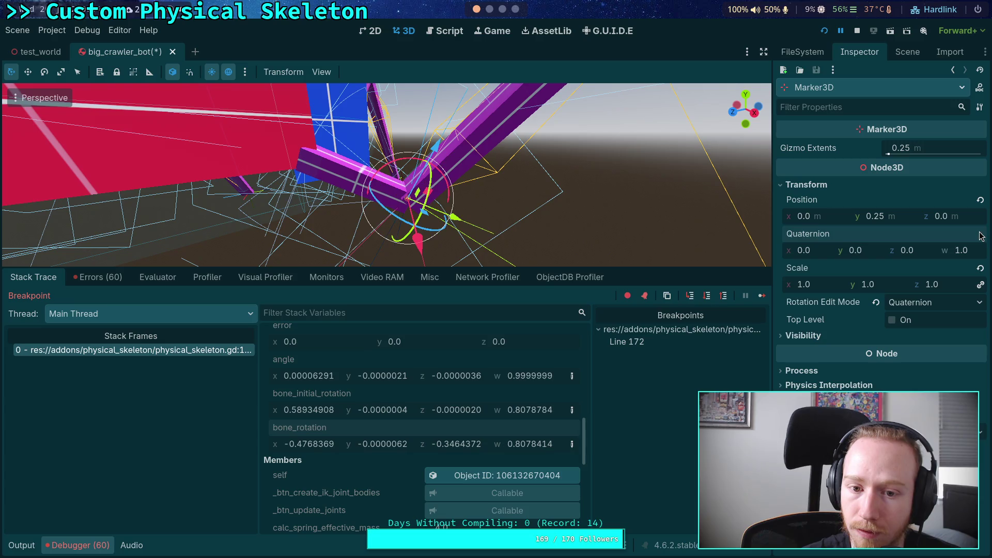
click(908, 51)
drag(810, 304, 810, 134)
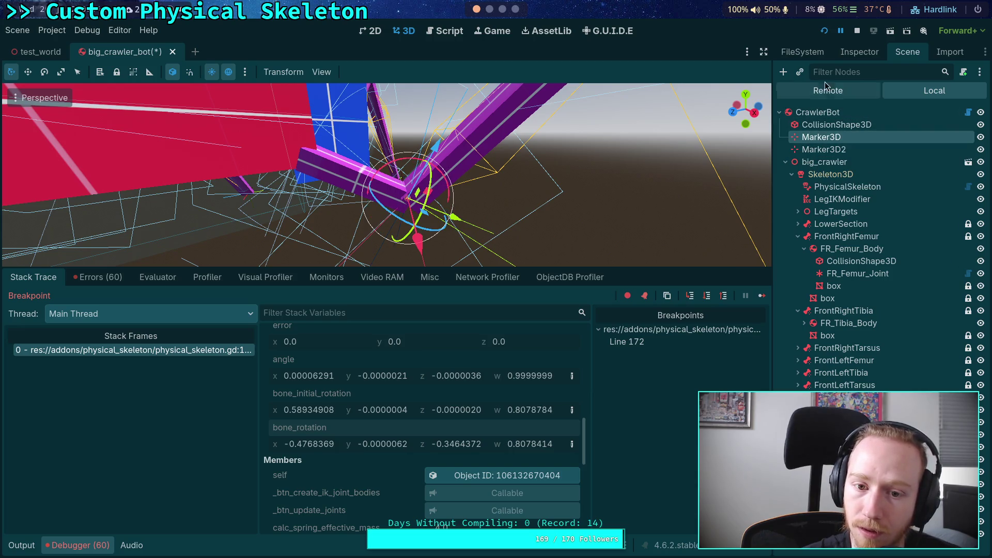
click(848, 54)
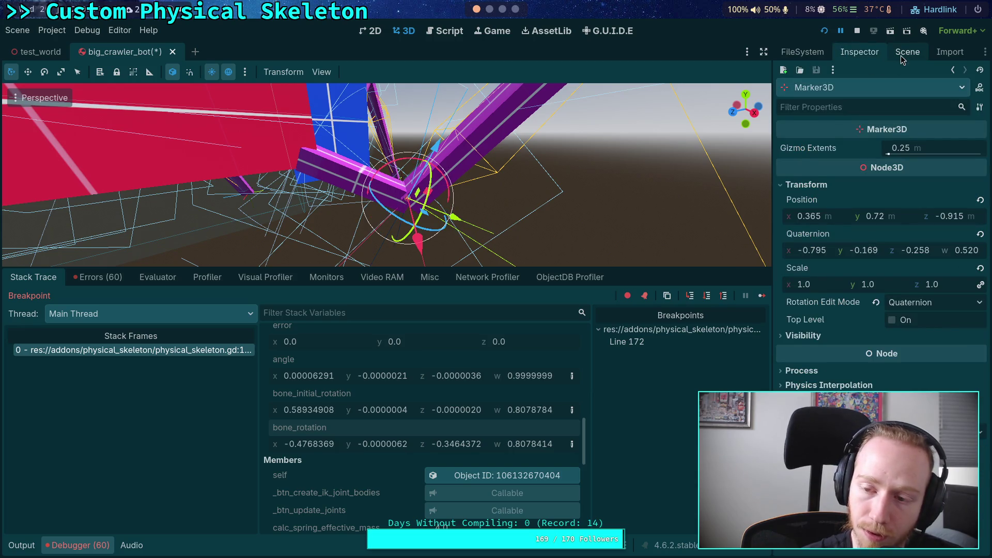
Paste the quaternion (-0.476, 0, -0.346, 0.807) onto Marker3D2, repeating the paste twice.
click(901, 54)
click(810, 150)
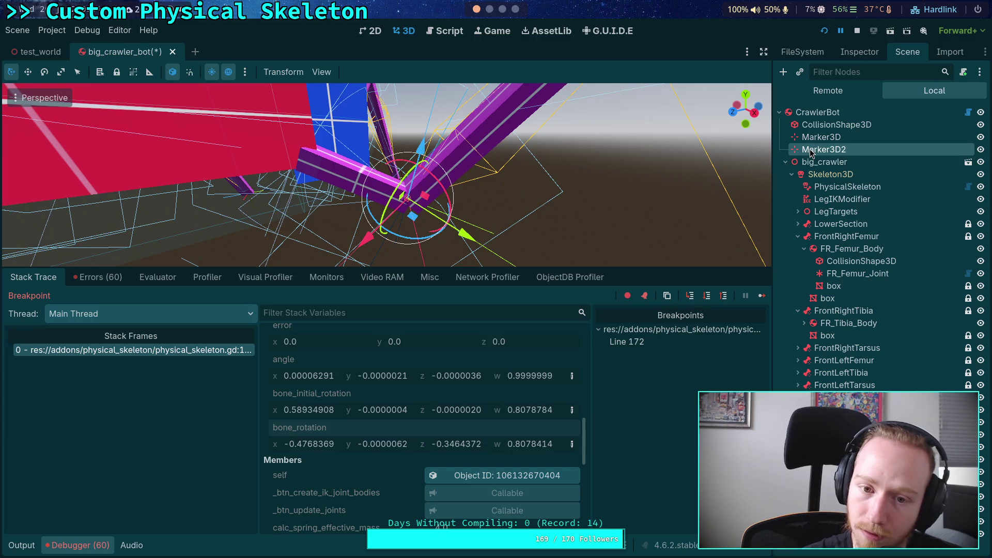
click(862, 56)
right_click(817, 238)
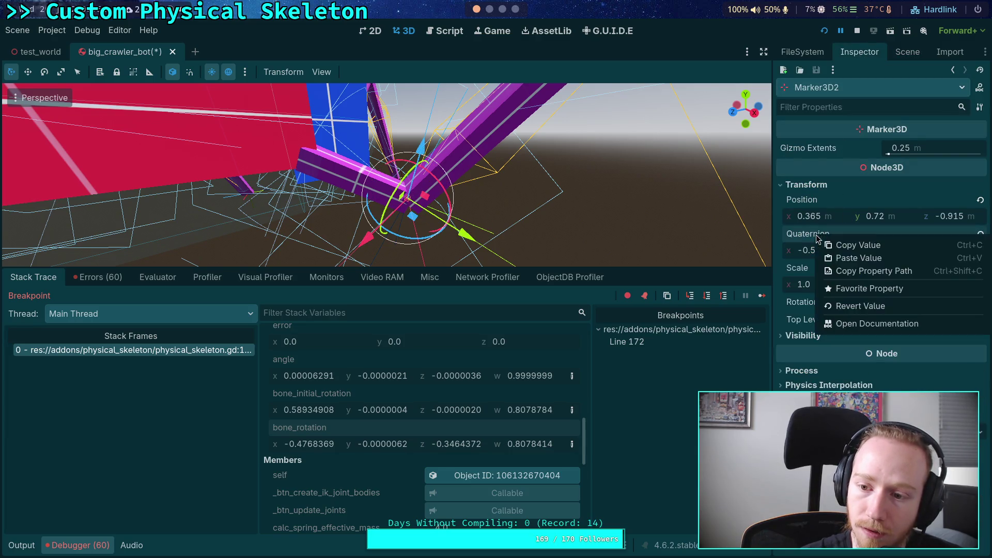
click(871, 256)
drag(533, 177, 489, 184)
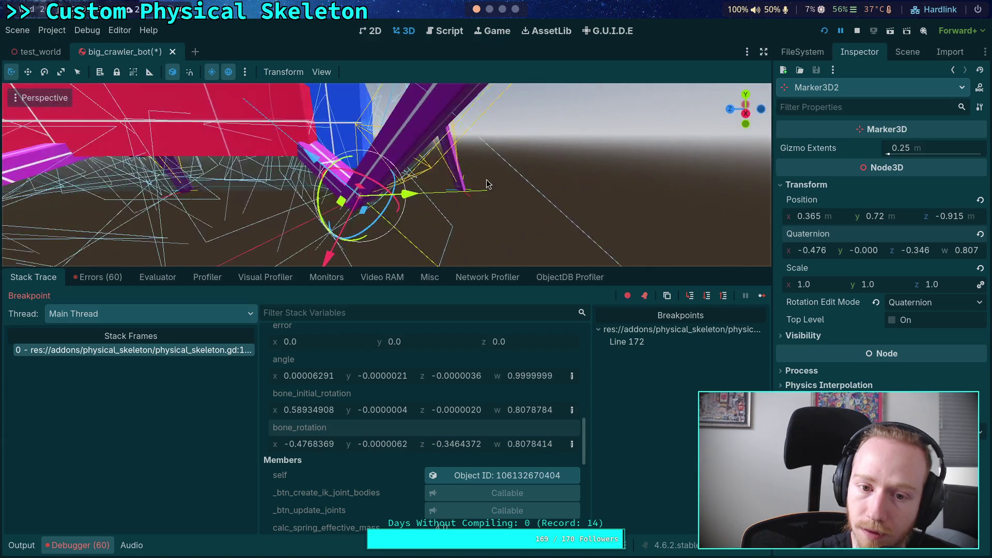
click(905, 54)
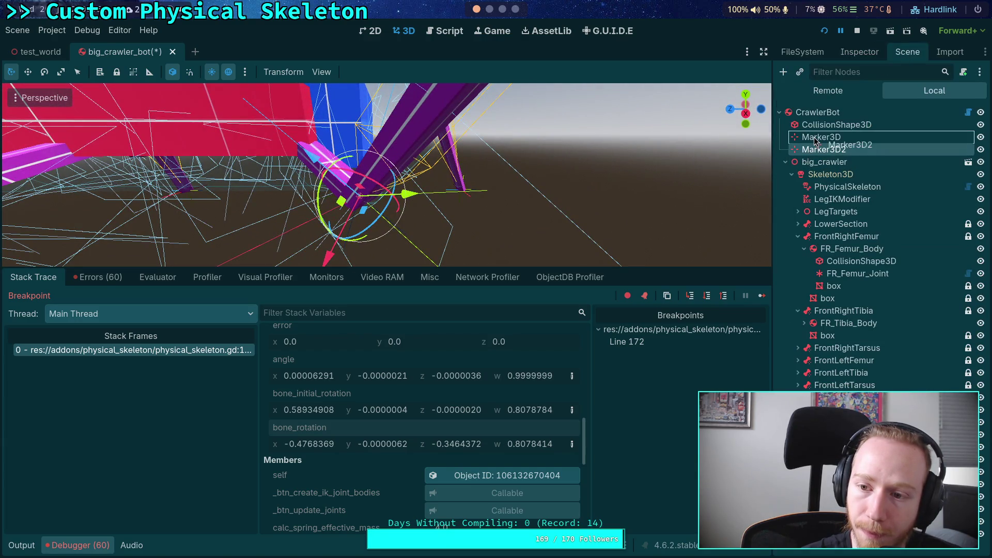
click(848, 53)
right_click(810, 235)
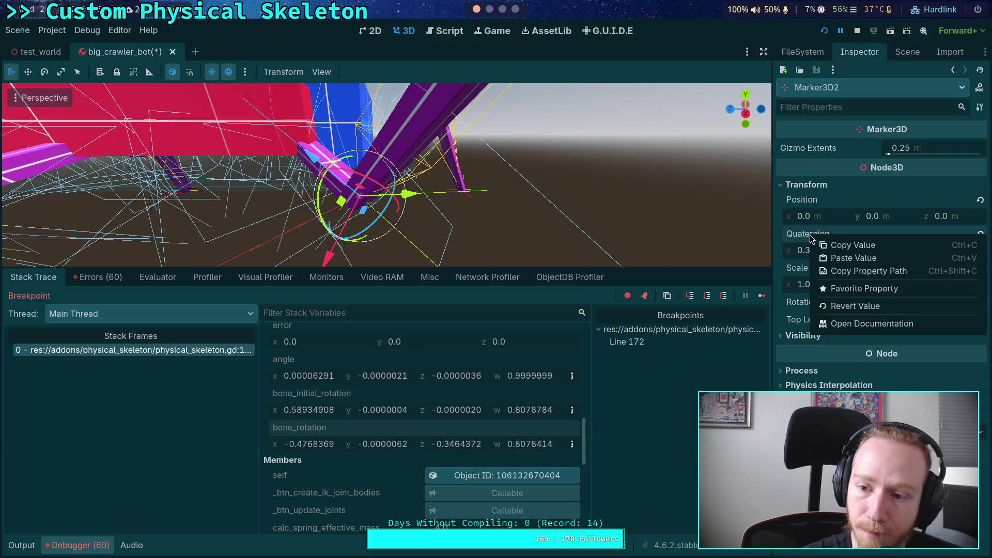
click(835, 262)
mouse_move(520, 169)
mouse_down()
mouse_move(559, 125)
mouse_move(500, 171)
mouse_move(526, 200)
mouse_up()
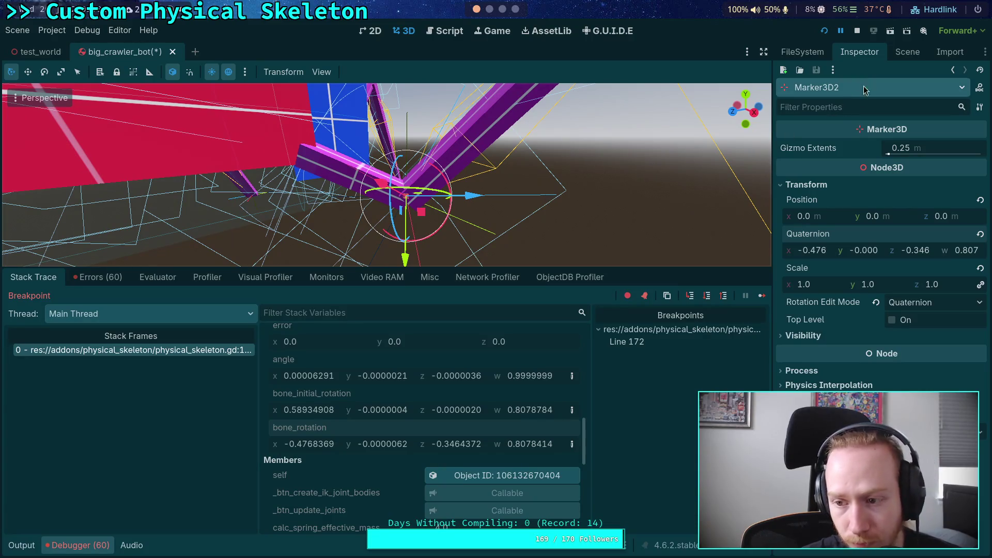
click(908, 51)
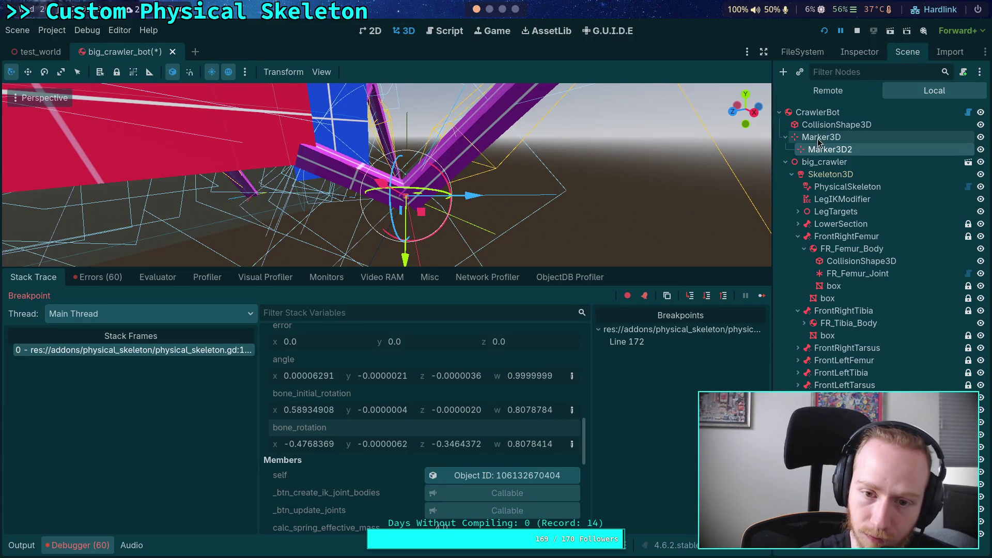
Reselect Marker3D2 and paste the bone_rotation quaternion once more.
click(822, 137)
click(827, 150)
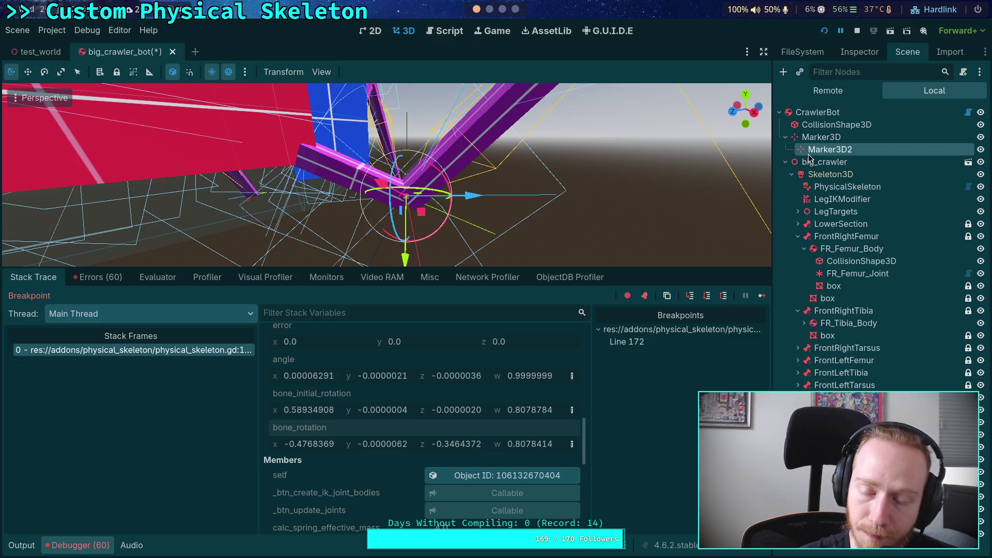
click(860, 52)
right_click(809, 235)
click(827, 259)
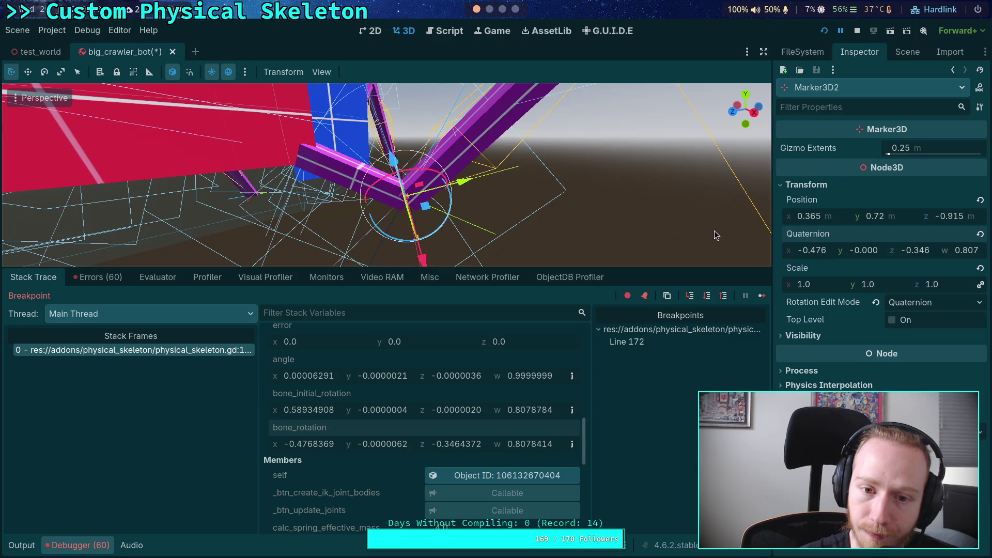
drag(484, 181, 507, 189)
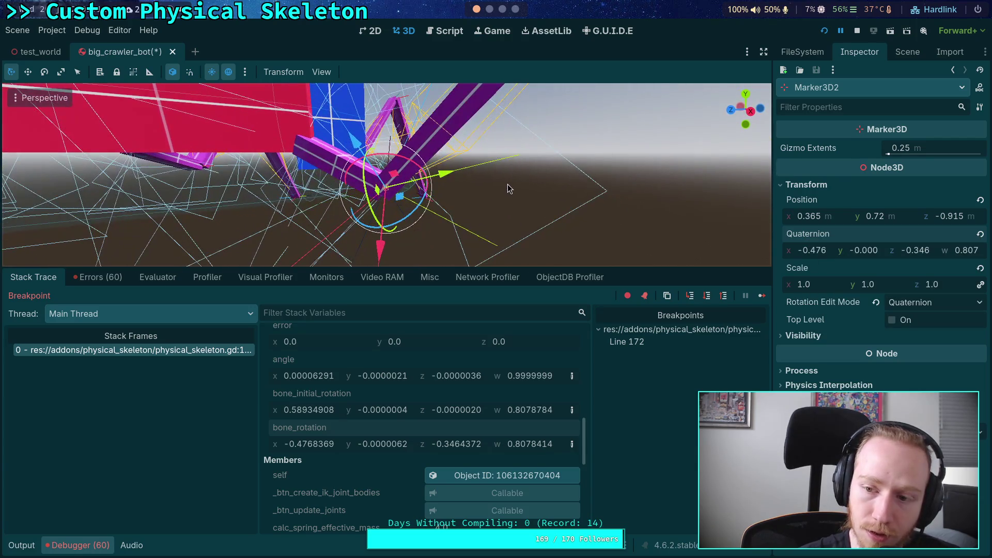
click(909, 53)
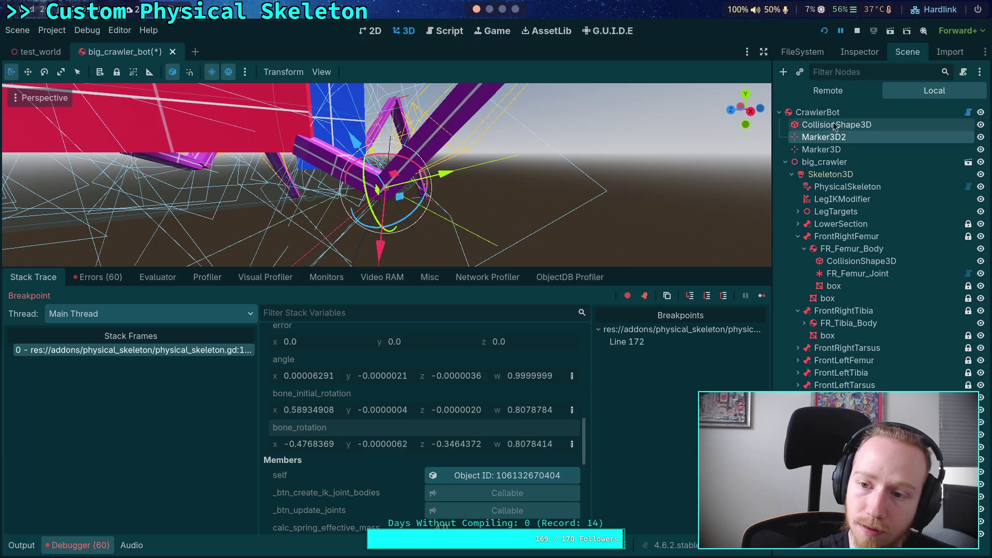
Toggle between Marker3D and Marker3D2, framing Marker3D2 to compare their orientations.
click(809, 151)
key(Up)
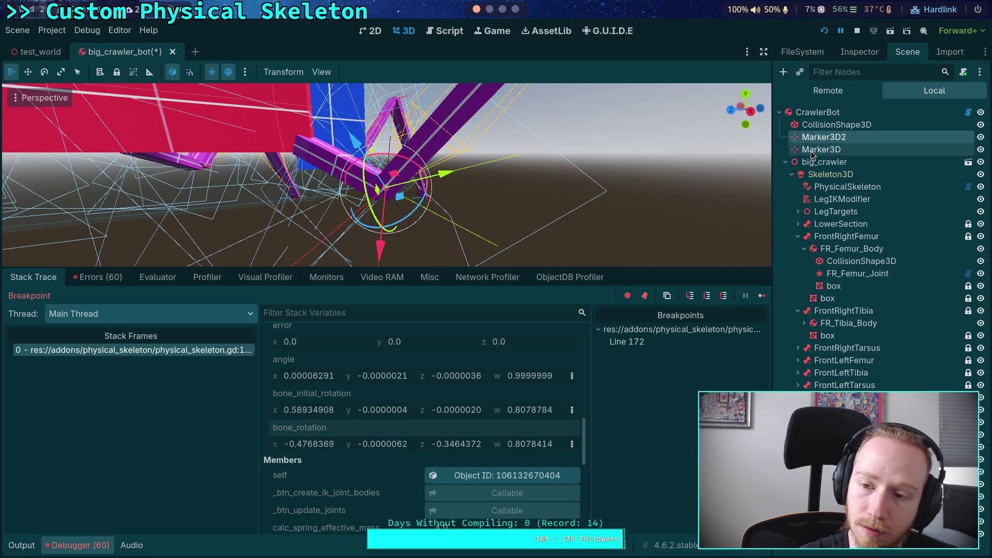
click(811, 154)
key(Up)
key(f)
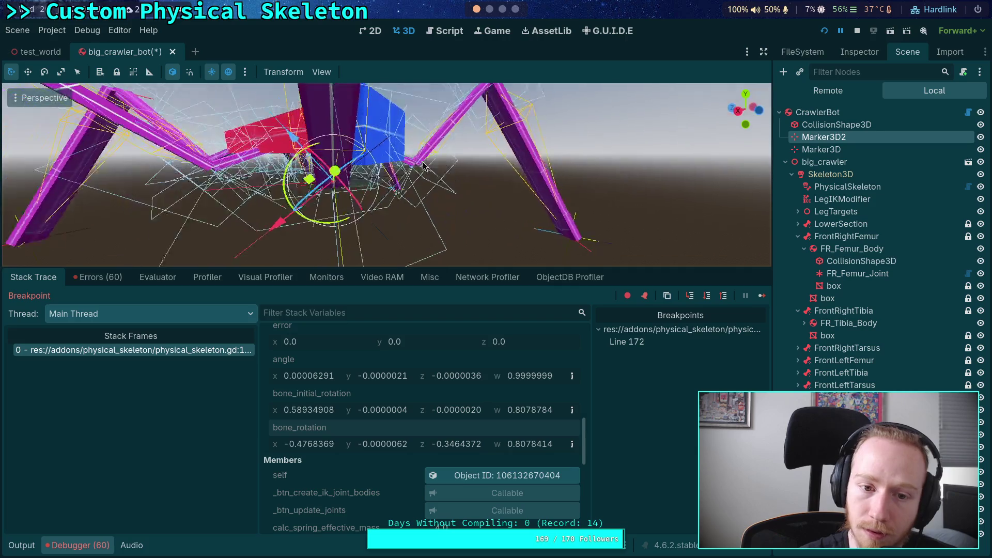
mouse_move(428, 188)
mouse_down()
mouse_move(573, 226)
mouse_move(666, 198)
mouse_move(693, 147)
mouse_move(698, 101)
mouse_move(514, 175)
mouse_up()
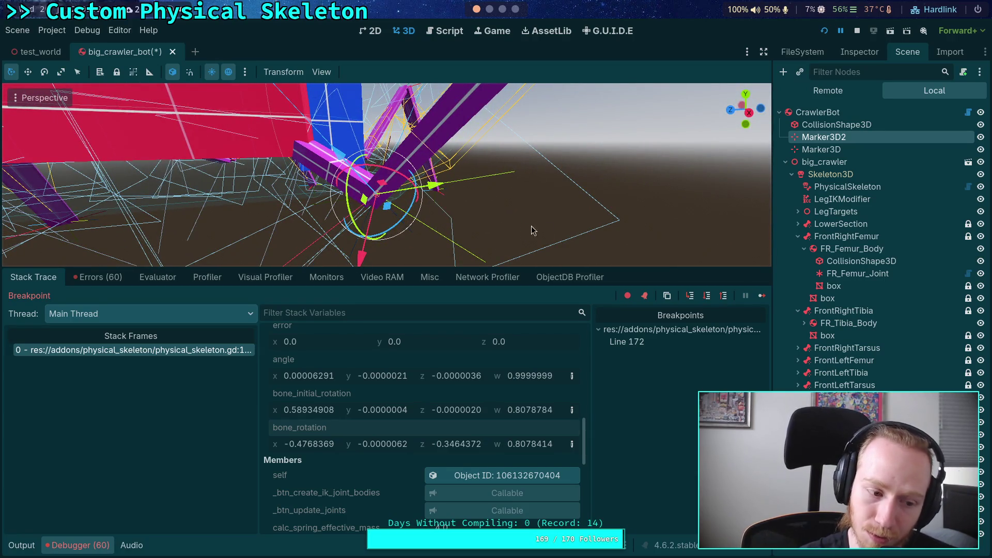
click(861, 58)
click(443, 32)
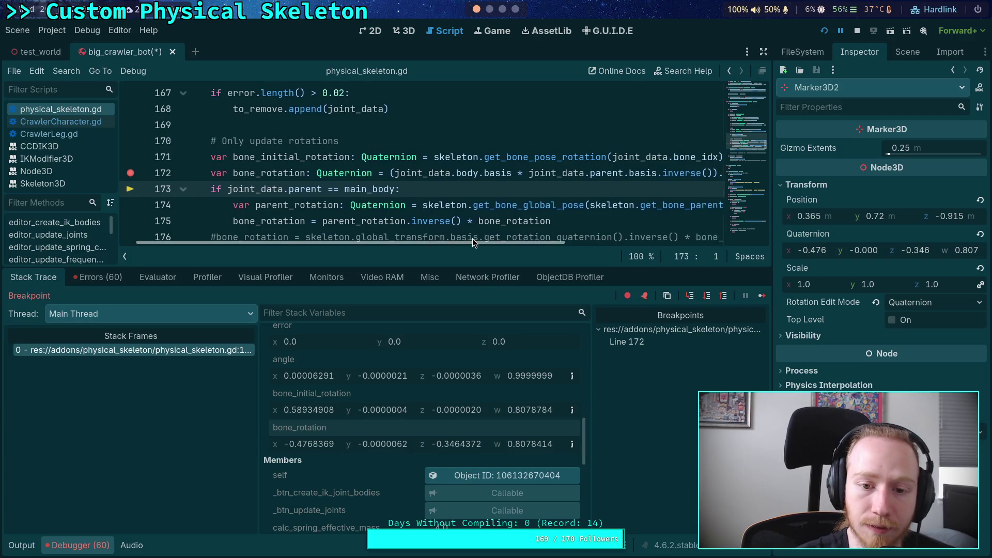
Resume to the breakpoint and step over from line 172 through line 177.
click(826, 30)
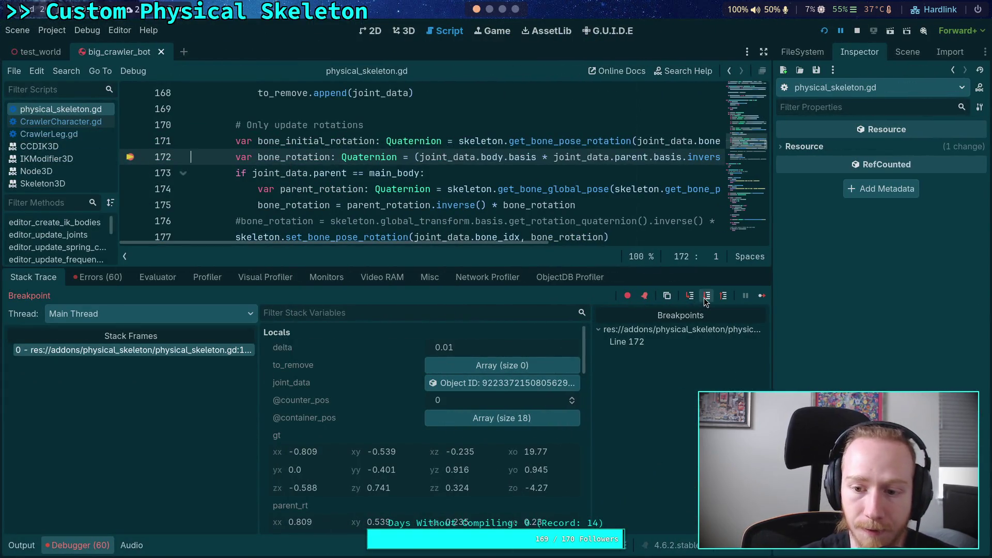
click(707, 296)
scroll(343, 411, down, 5)
scroll(357, 418, down, 3)
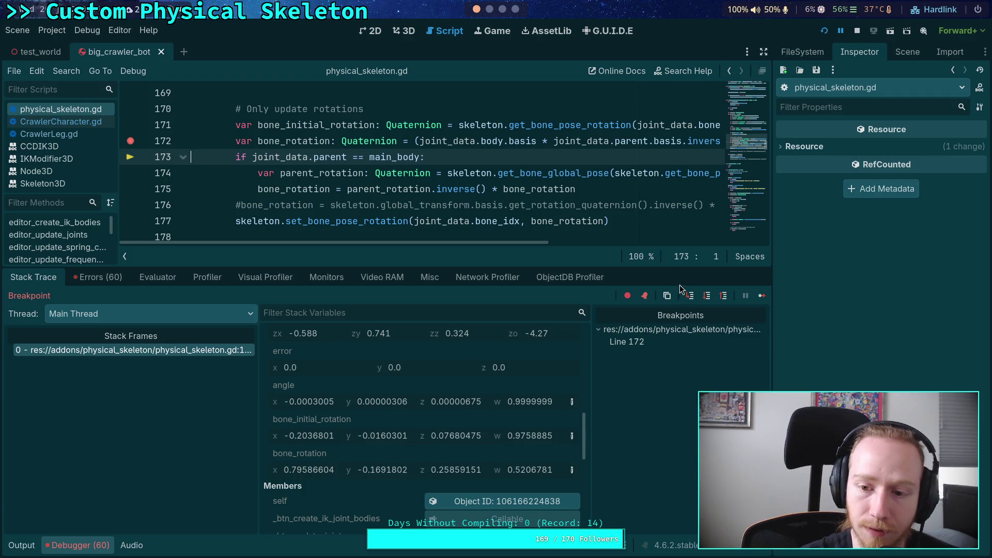
click(710, 298)
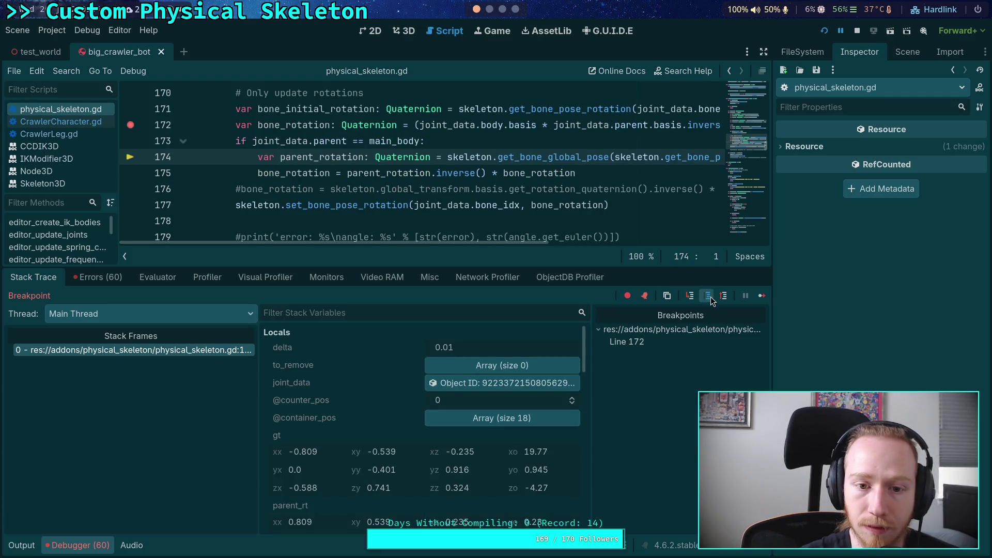
click(711, 297)
click(711, 297)
Review the stack variables, stop the debug session, and select joint_data.parent.basis.inverse() on line 172.
scroll(383, 412, down, 3)
scroll(370, 416, down, 6)
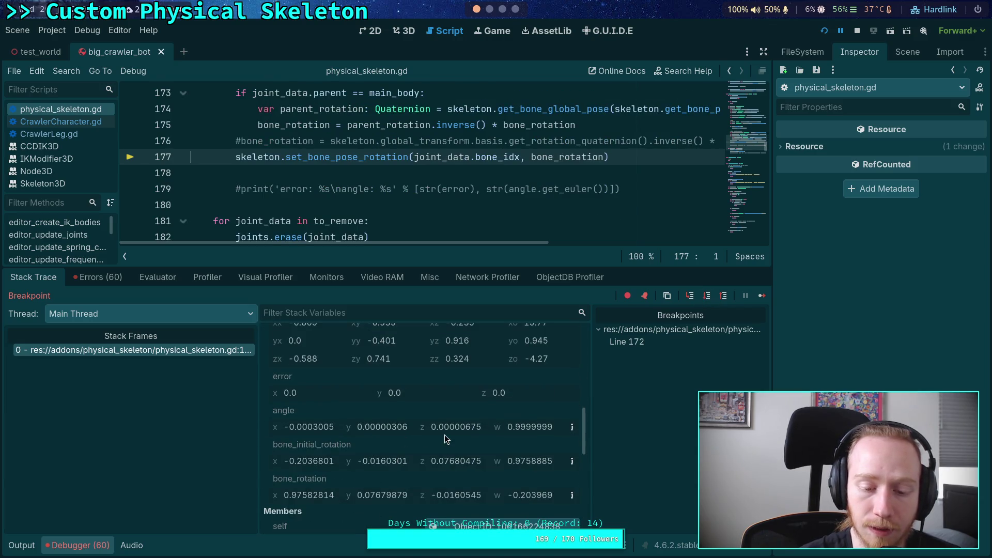
scroll(496, 228, up, 2)
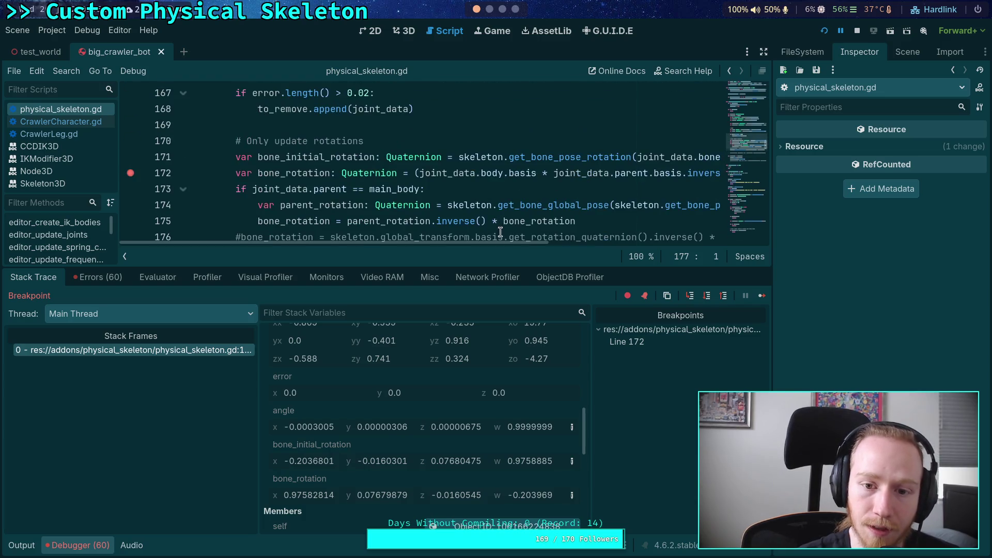
scroll(501, 228, down, 1)
scroll(488, 243, right, 5)
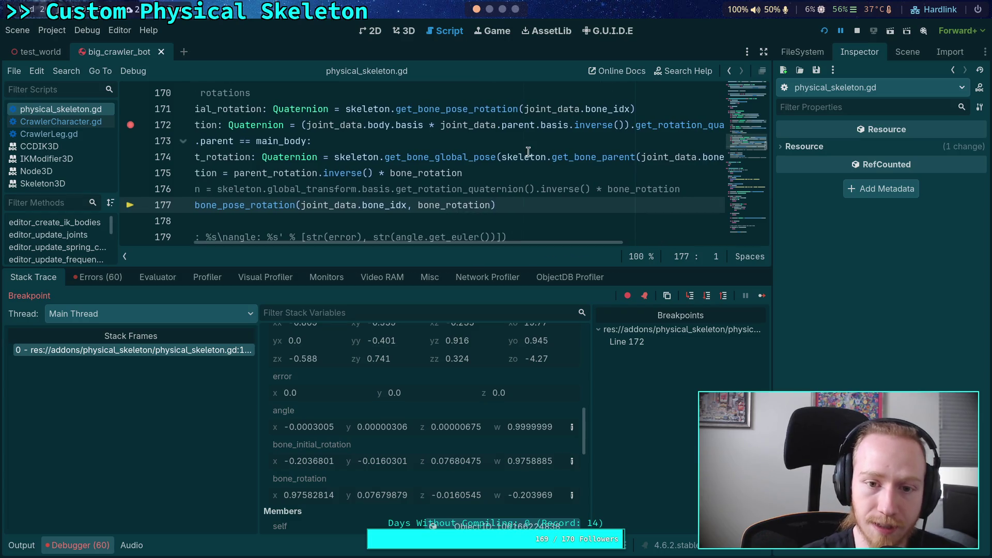
mouse_move(530, 149)
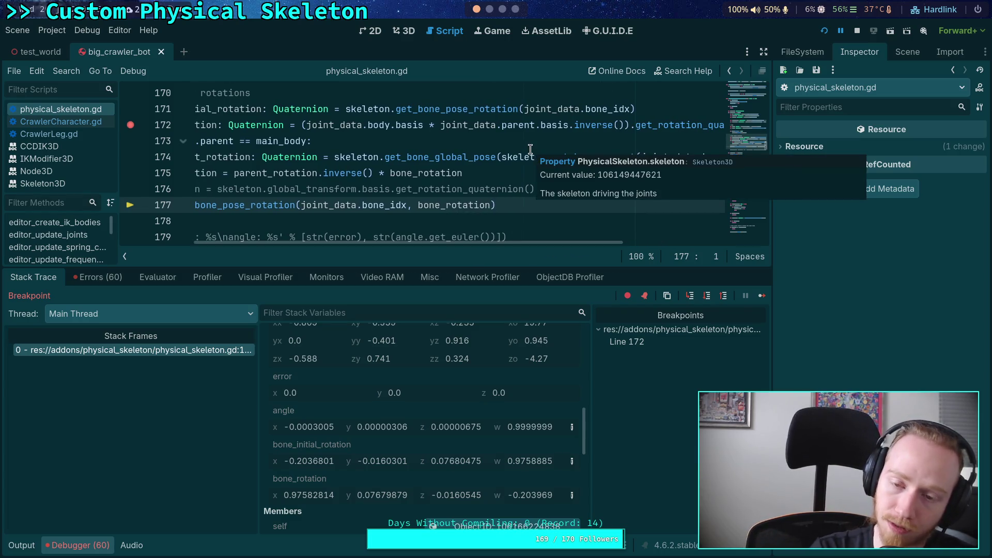
click(858, 32)
drag(441, 128, 627, 126)
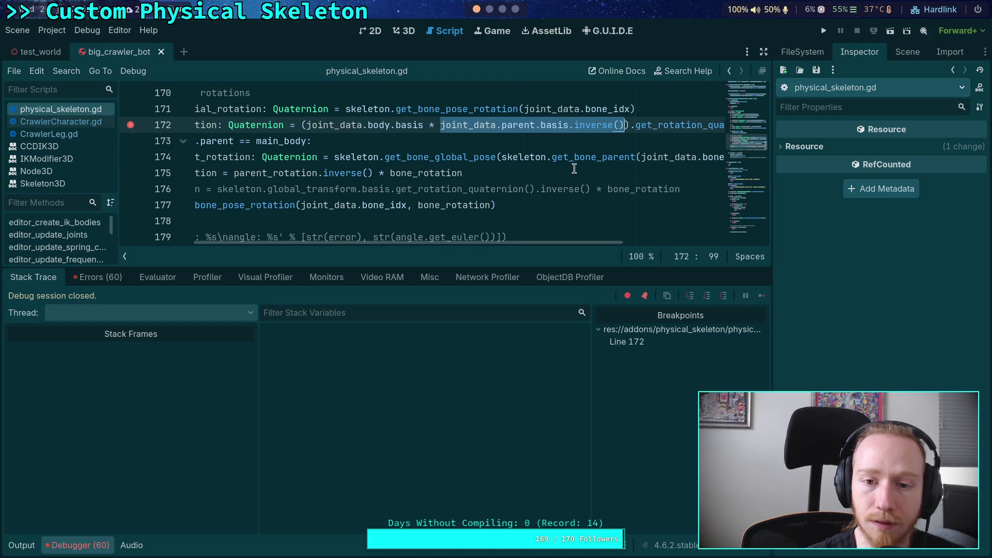
Move joint_data.parent.basis.inverse() * to the front of line 172's product.
click(489, 9)
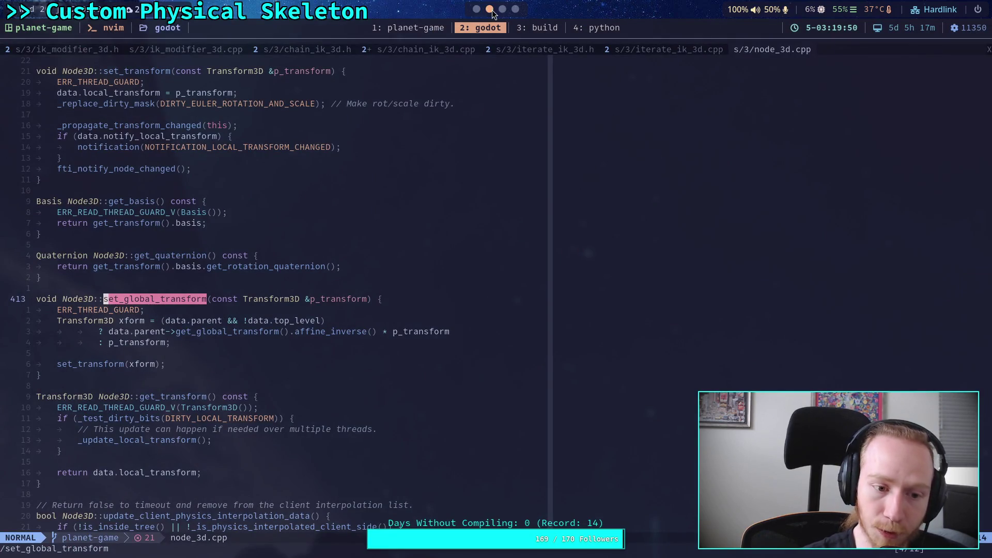
click(476, 10)
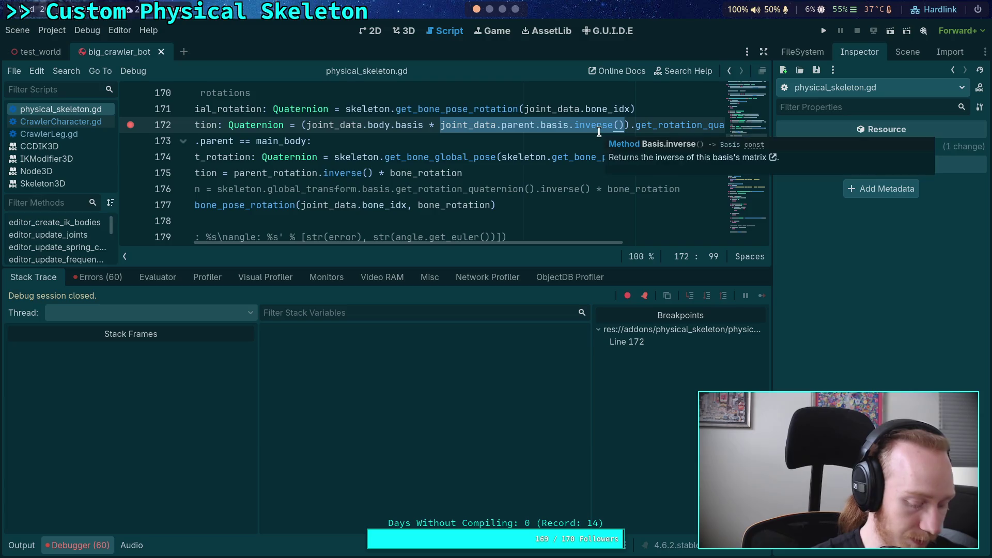
key(BackSpace)
click(306, 122)
text(joint_data.parent.basis.inverse() )
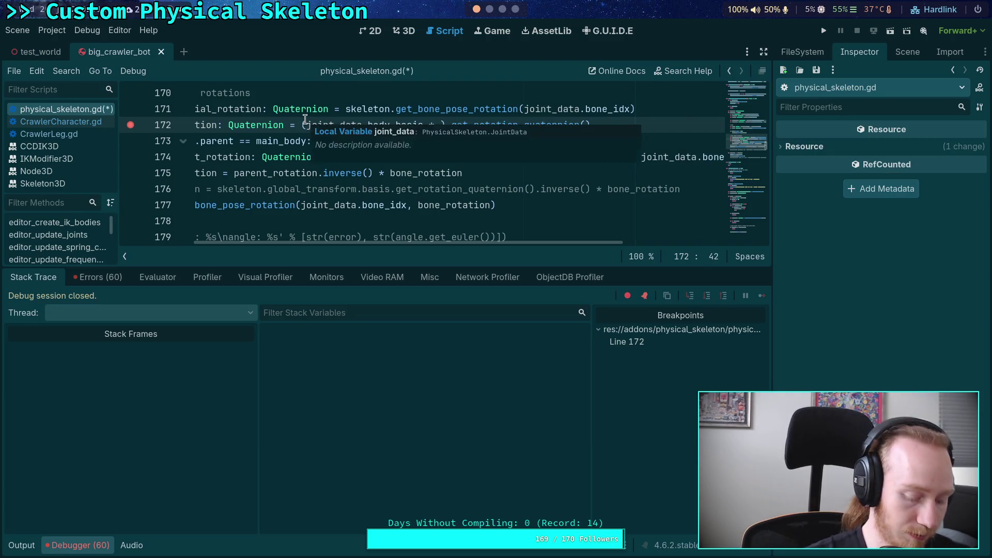
text(*)
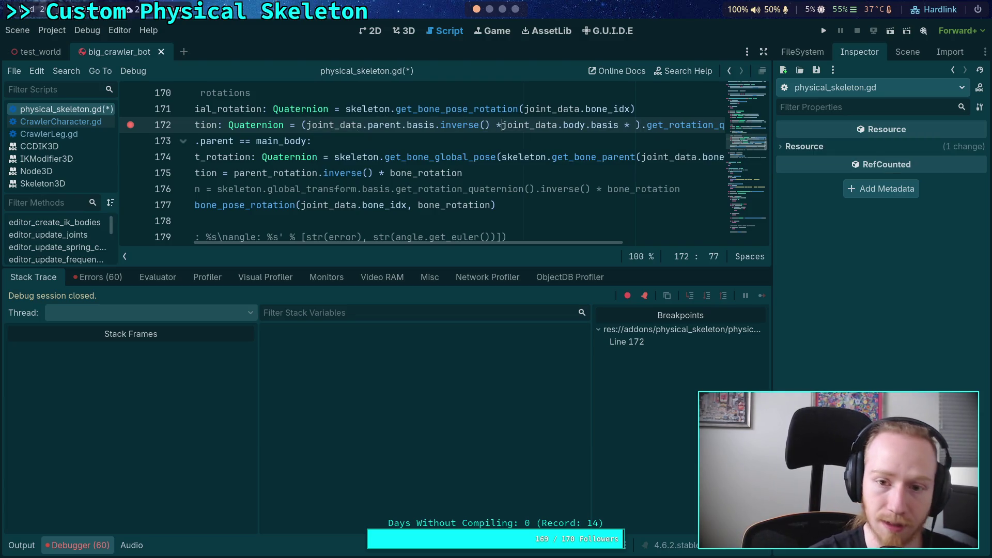
Delete the leftover multiplication sign, save the script, and rerun the project.
click(639, 125)
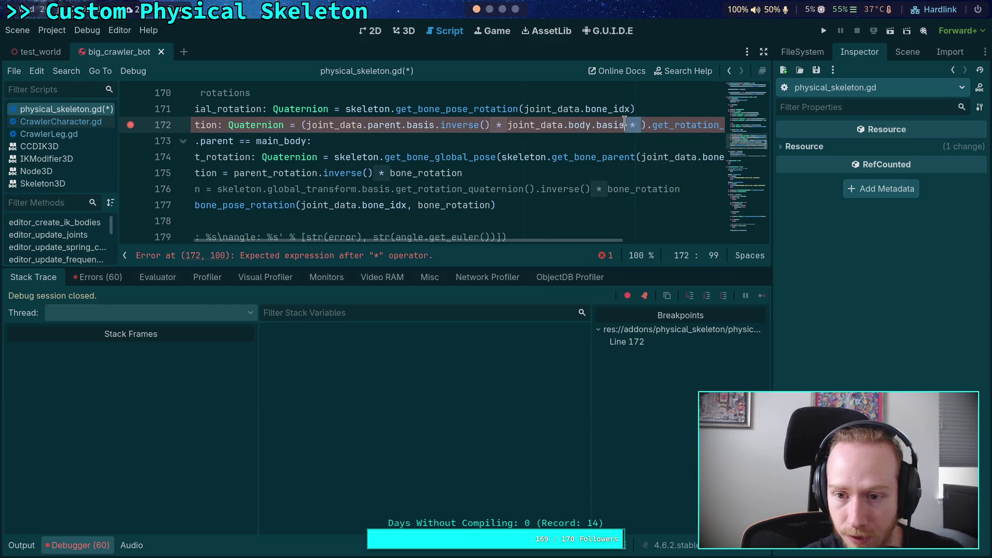
key(BackSpace)
key(BackSpace)
key(BackSpace)
key(ctrl+s)
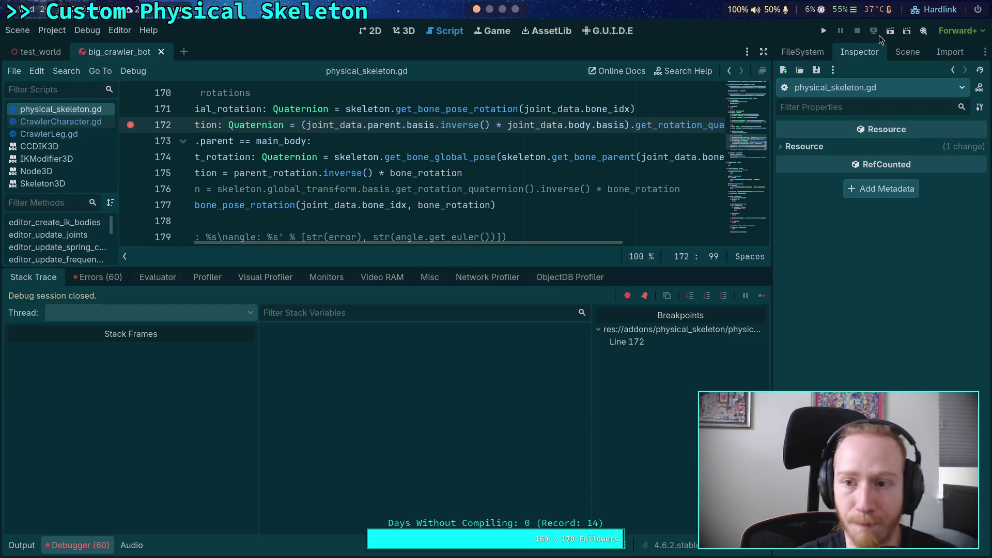
click(824, 30)
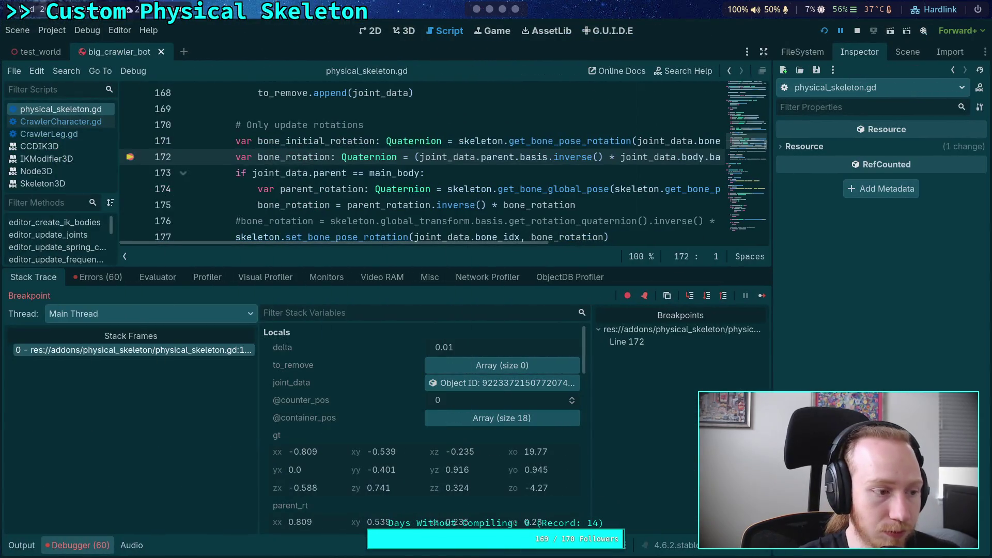
Step through the joint loop from line 173 to line 177.
click(708, 296)
scroll(392, 397, down, 5)
scroll(397, 404, down, 4)
scroll(398, 414, up, 3)
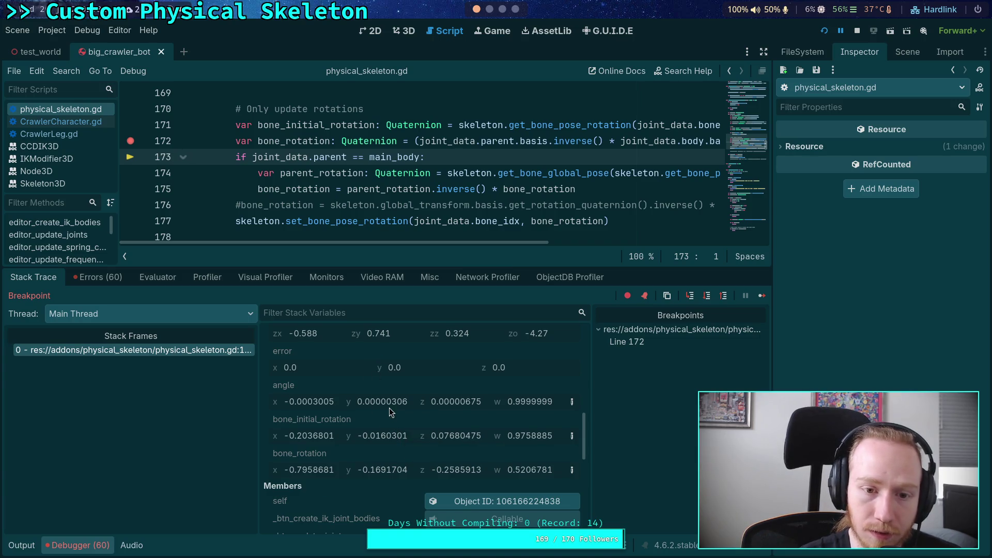
click(704, 298)
click(704, 299)
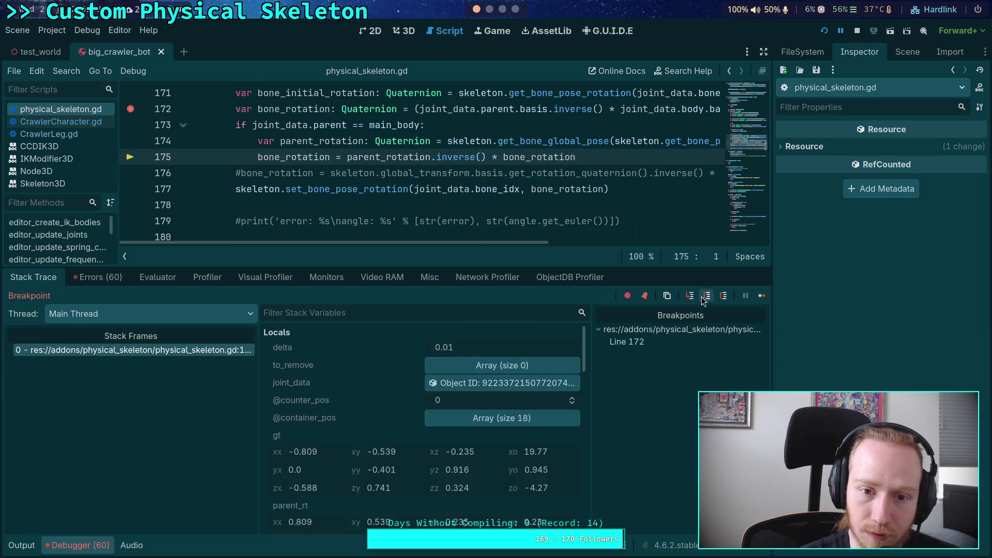
click(704, 299)
scroll(414, 429, down, 5)
scroll(414, 432, down, 3)
scroll(414, 431, up, 2)
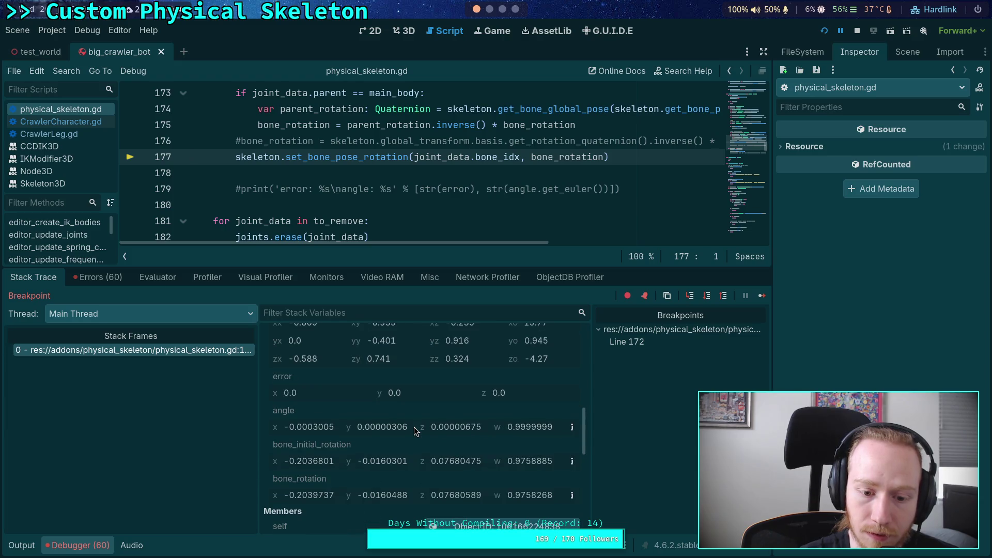
Inspect the stack variables and enlarge the script area above the debugger.
mouse_move(451, 436)
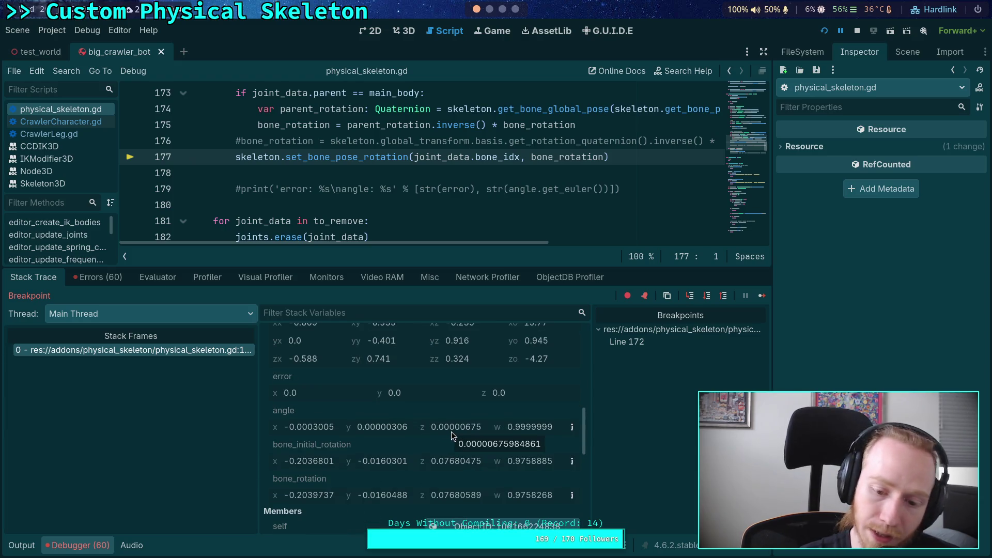
scroll(470, 191, up, 2)
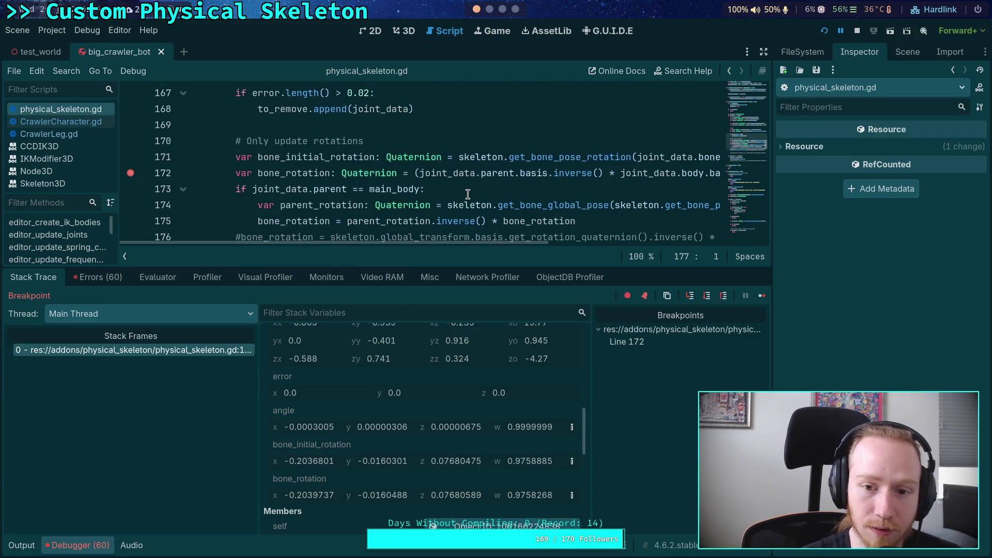
scroll(470, 192, down, 1)
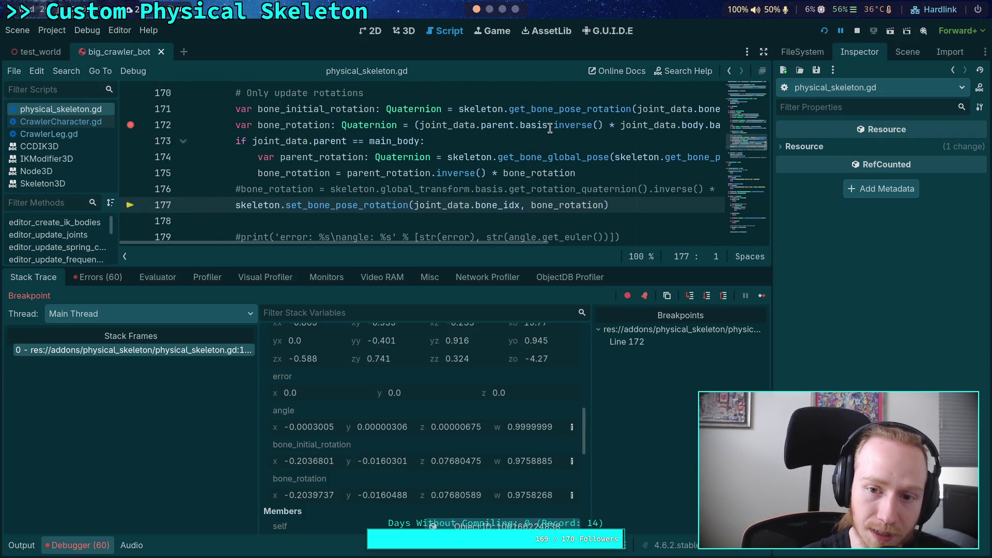
mouse_move(480, 242)
mouse_down()
mouse_move(559, 241)
mouse_move(414, 245)
mouse_up()
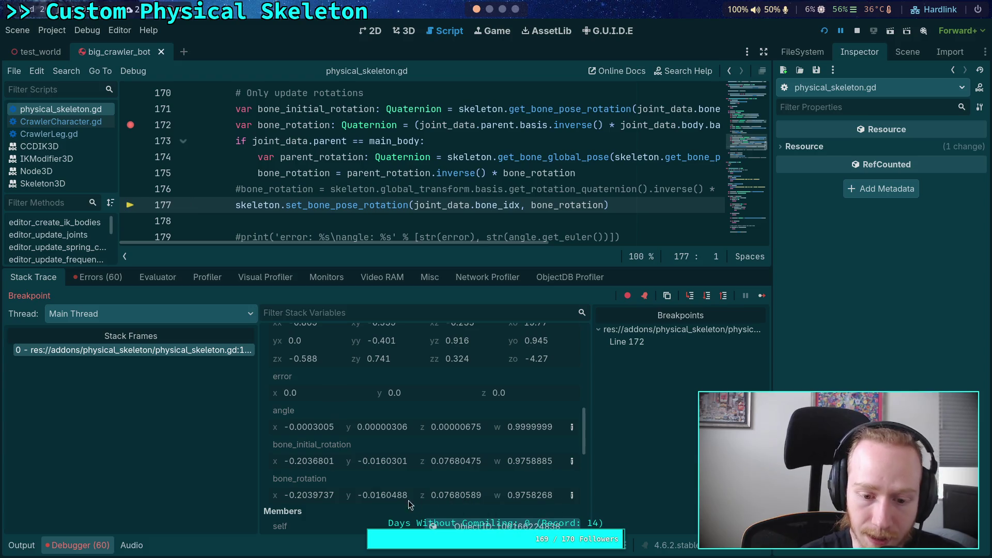
mouse_move(396, 498)
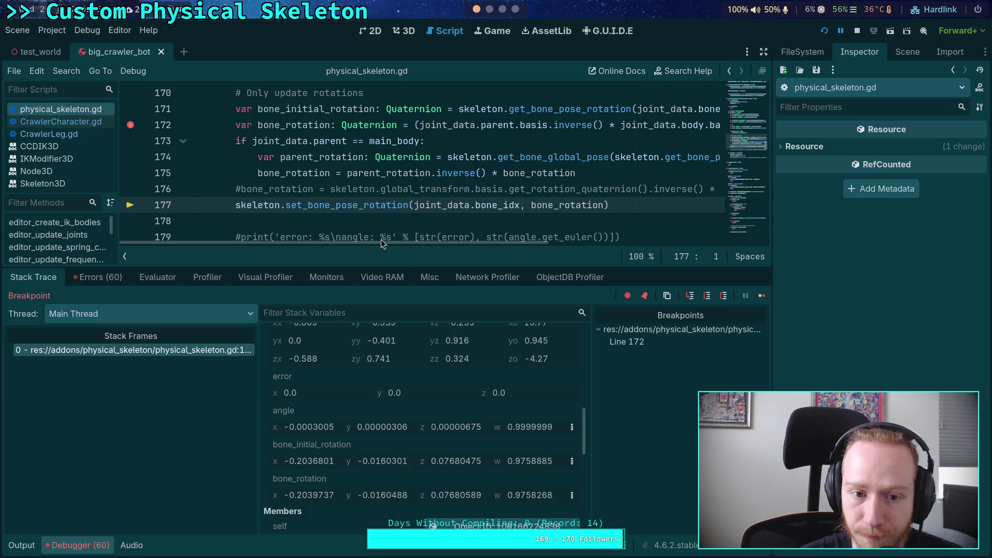
scroll(368, 406, up, 2)
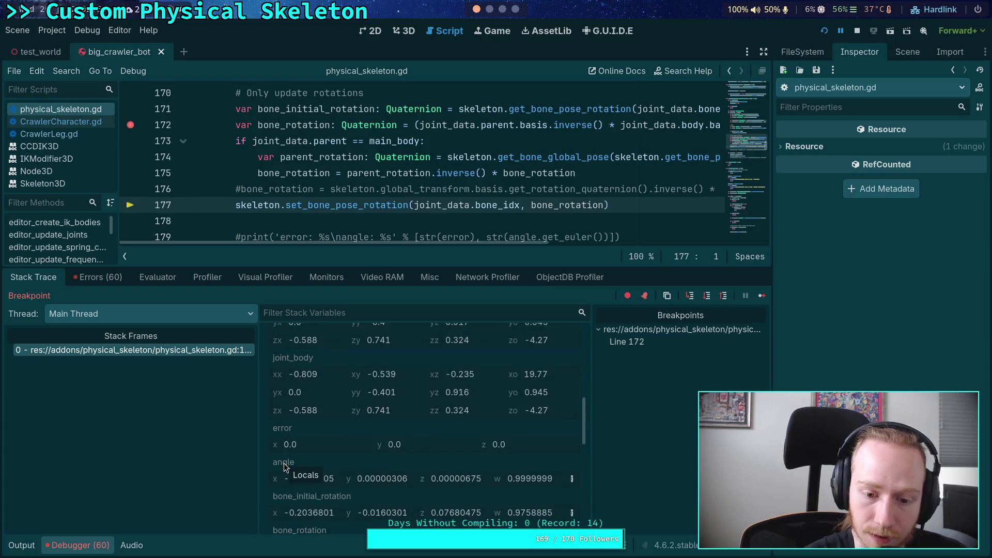
scroll(284, 463, down, 2)
mouse_move(314, 430)
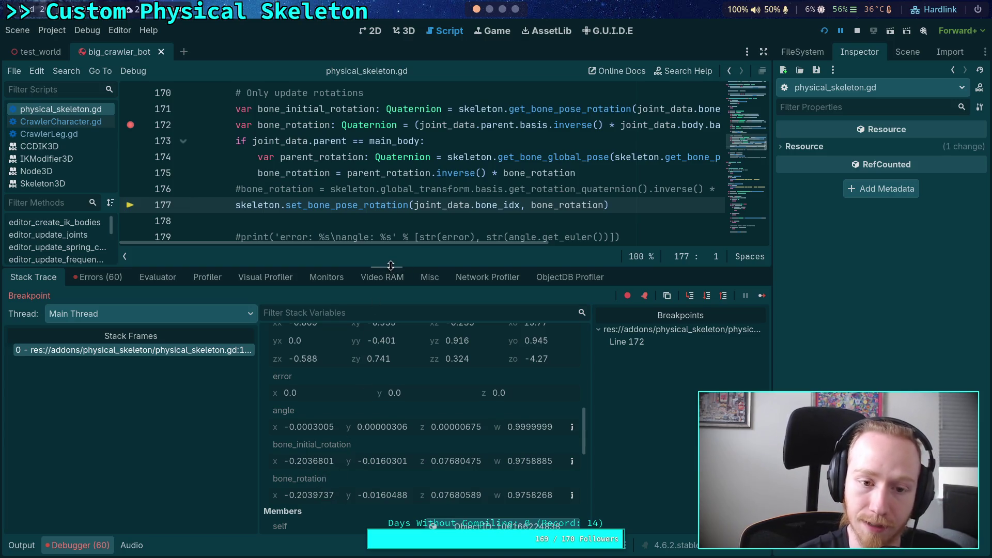
drag(391, 265, 391, 292)
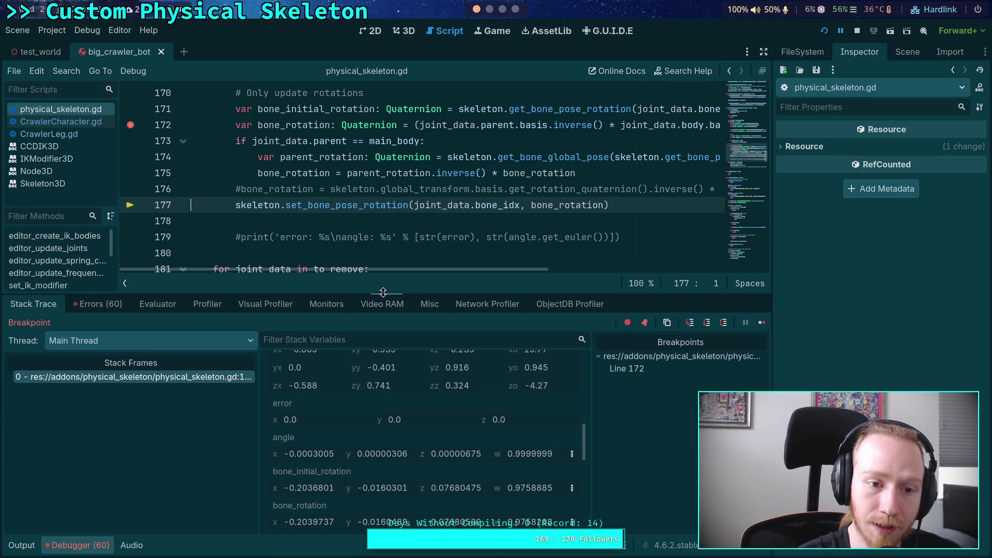
Resume to the line-172 breakpoint, check bone_rotation (0.589, 0, 0, 0.808), then stop debugging.
click(708, 325)
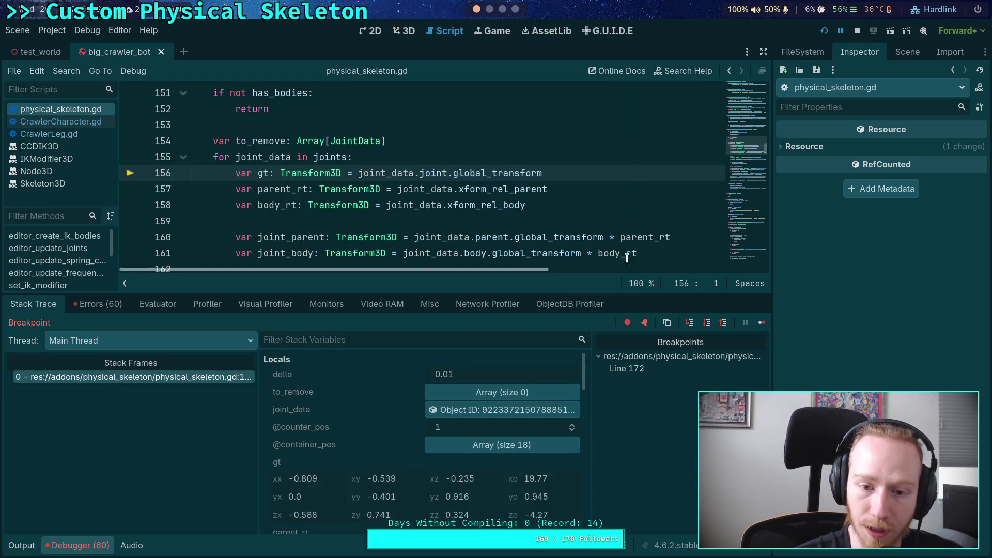
scroll(524, 235, down, 6)
click(761, 321)
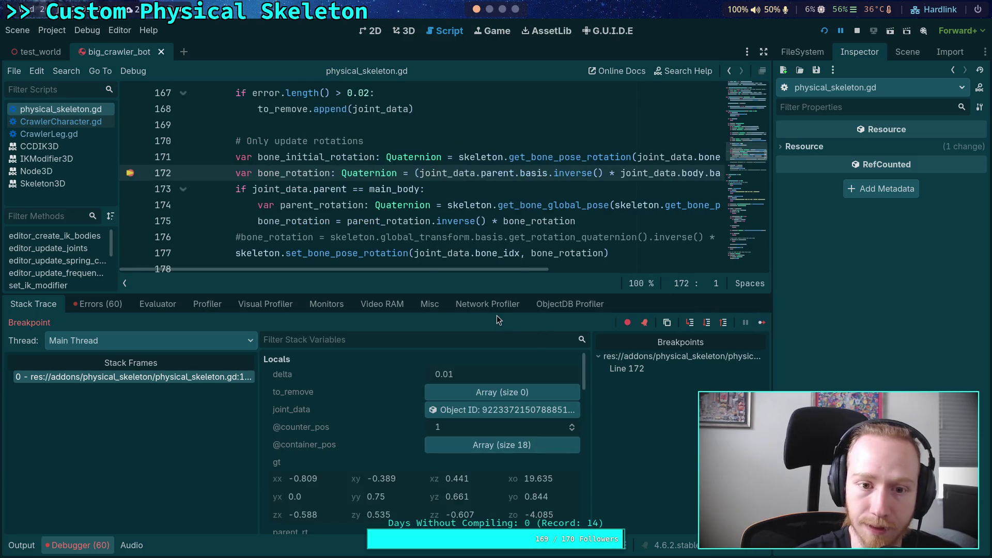
click(707, 324)
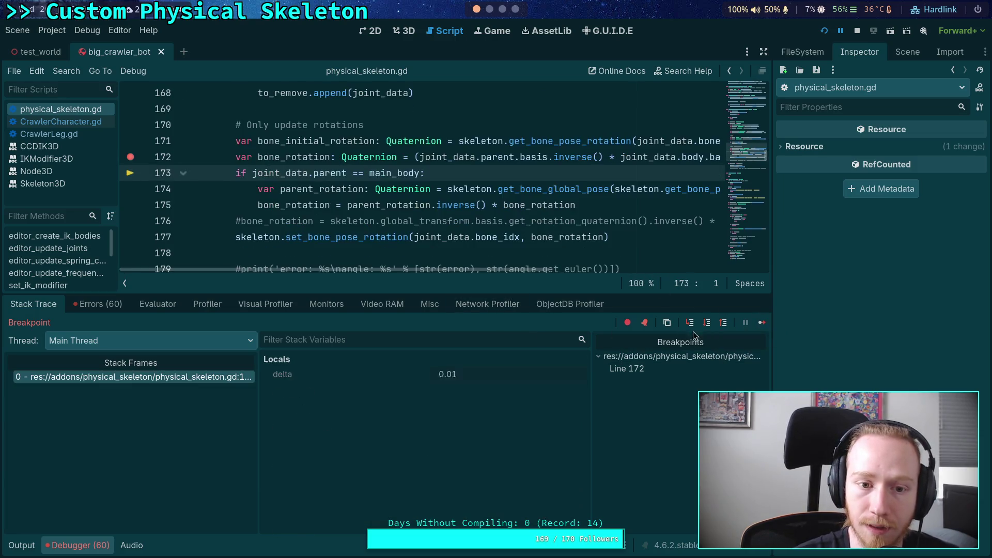
scroll(372, 410, down, 5)
scroll(370, 437, up, 1)
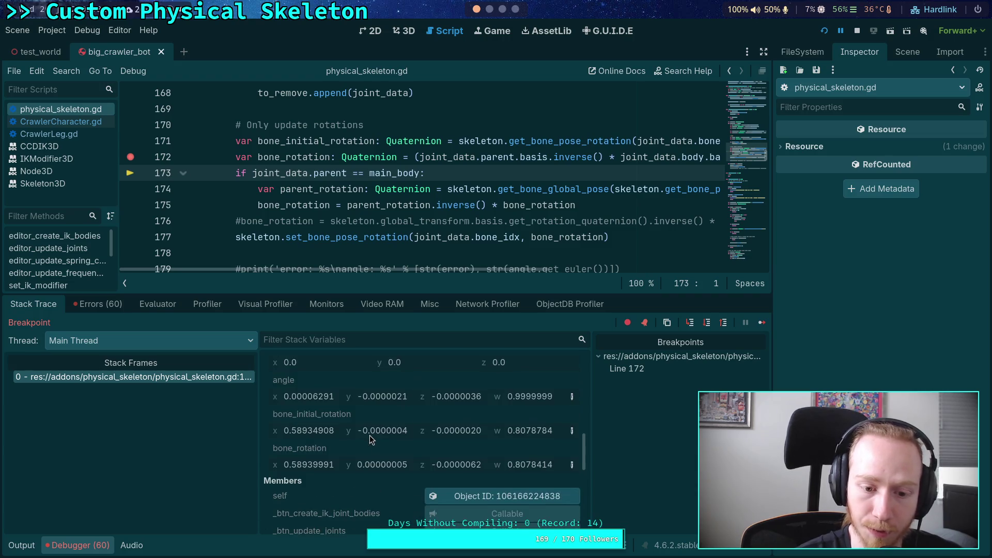
scroll(470, 443, up, 1)
mouse_move(505, 458)
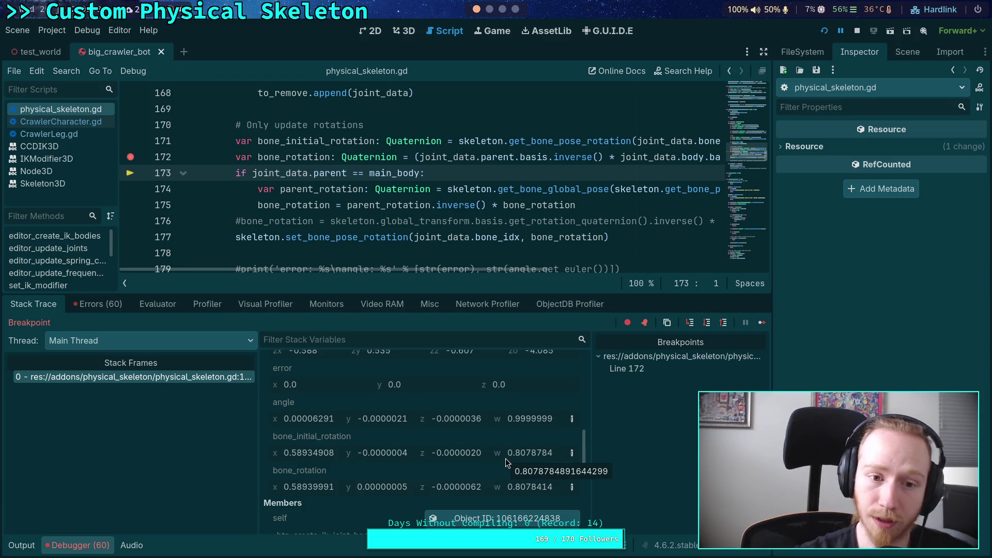
click(857, 31)
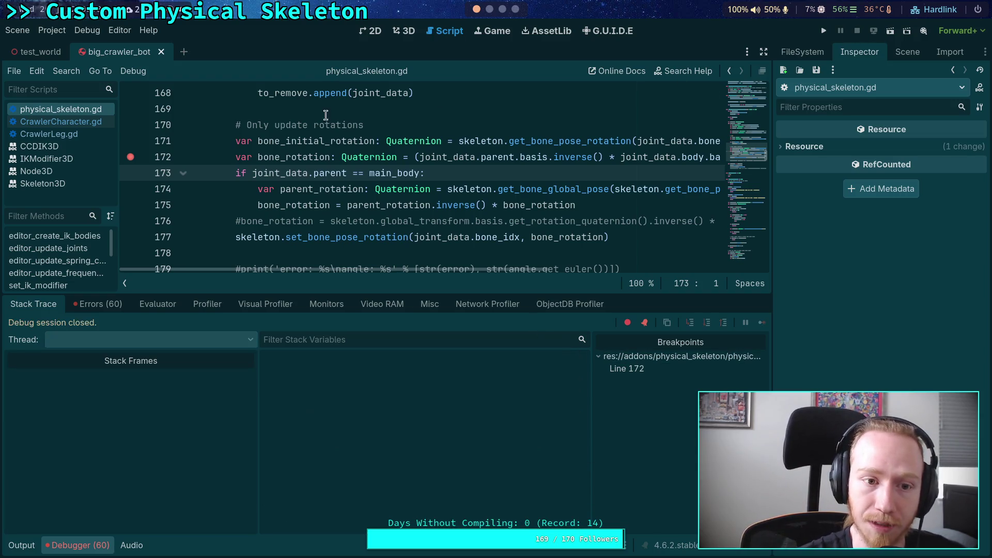
Run the project to watch the crawler bot walk on its legs, then close the game with F8.
click(824, 31)
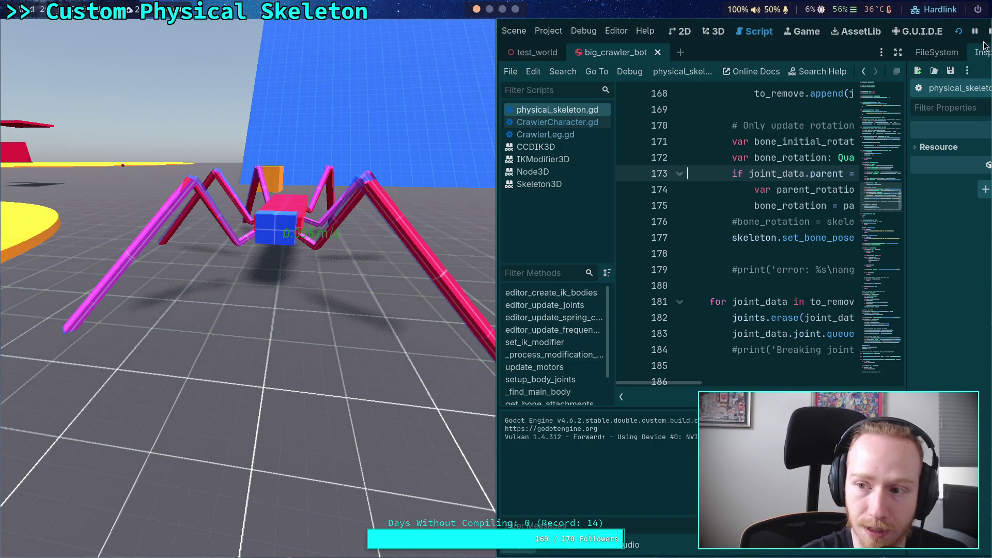
key(F8)
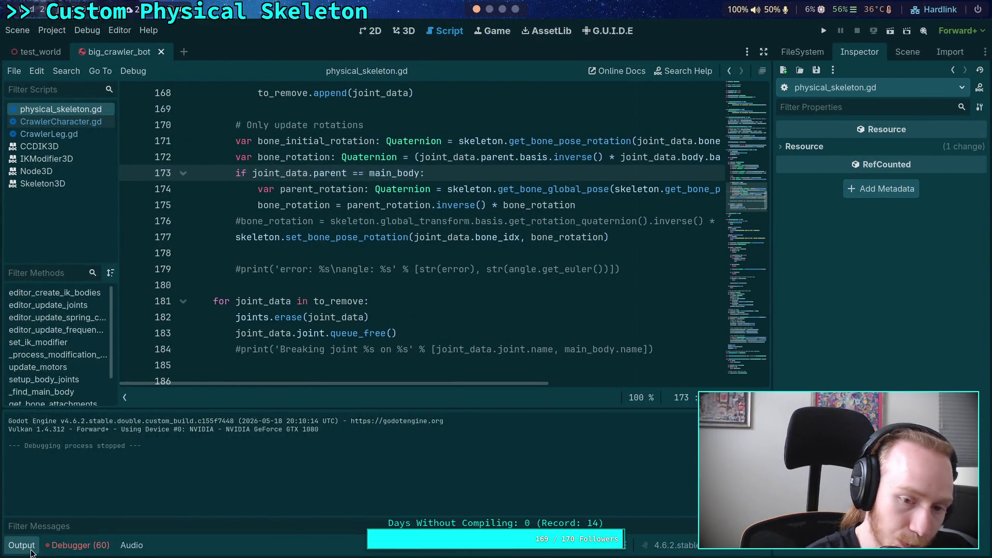
Delete the commented-out bone_rotation line above set_bone_pose_rotation.
click(31, 553)
scroll(372, 350, up, 2)
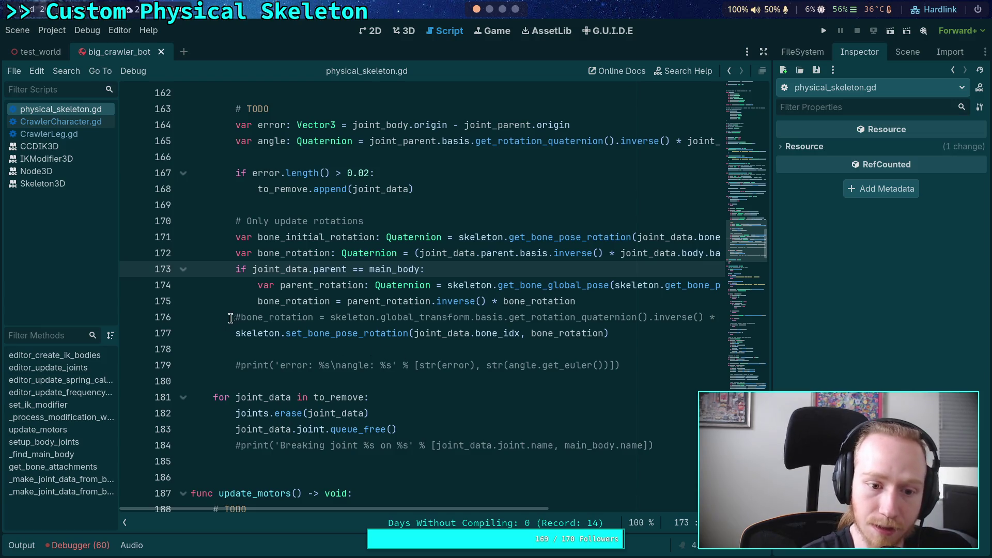
drag(234, 318, 235, 331)
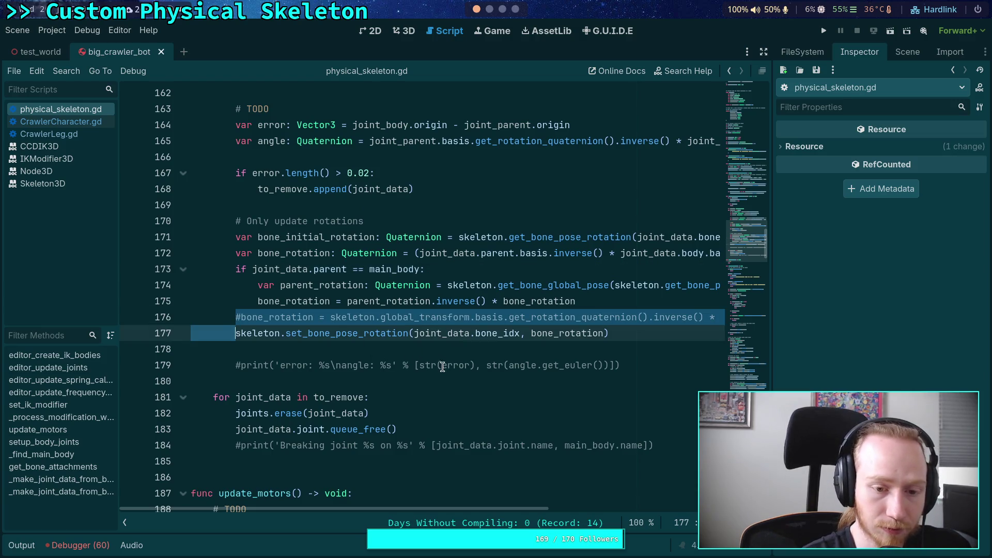
key(BackSpace)
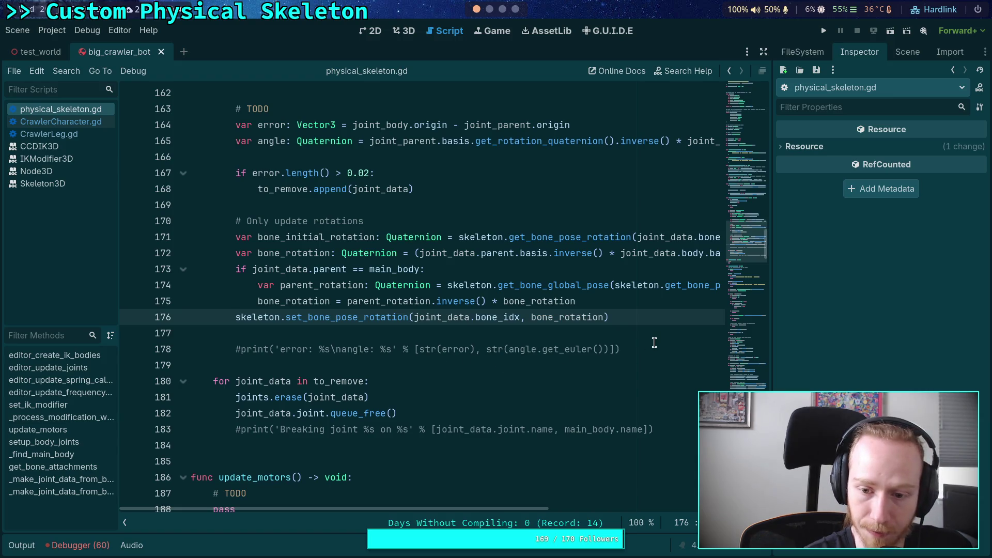
Select the # TODO comment in the empty update_motors function.
click(655, 346)
scroll(486, 354, down, 5)
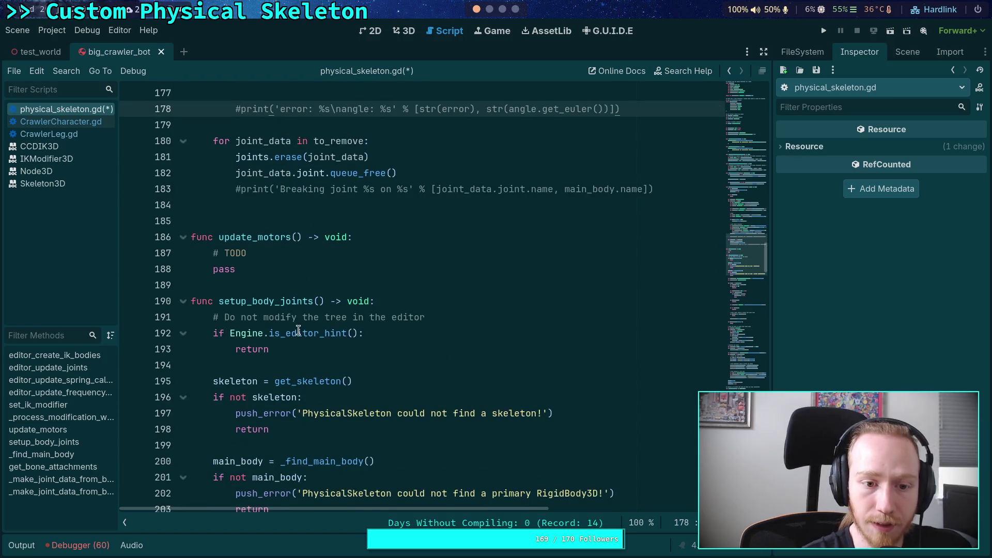
drag(273, 252, 213, 253)
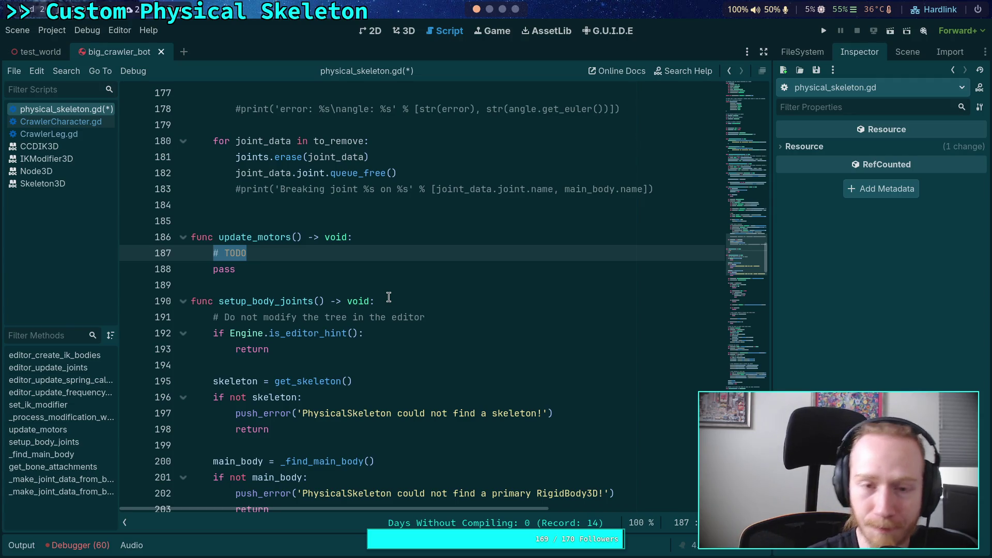
scroll(506, 11, down, 1)
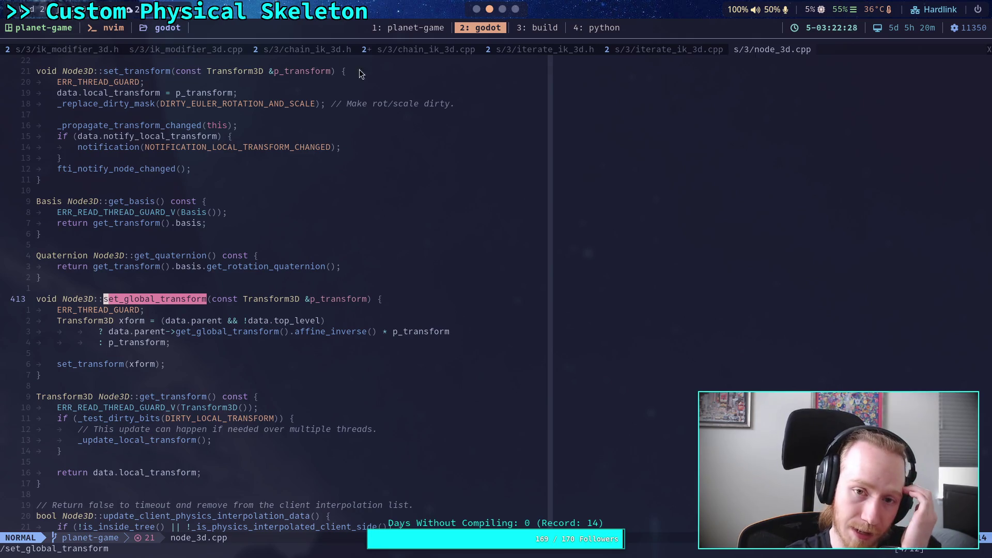
Open the build script from the Neovim file tree and reorder the open buffers.
key(space)
key(e)
click(95, 52)
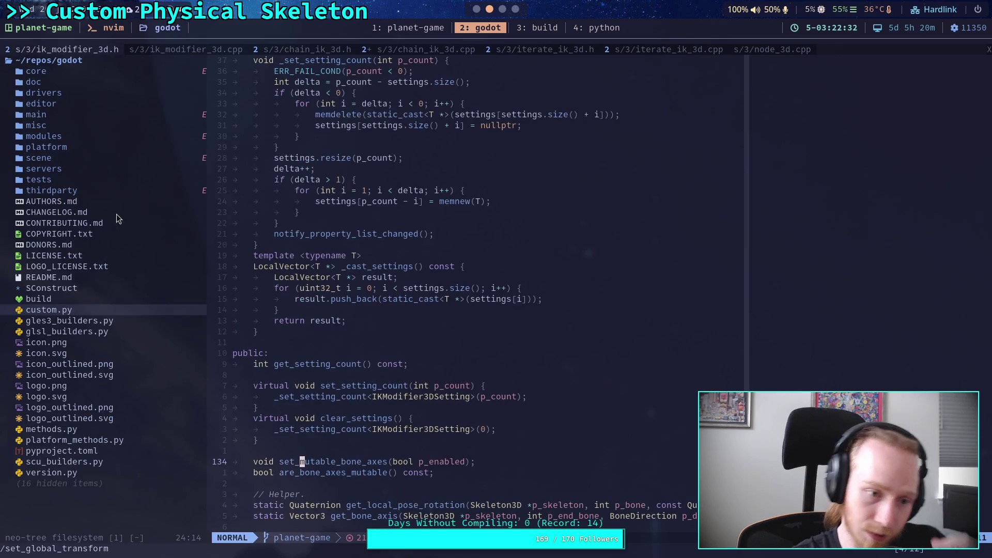
key(Return)
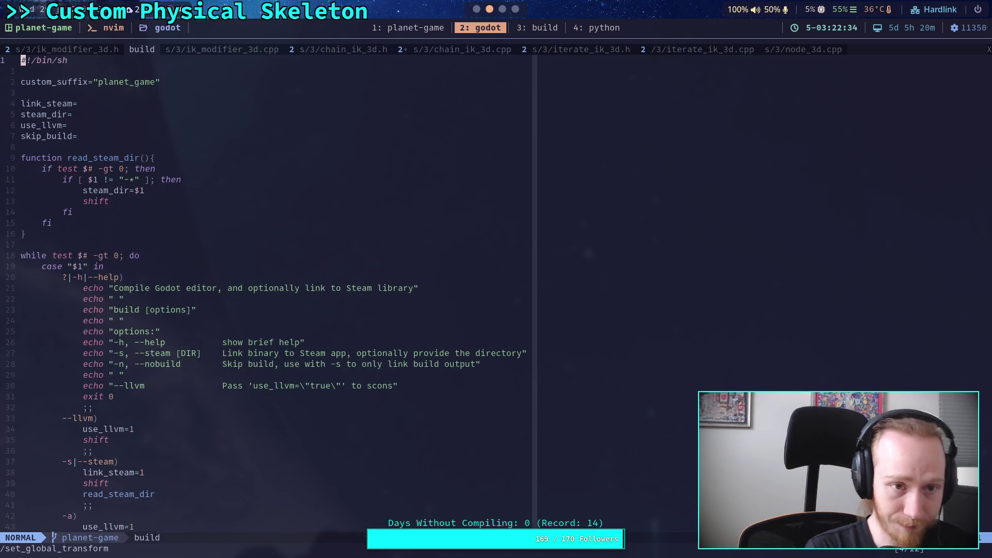
key(bracketright)
key(shift+b)
key(bracketright)
key(shift+b)
key(bracketright)
key(shift+b)
key(bracketright)
key(shift+b)
key(bracketright)
key(shift+b)
key(bracketright)
key(shift+b)
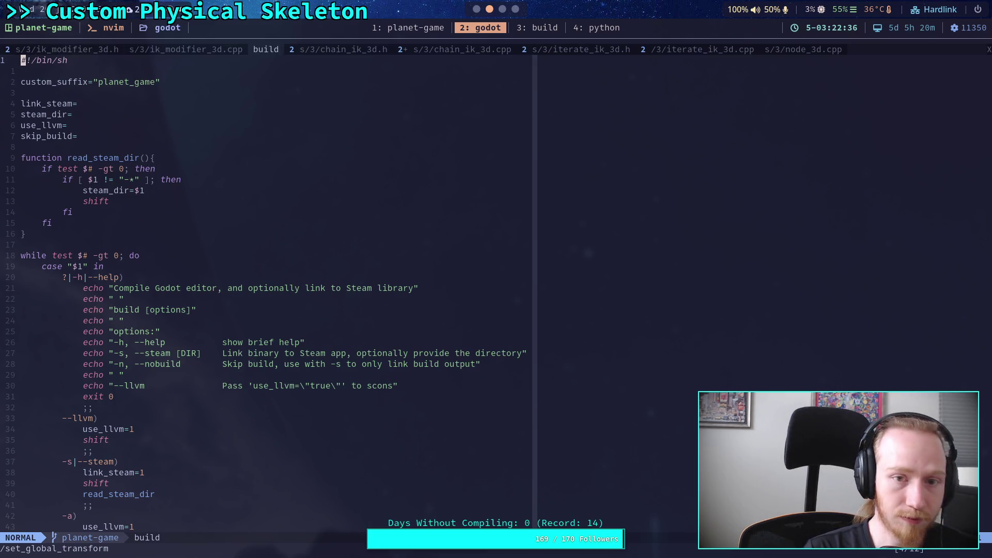
key(bracketleft)
key(shift+b)
key(bracketleft)
key(shift+b)
key(bracketleft)
key(shift+b)
key(bracketleft)
key(shift+b)
key(bracketleft)
key(shift+b)
key(bracketleft)
key(shift+b)
key(bracketleft)
key(shift+b)
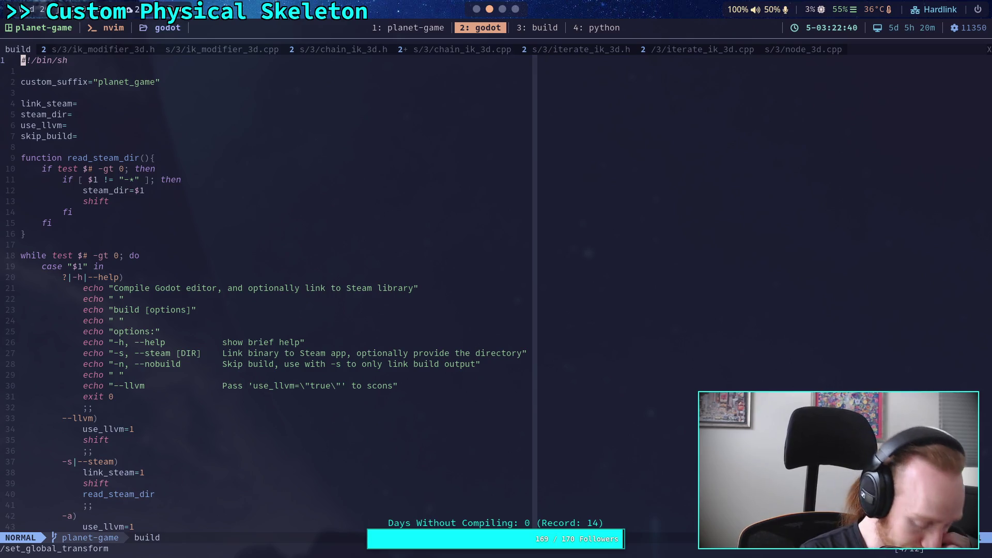
key(ctrl+n)
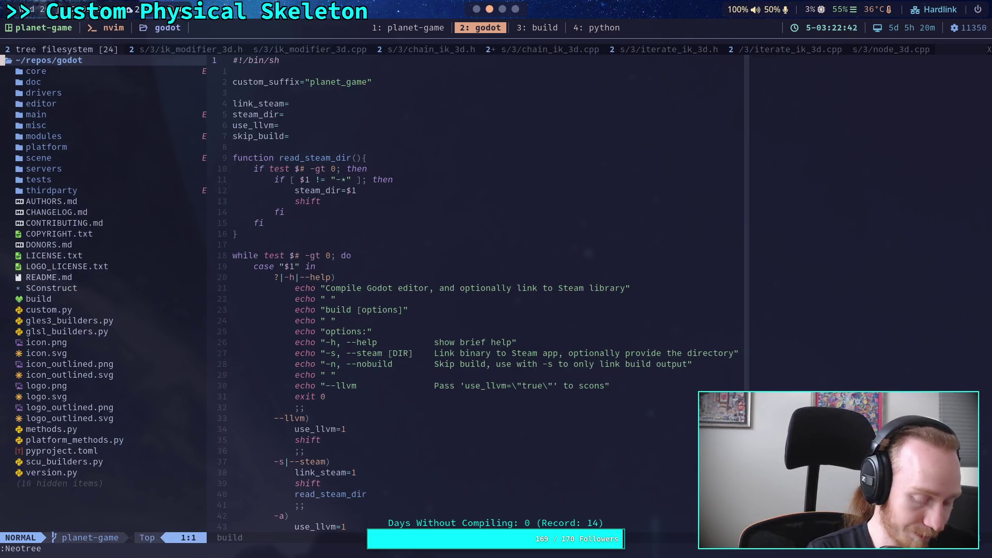
key(bracketright)
key(b)
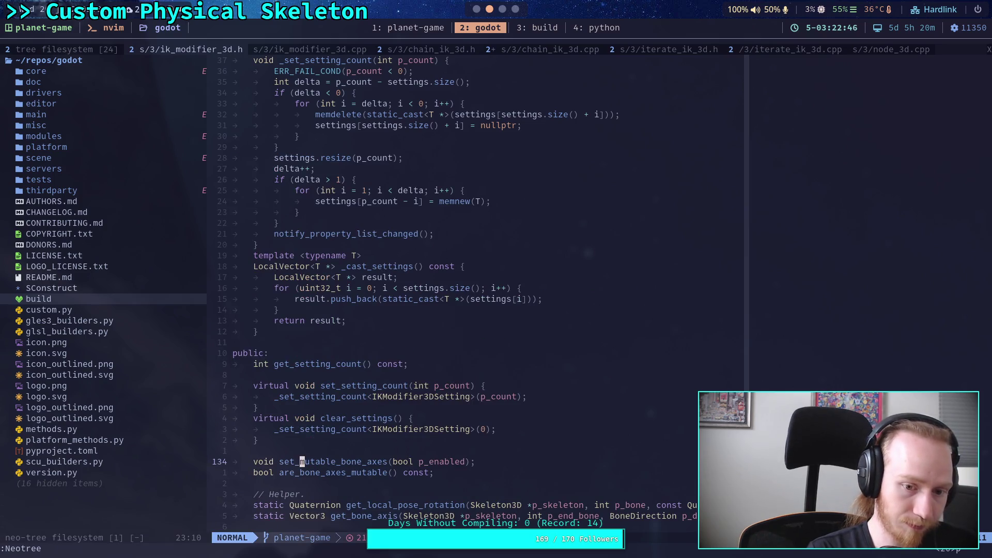
key(ctrl+h)
key(ctrl+n)
key(k)
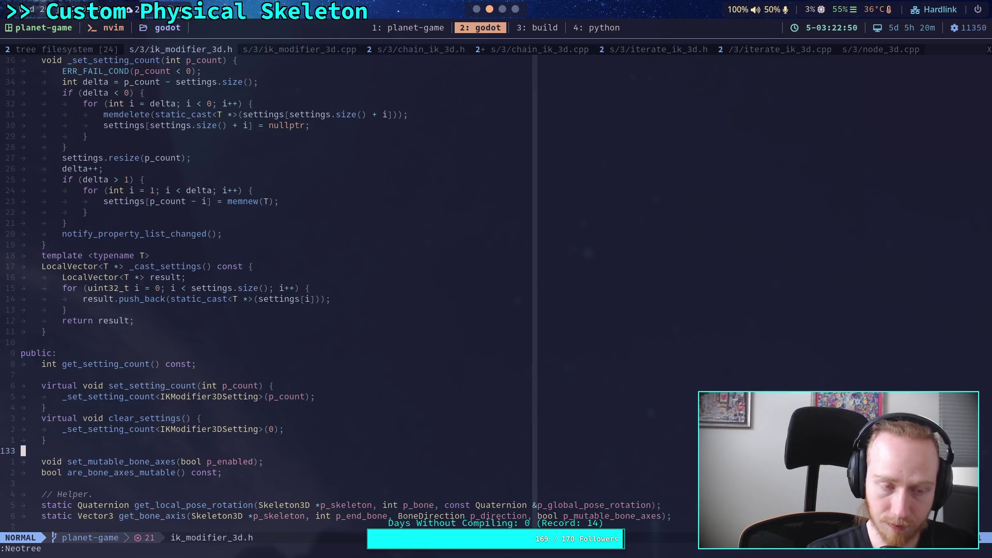
key(ctrl+n)
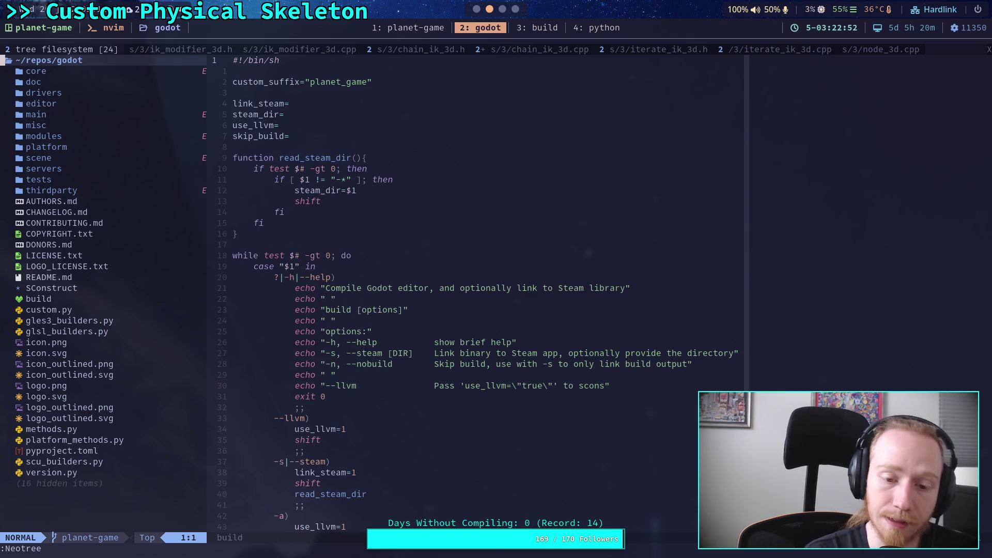
Open scene/3d/physics/joints/generic_6dof_joint_3d.cpp via a '6dof' file search, then return to Godot.
key(ctrl+p)
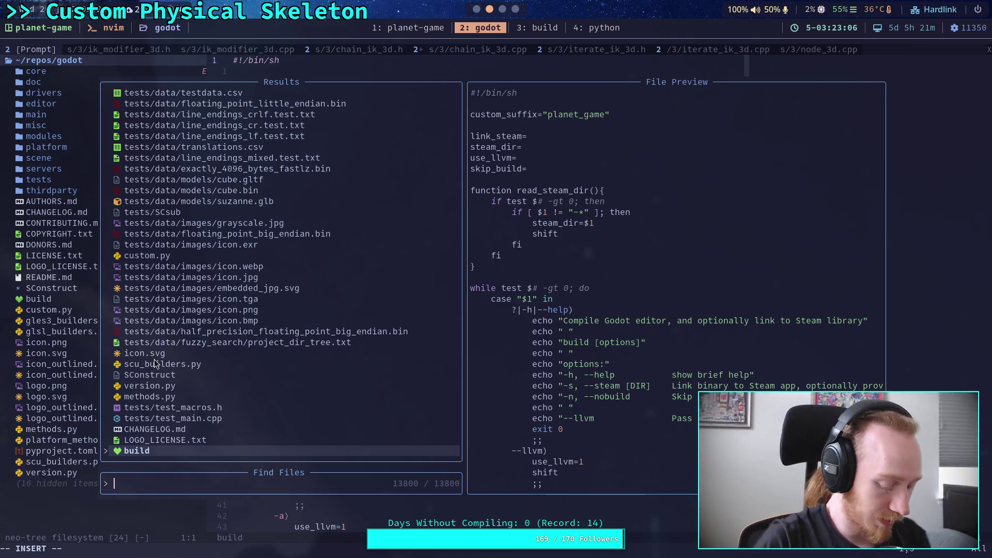
text(6)
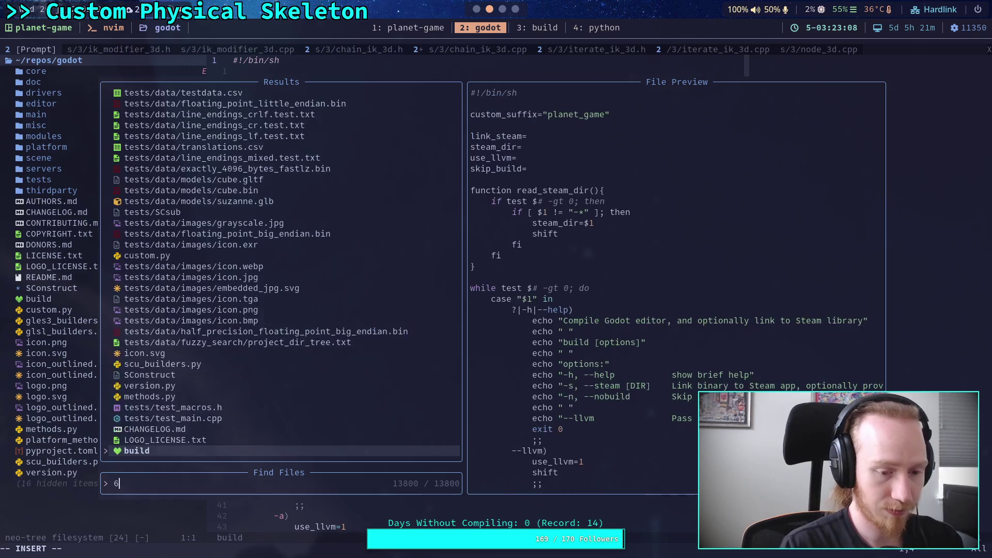
text(dof)
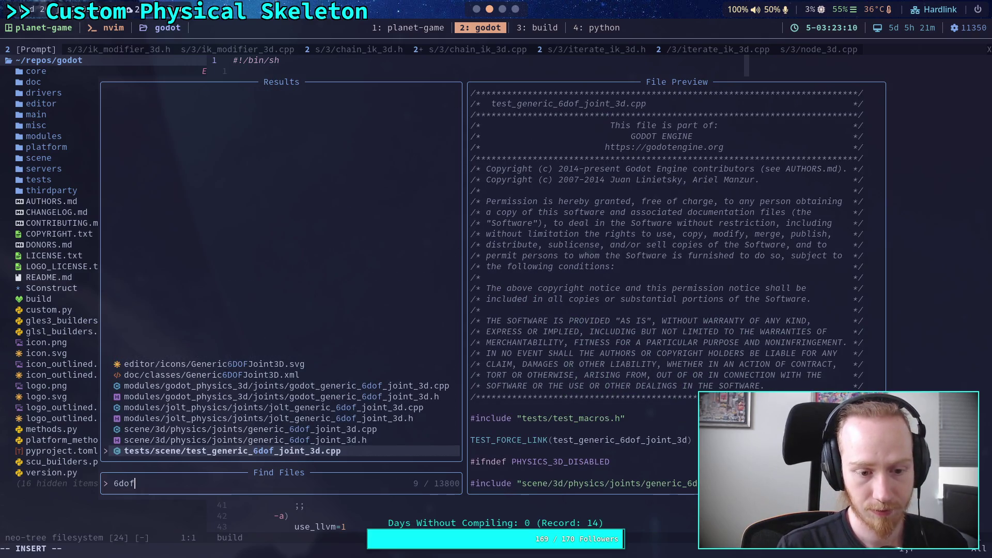
key(Up)
key(Up)
key(Up)
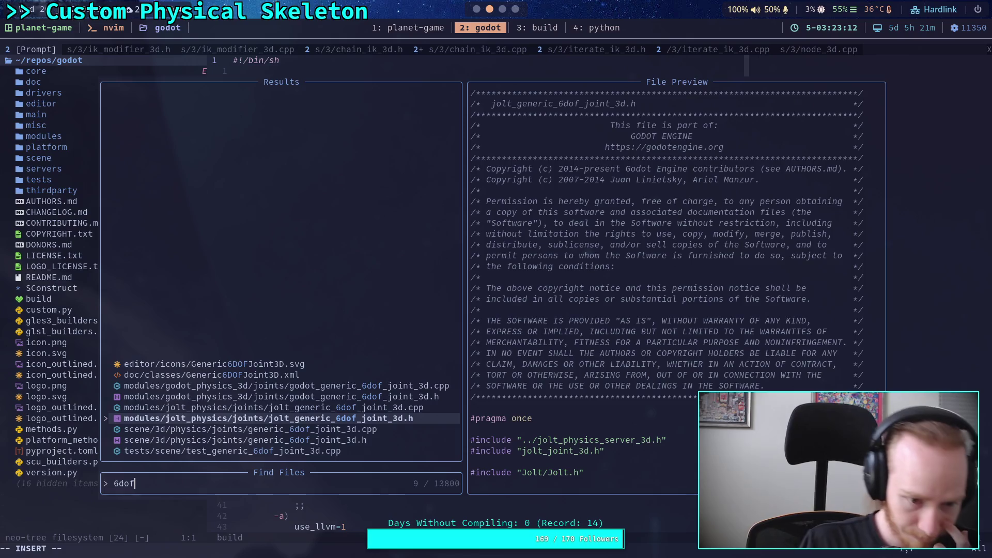
key(Down)
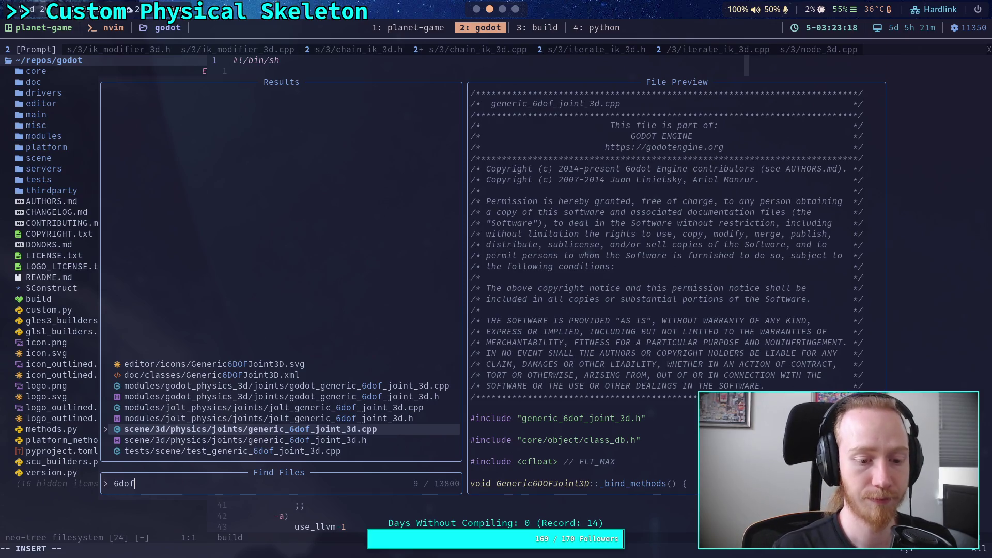
key(Return)
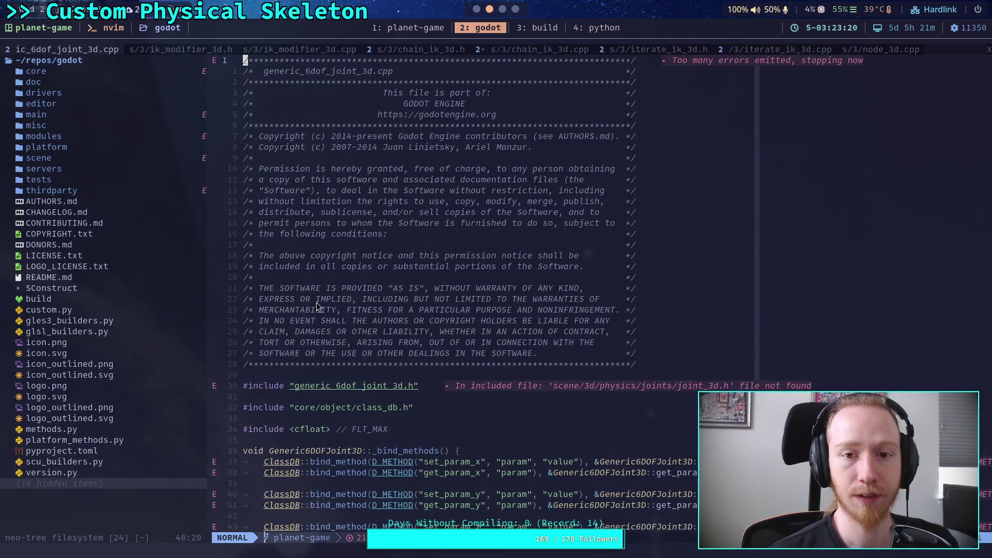
click(502, 8)
click(476, 8)
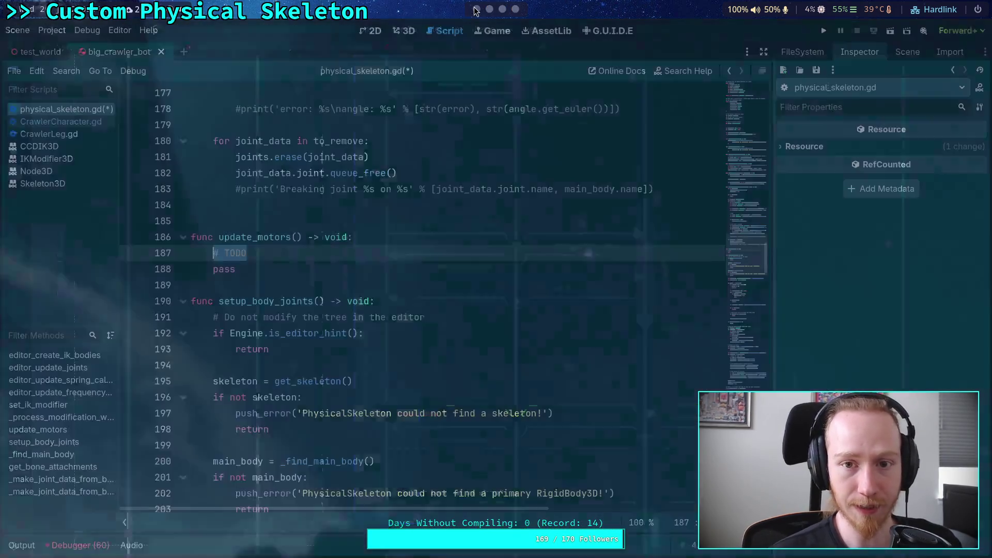
Open CrawlerLeg.gd, then the LegIKModifier's CCDIK3D docs and its parent IterateIK3D reference.
click(77, 133)
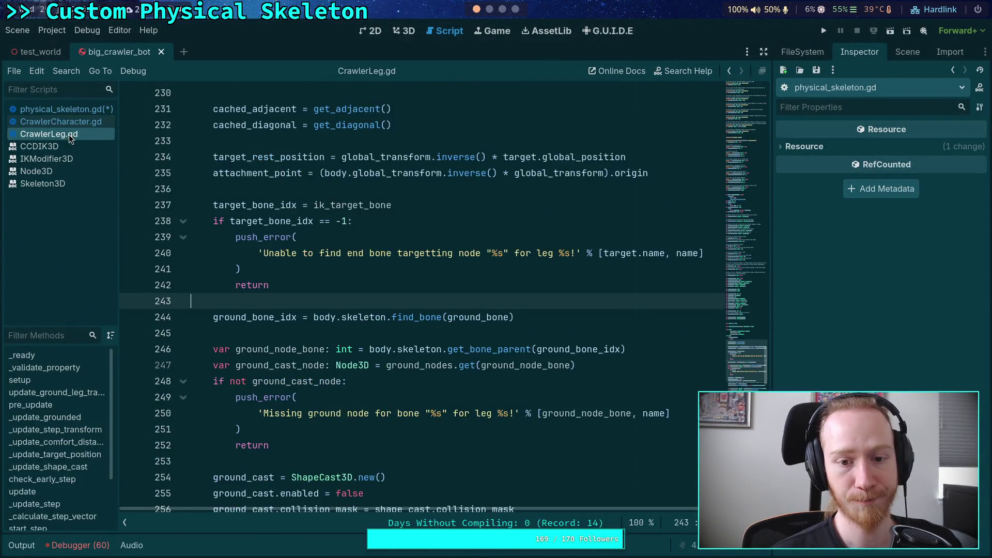
click(896, 54)
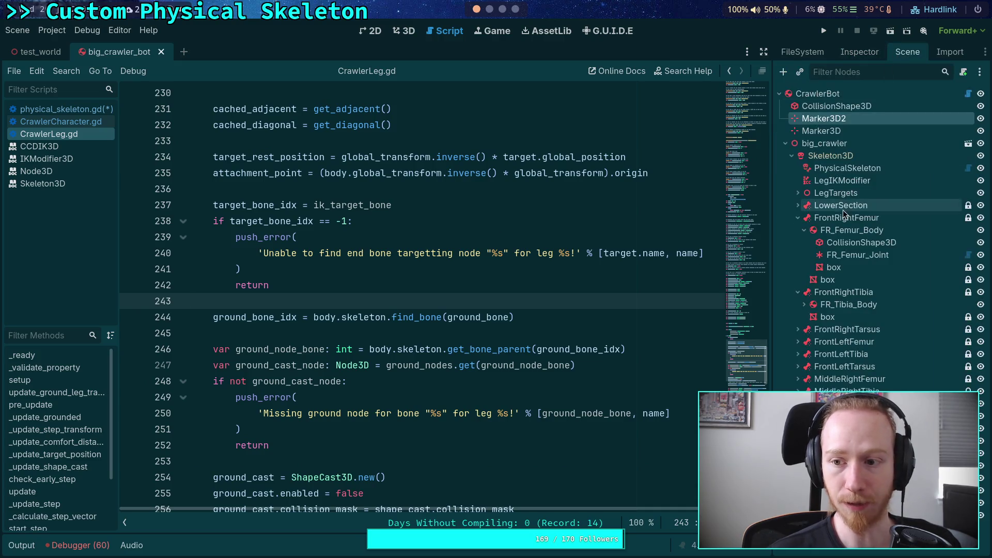
right_click(850, 181)
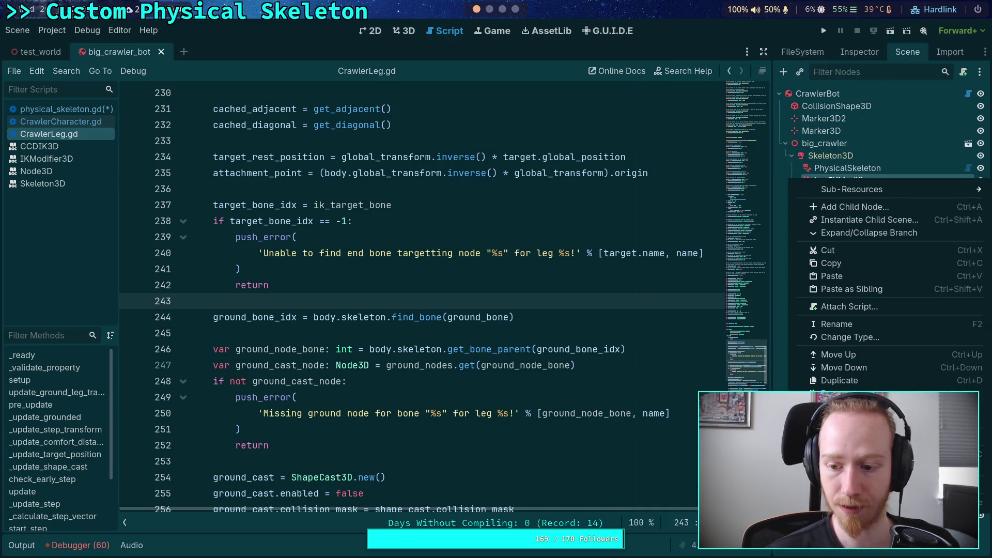
click(858, 486)
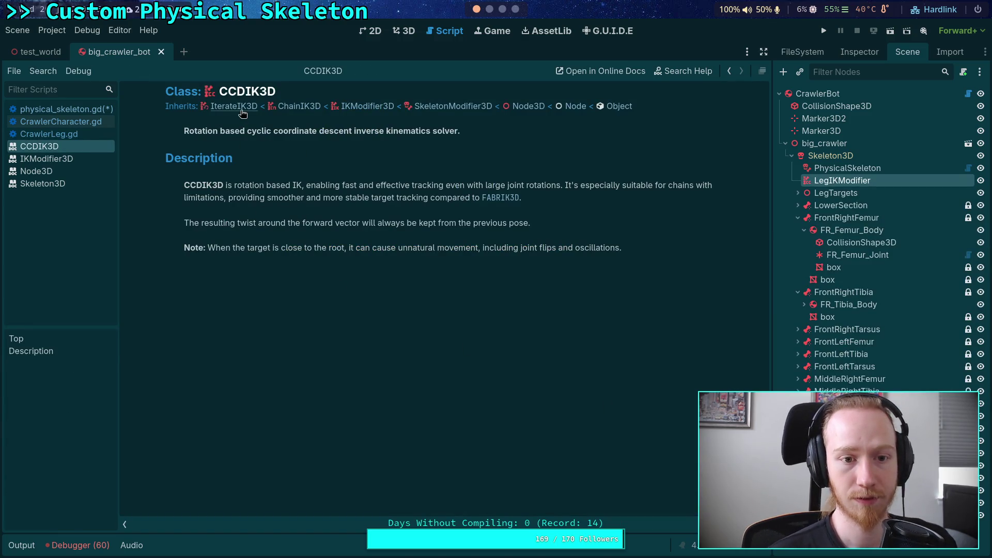
click(243, 113)
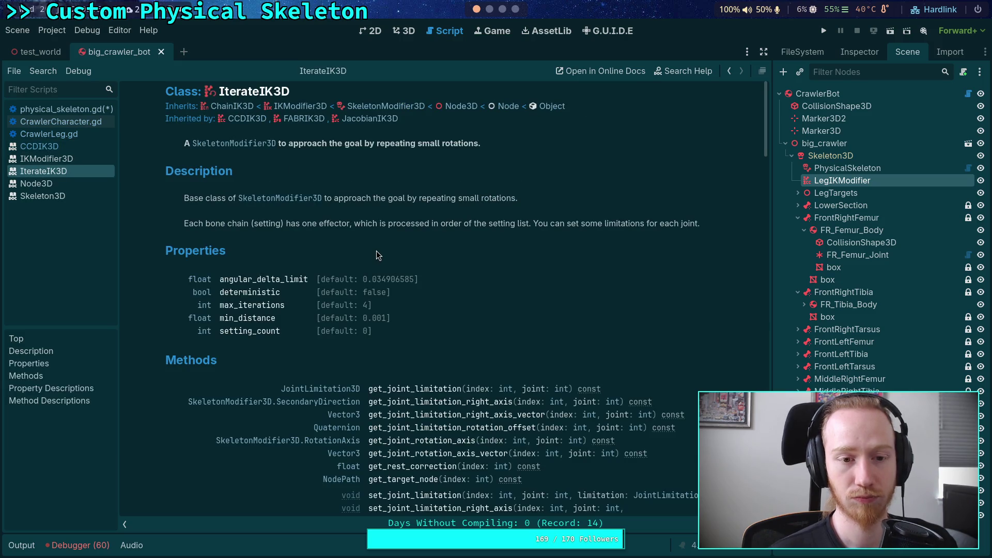
scroll(377, 255, down, 20)
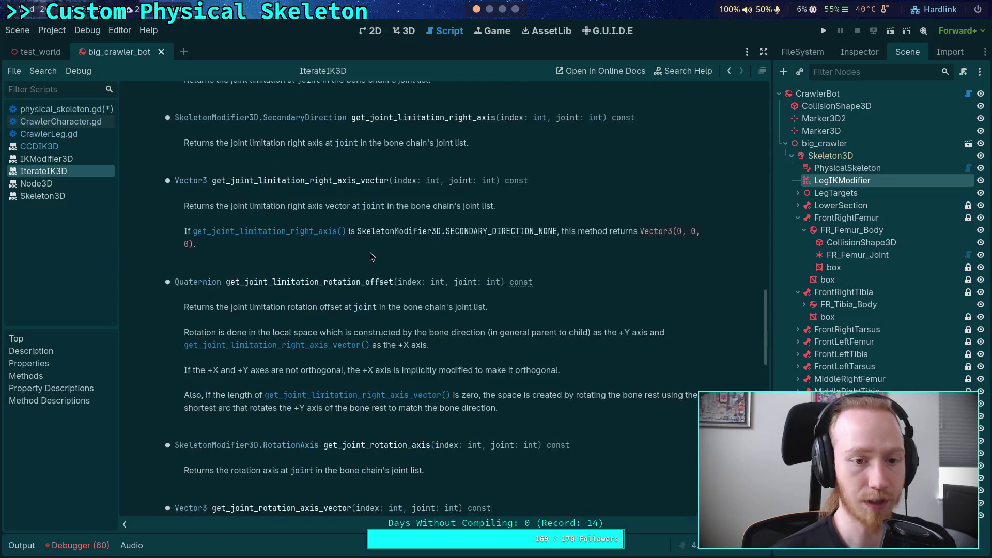
scroll(396, 301, down, 5)
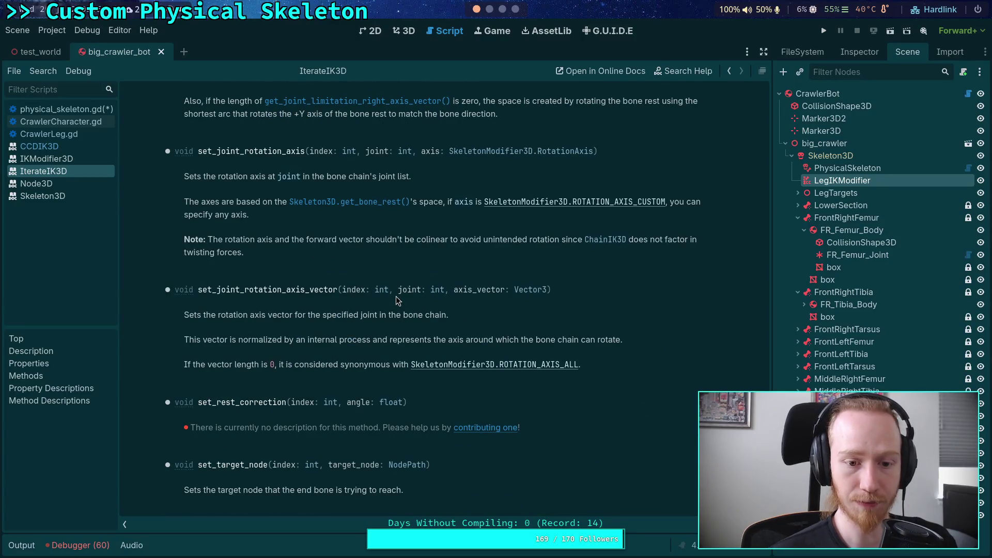
scroll(398, 301, up, 14)
scroll(419, 287, up, 20)
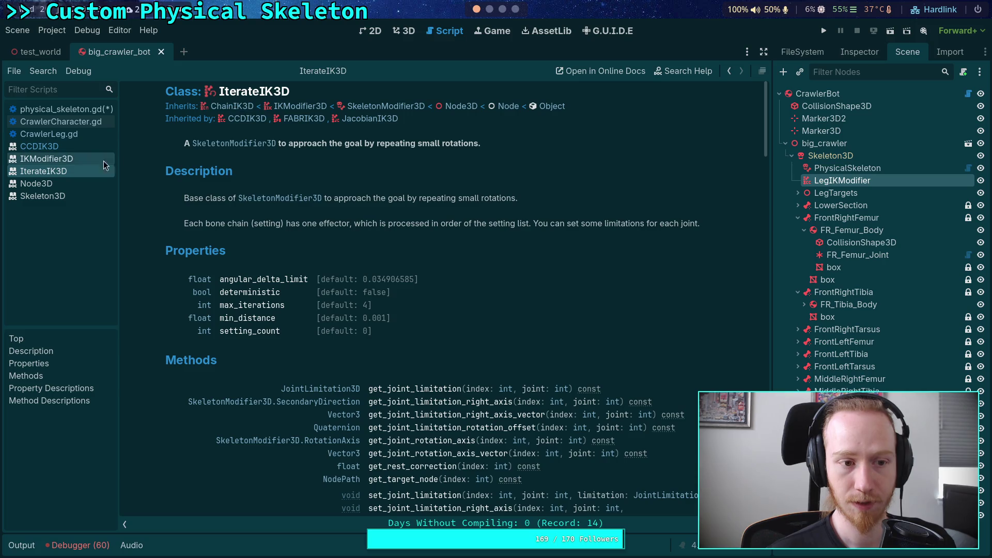
Open the Shared6DOFJoint documentation for the FR_Femur_Joint node.
right_click(57, 171)
click(453, 194)
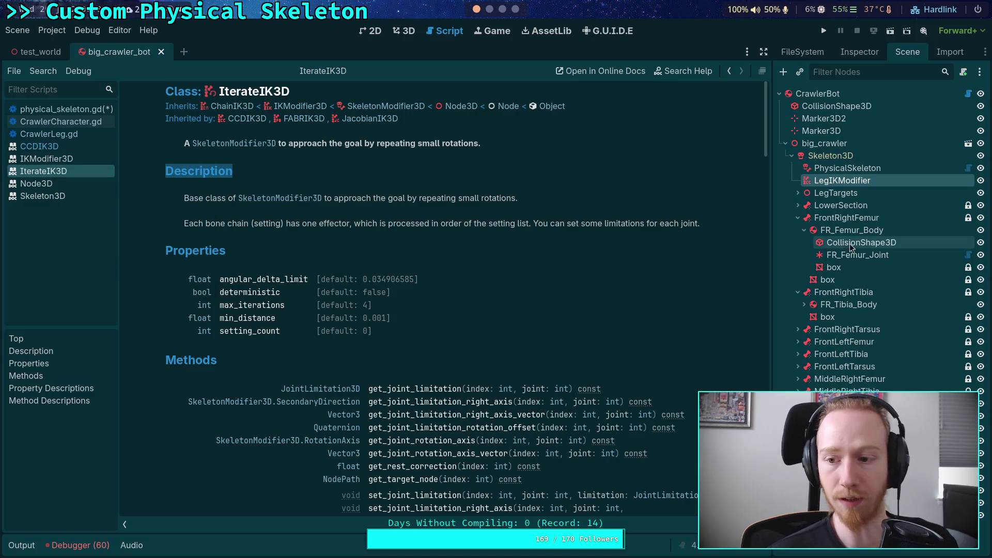
right_click(837, 256)
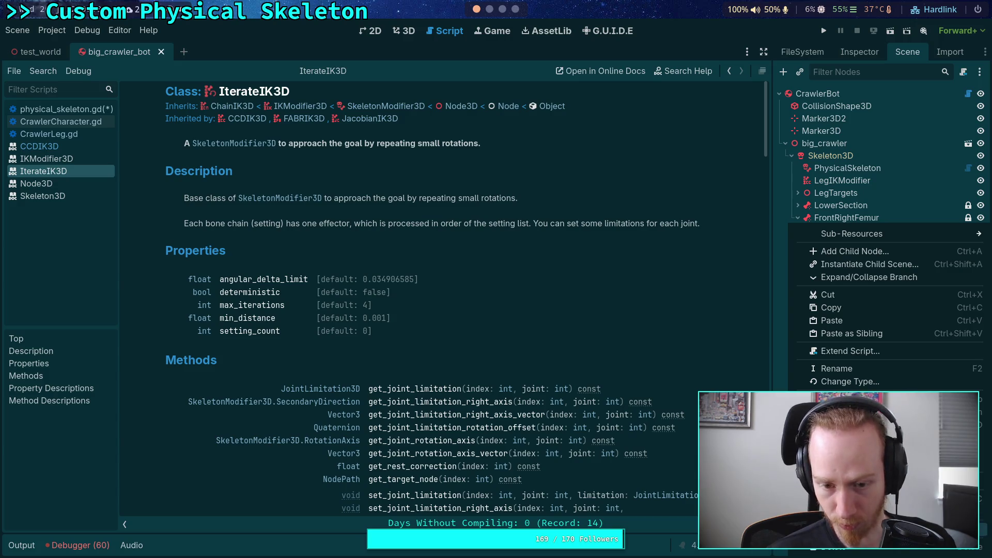
click(858, 481)
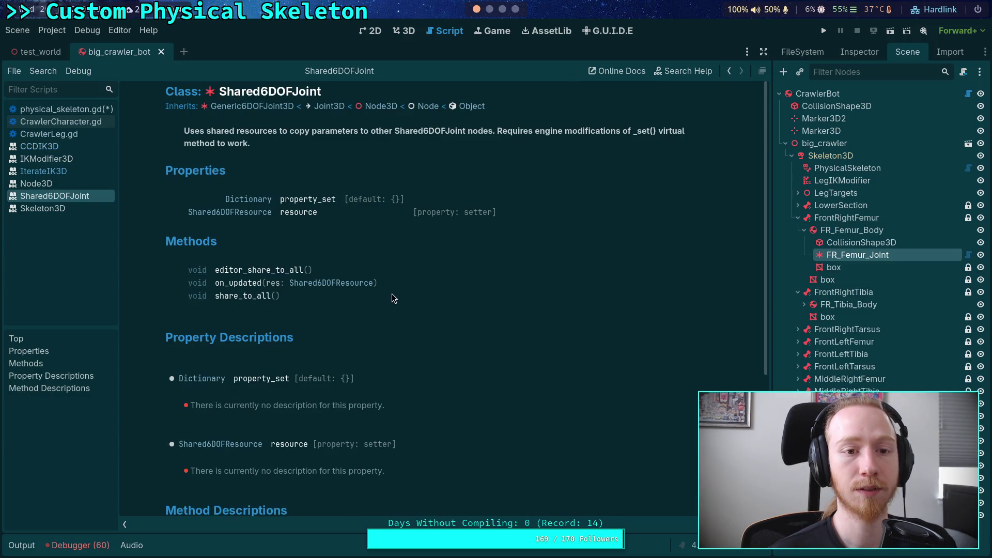
Read the Generic6DOFJoint3D reference down to set_angular_target_rotation, then switch to Neovim.
click(244, 107)
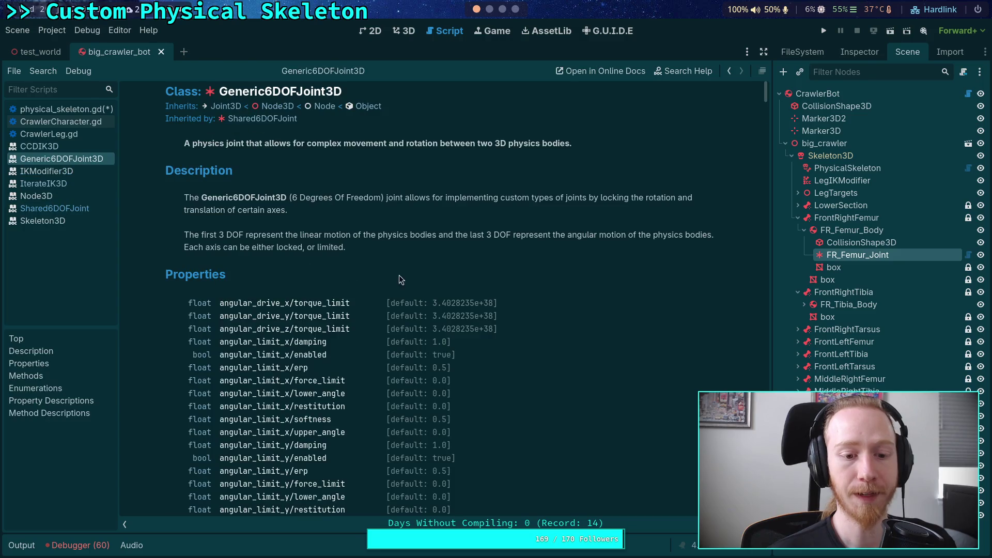
scroll(490, 299, down, 5)
scroll(491, 292, down, 10)
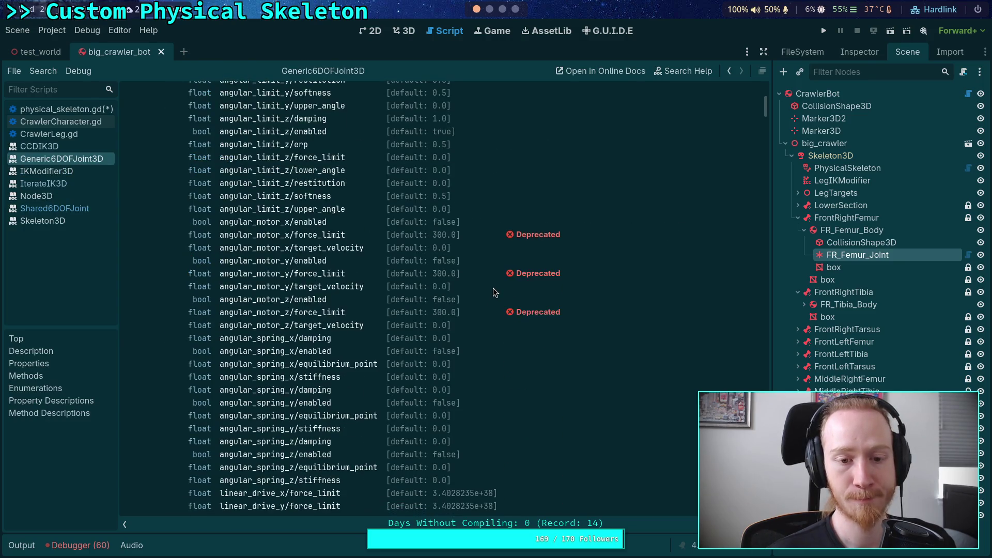
scroll(390, 283, up, 4)
scroll(352, 312, down, 8)
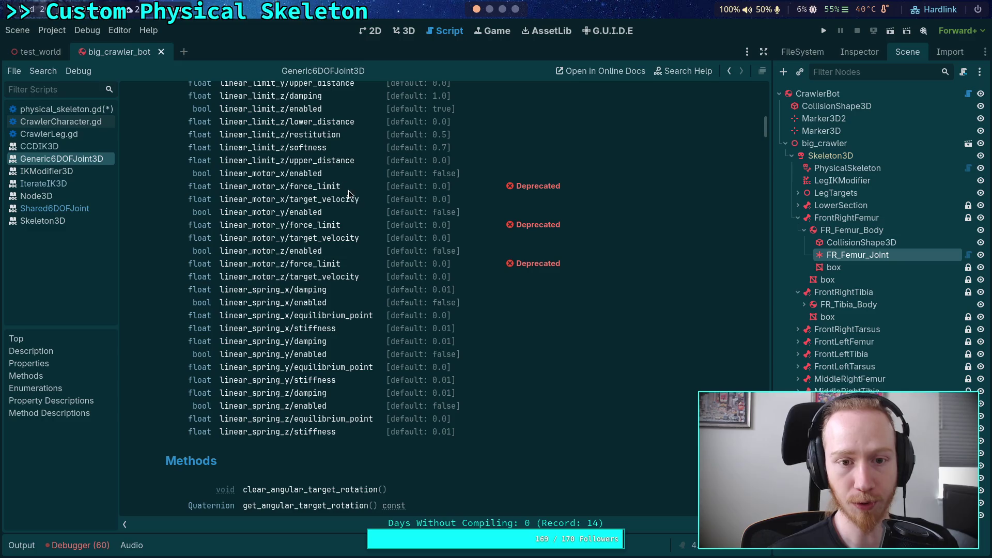
scroll(366, 291, down, 4)
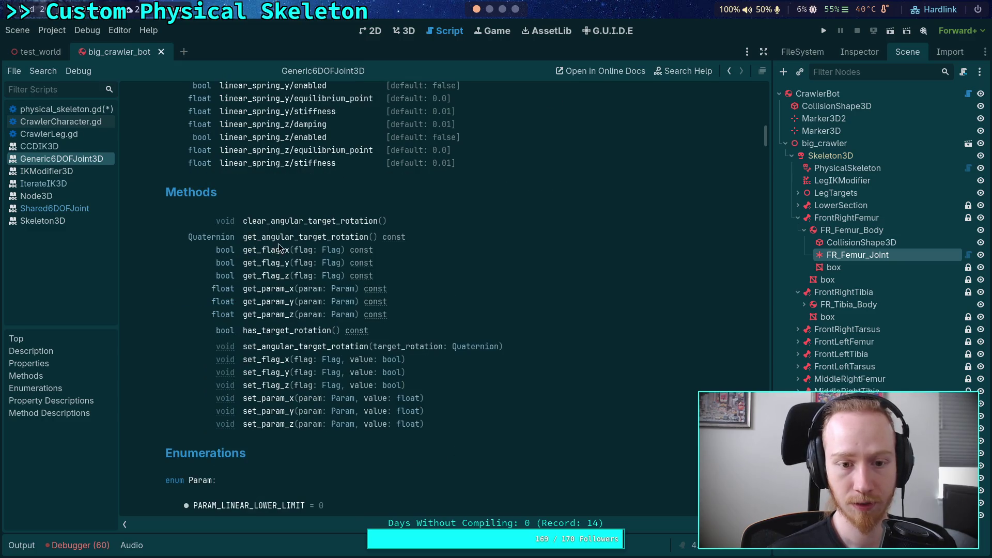
click(308, 348)
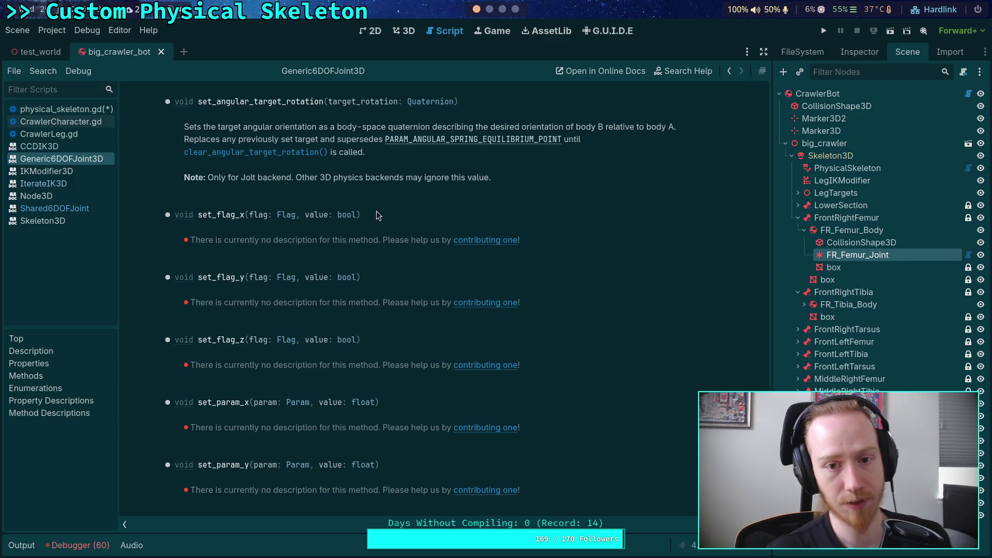
click(492, 11)
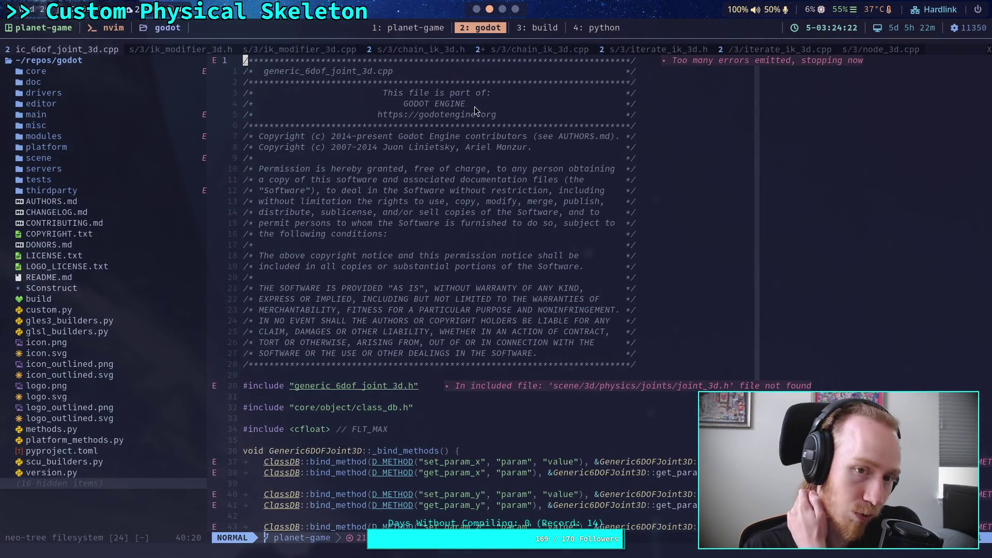
Search /set_angular_target to reach its definition and inspect the quaternion check on line 354.
click(500, 245)
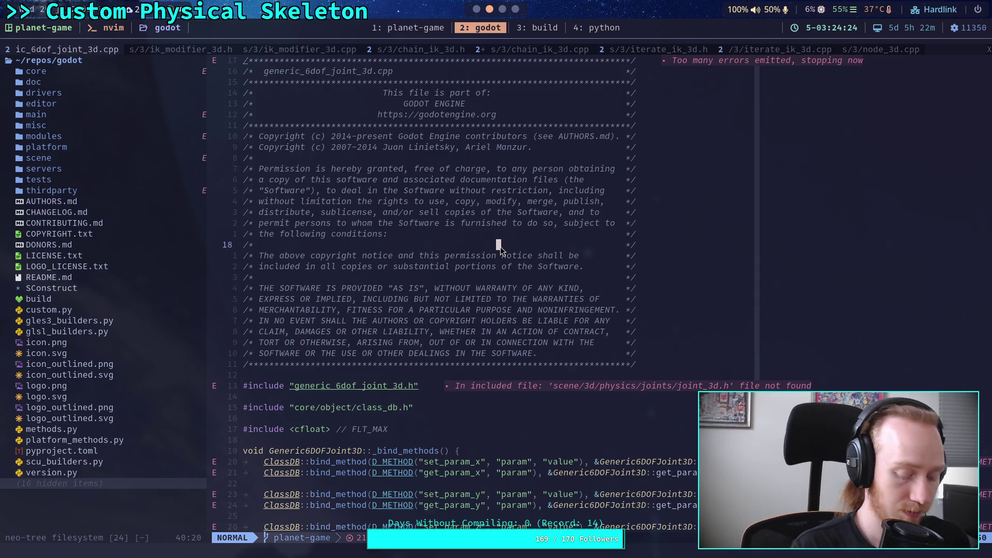
key(space)
key(s)
key(g)
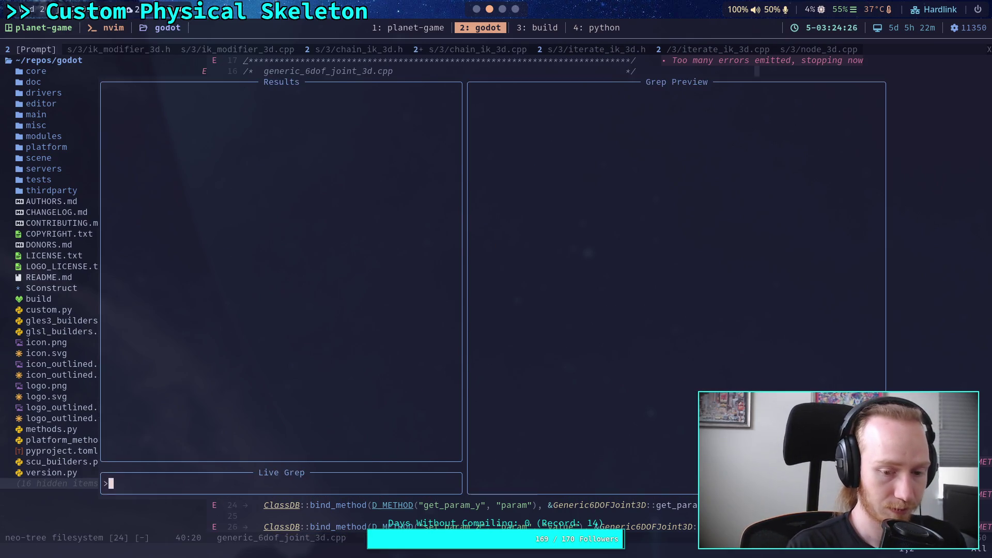
key(Escape)
text(/set_angular_target)
key(Return)
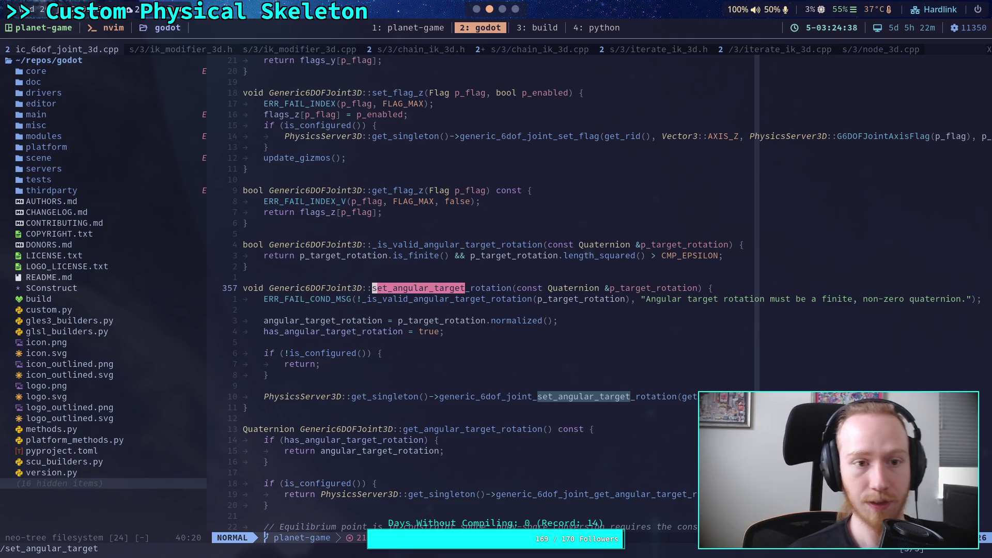
click(473, 255)
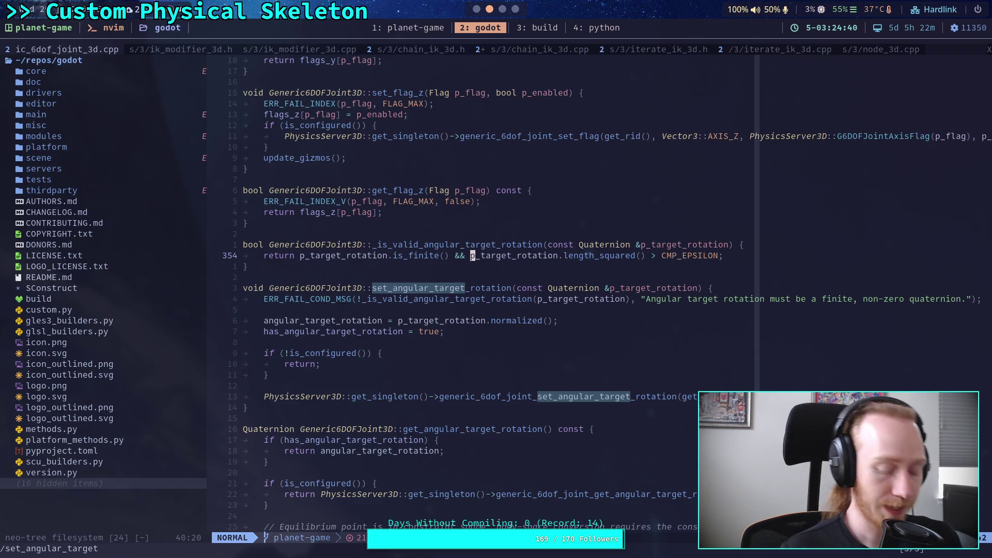
Open pyproject.toml from the file tree.
key(space)
key(e)
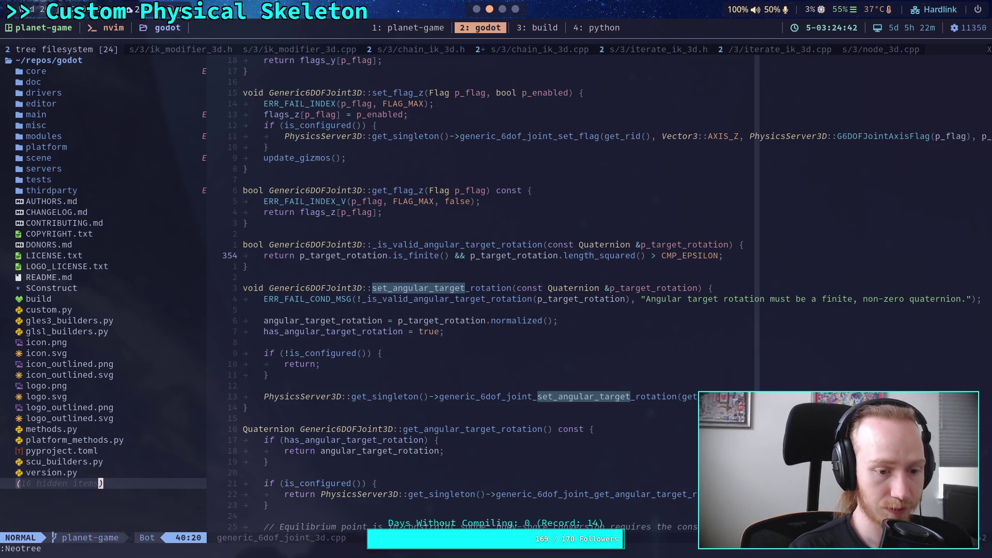
key(k)
key(k)
key(k)
key(Return)
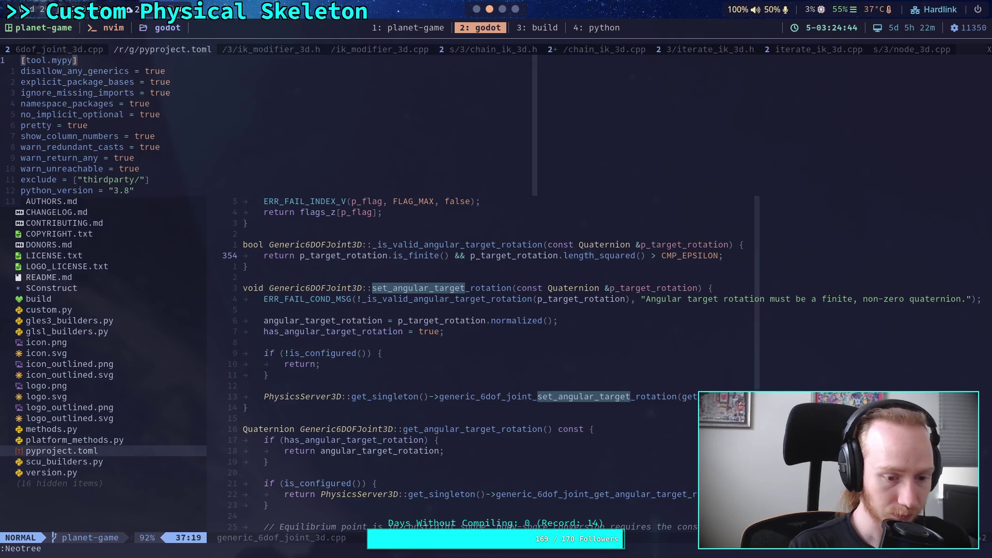
Open jolt_generic_6dof_joint_3d.cpp via a 'jolt_gener' file search and find the _update_angular_target_rotation call.
key(space)
key(f)
key(f)
text(jolt_get)
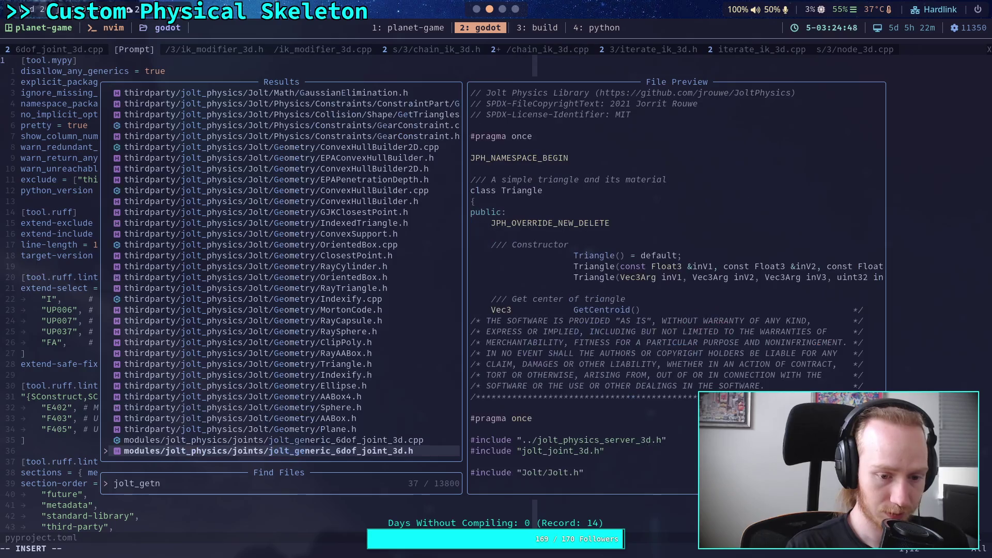
text(ner)
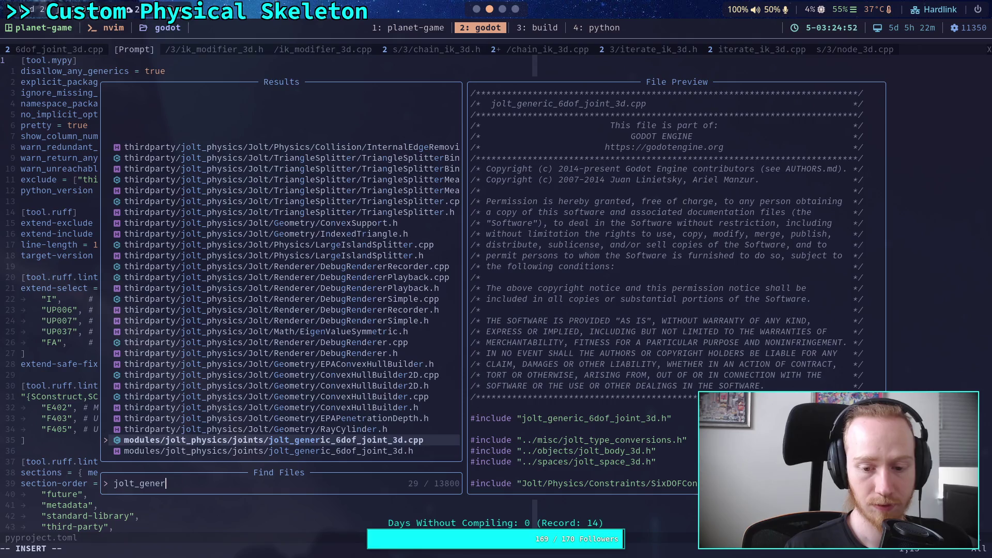
key(Return)
scroll(324, 353, down, 1)
click(324, 353)
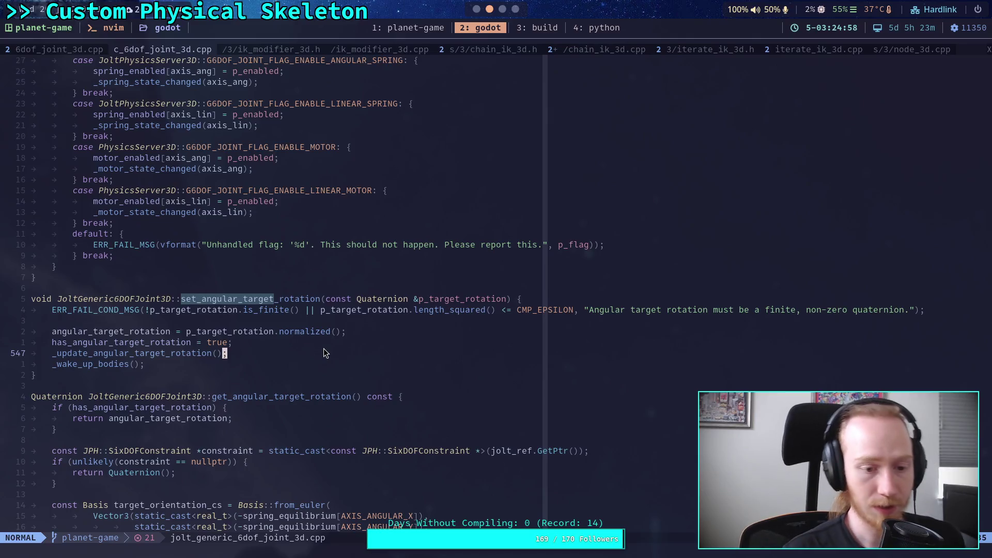
Search /update_angular to reach the _update_angular_target_rotation definition.
text(/up)
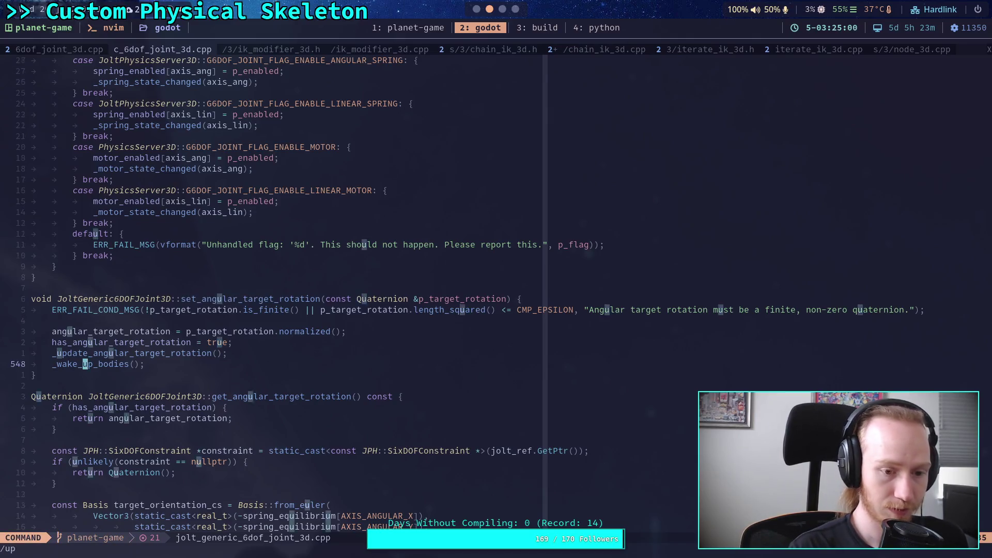
text(date_an)
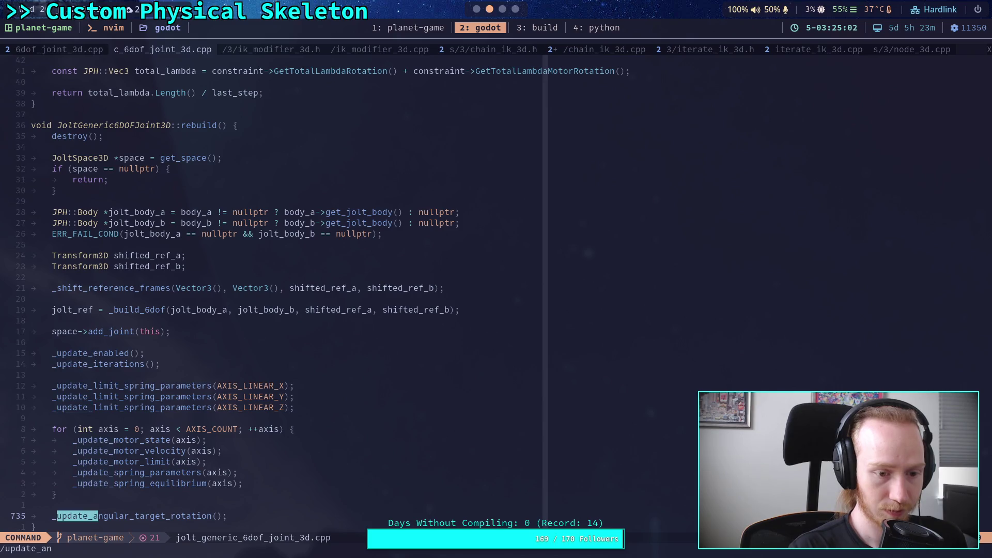
text(gular)
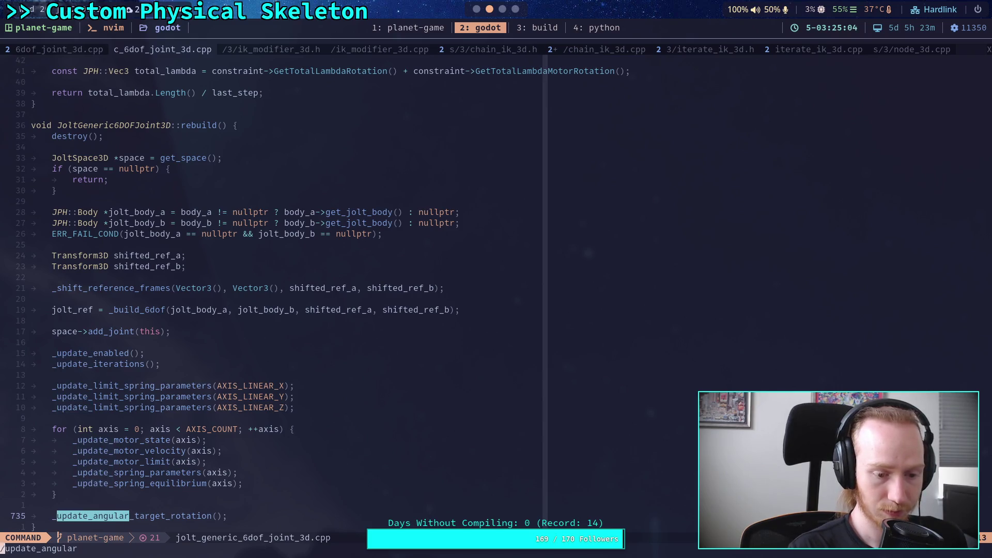
key(Return)
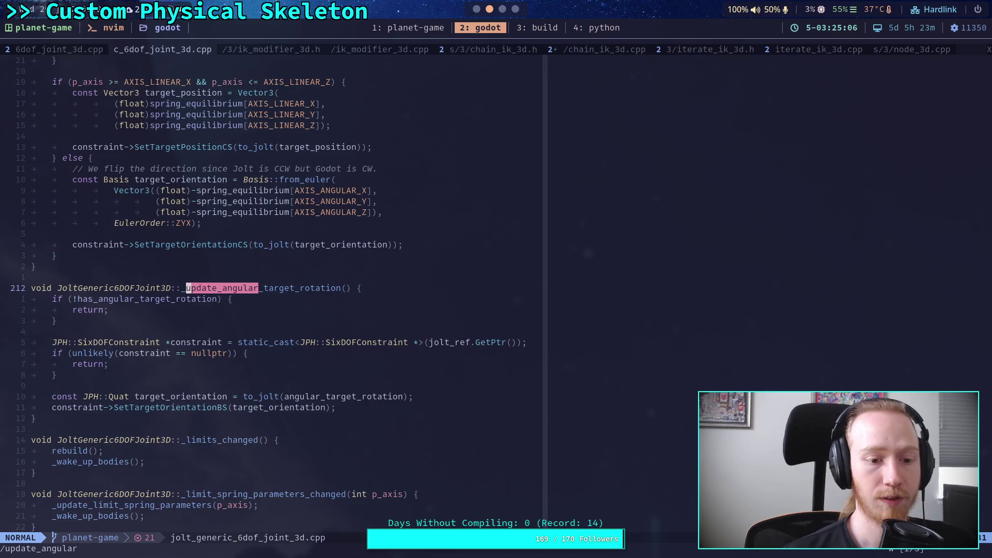
scroll(352, 356, down, 3)
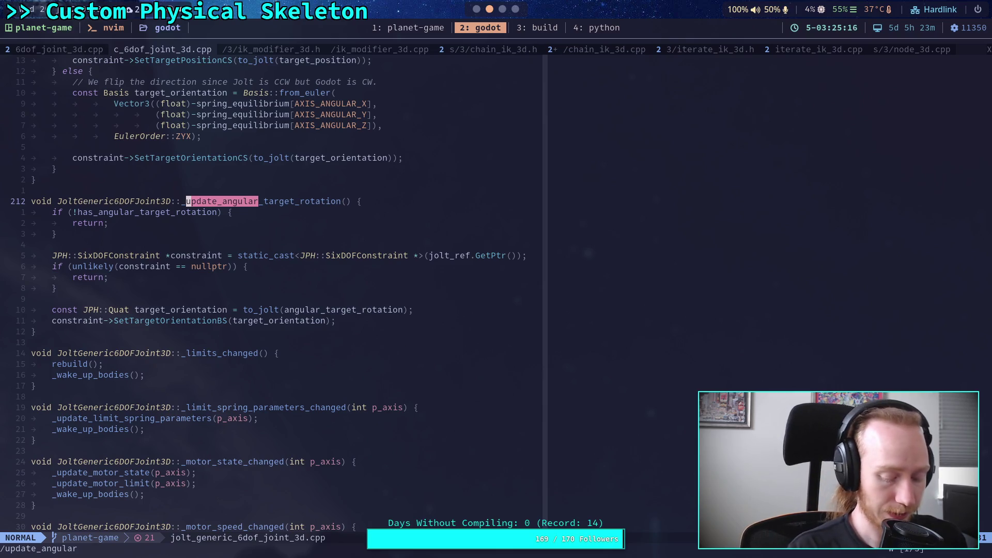
key(space)
Open CHANGELOG.md from the godot repository file tree.
key(e)
key(j)
key(j)
key(j)
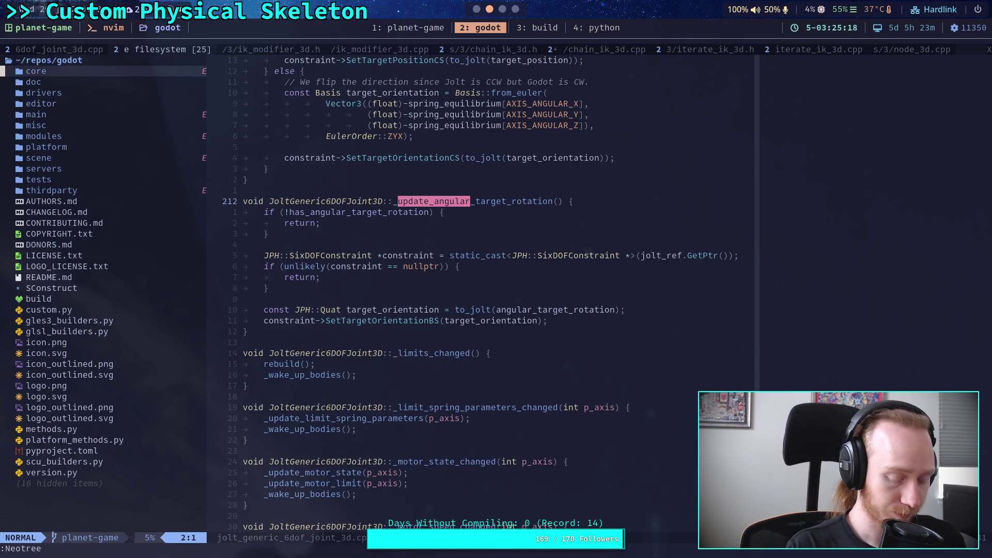
key(P)
key(Return)
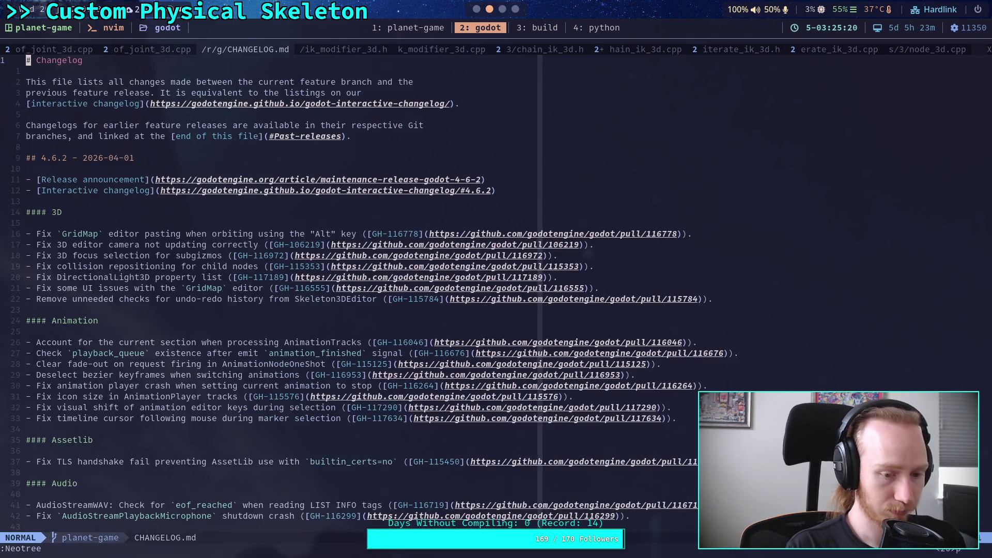
Open Jolt's SixDOFConstraint.h through a 'SixDO' file search.
key(space)
key(f)
key(f)
text(S)
key(BackSpace)
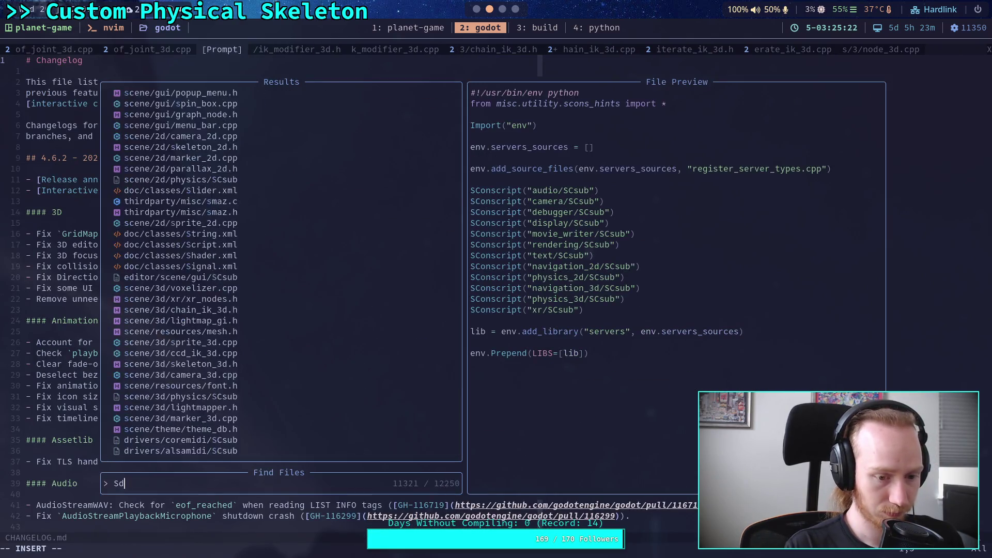
text(ixDO)
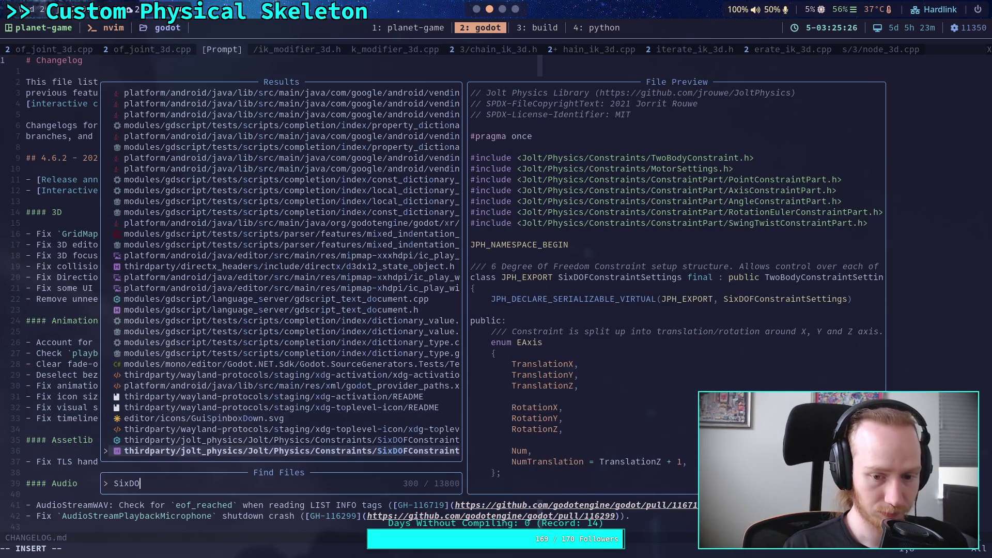
key(Up)
key(Down)
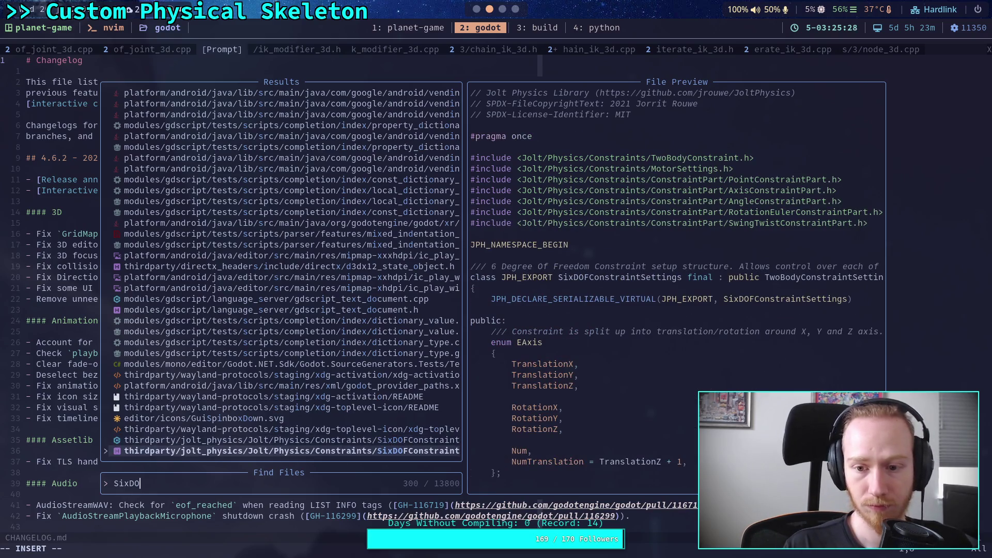
key(Return)
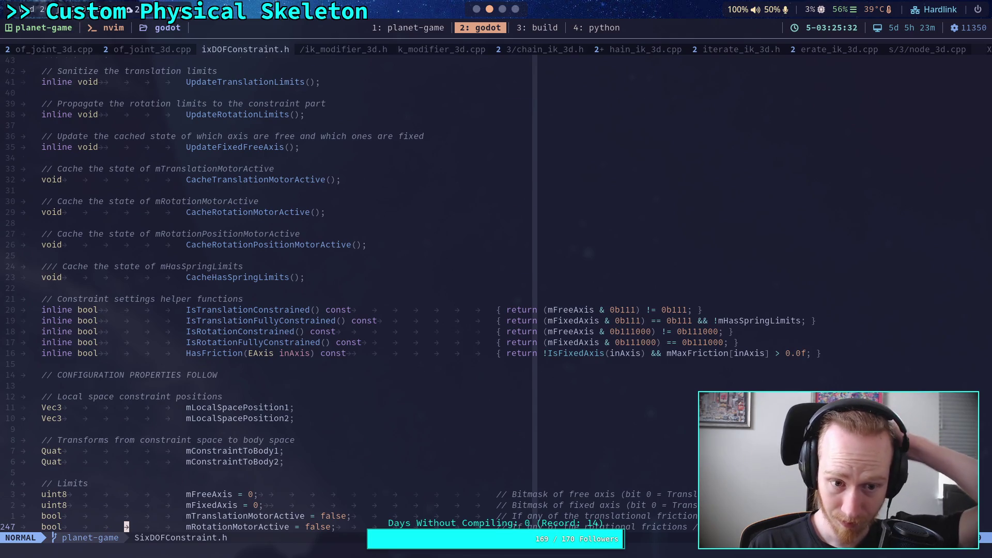
Inspect the SetTargetOrientationCS and SetTargetOrientationBS declarations in the header.
key(ctrl+b)
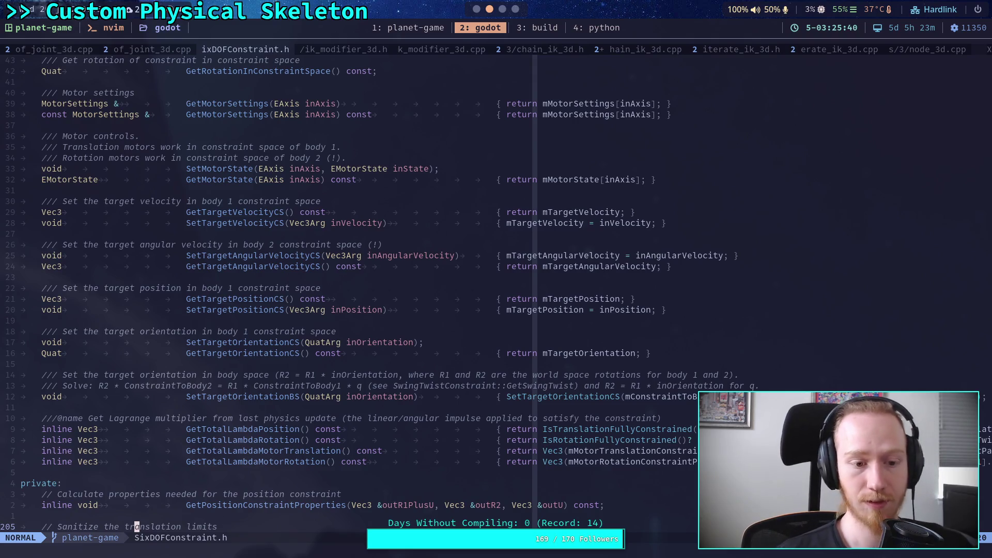
click(705, 385)
key(j)
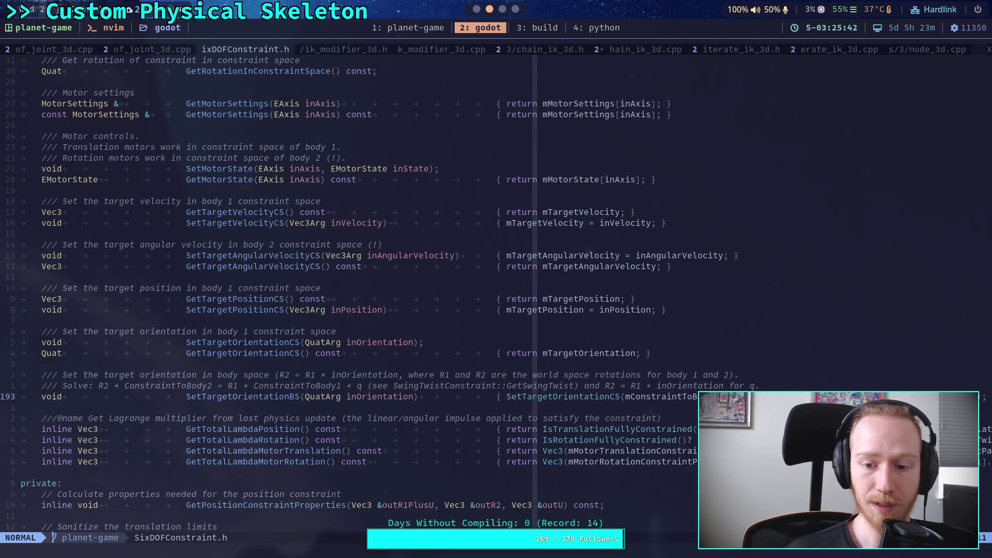
key(dollar)
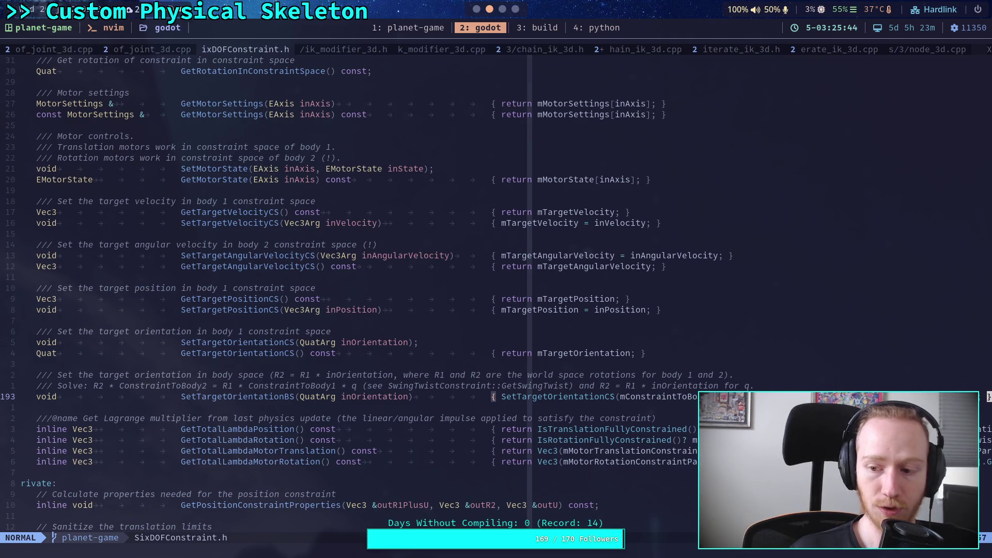
key(b)
key(b)
key(b)
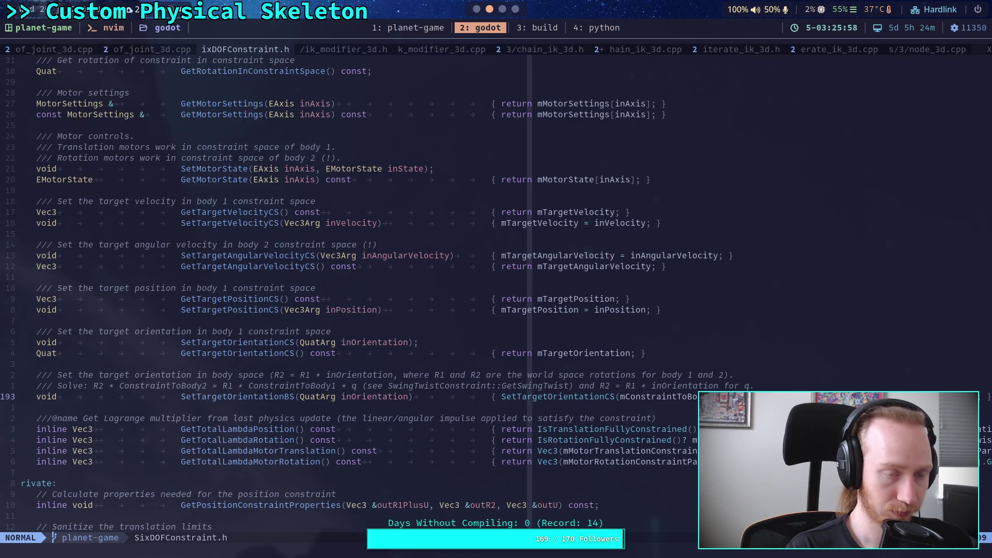
Open SixDOFConstraint.cpp through a 'SixDOF' file search.
key(ctrl+n)
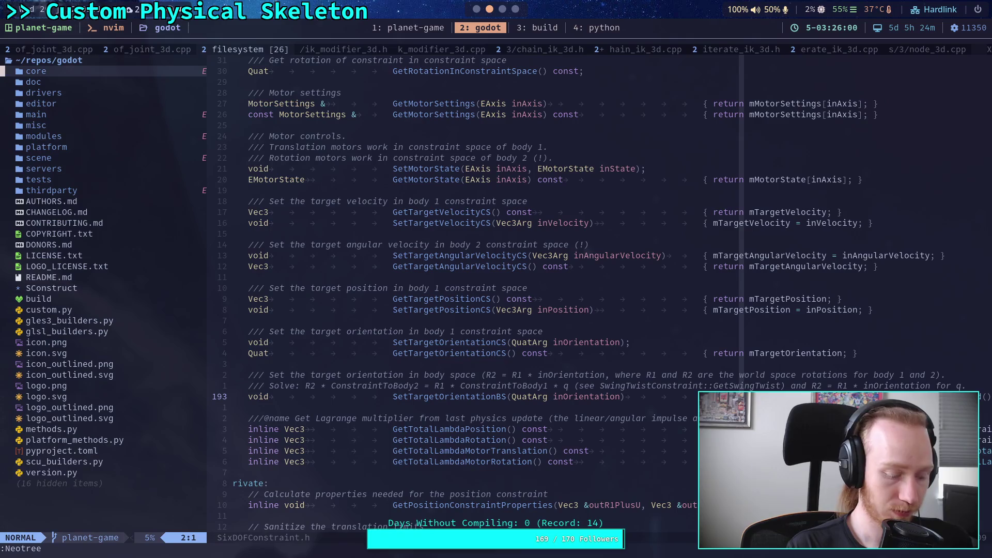
click(60, 234)
key(Return)
key(ctrl+n)
key(space)
key(f)
key(f)
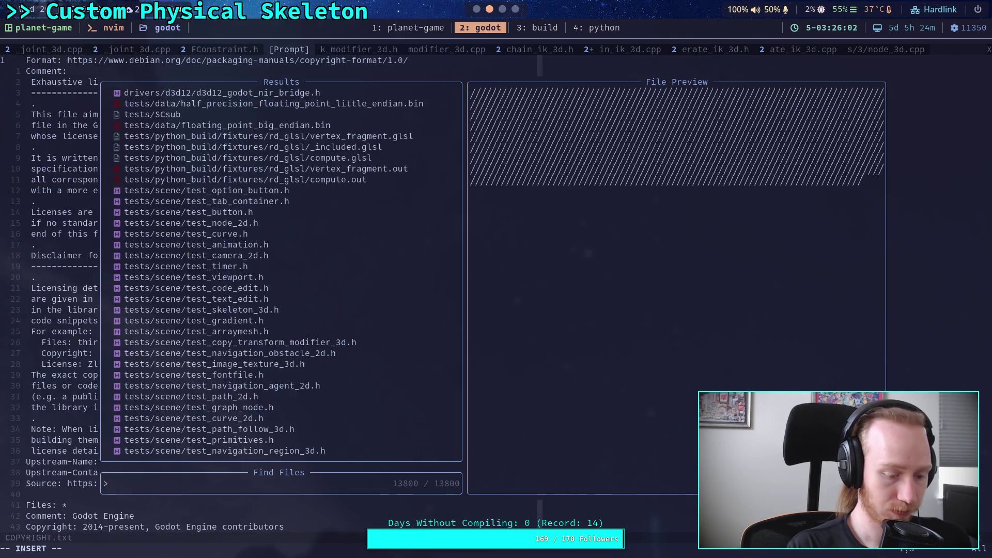
text(SixDO)
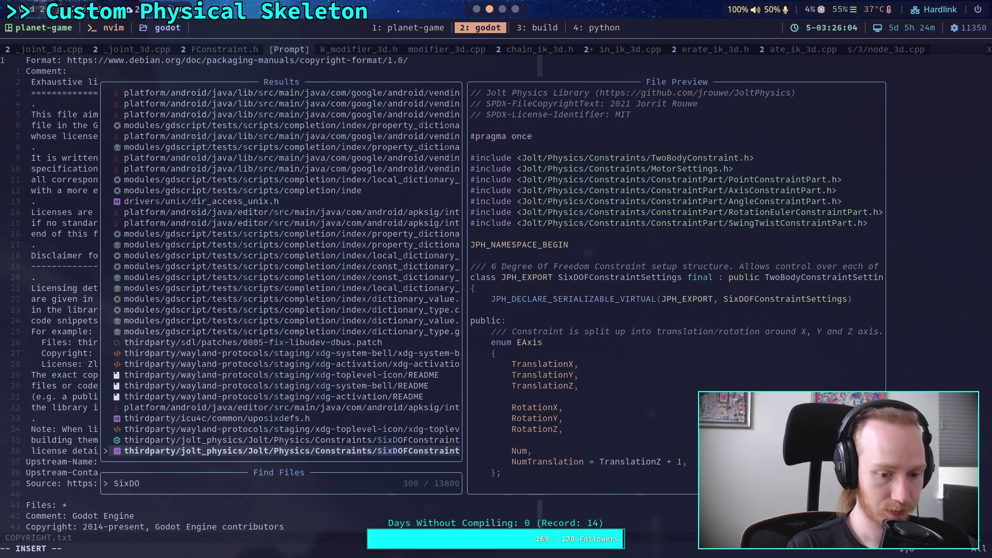
text(F)
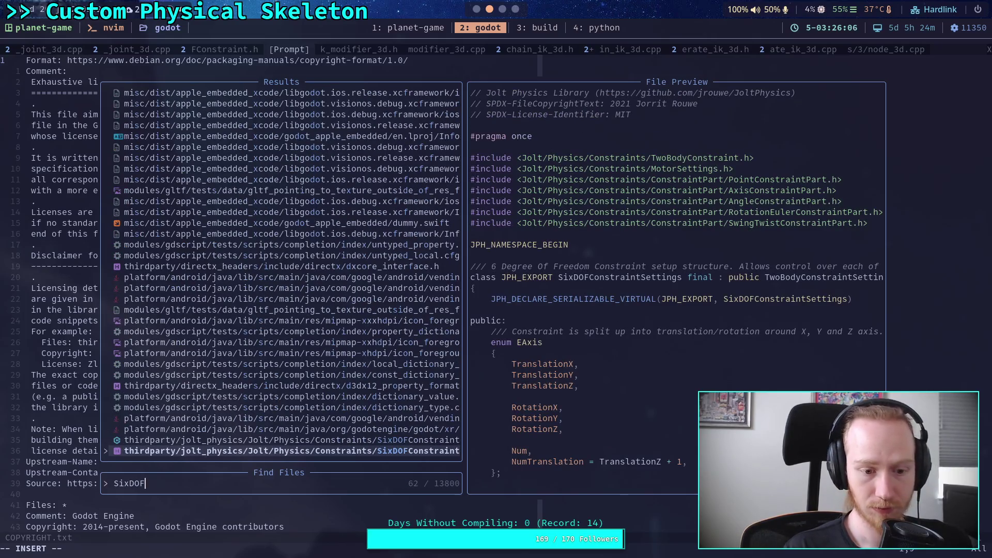
key(Return)
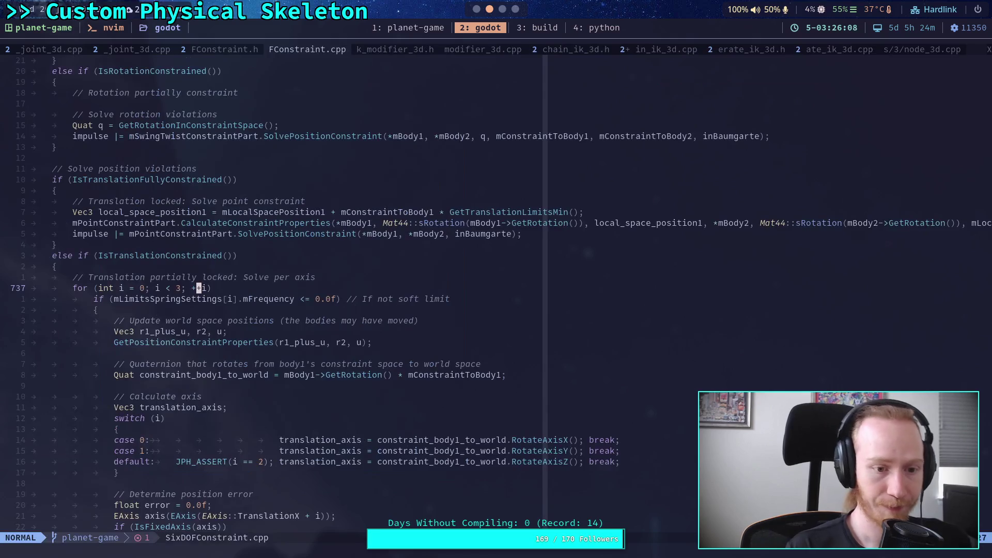
Search for mTargetOrientation and step through matches to line 469 in SetupVelocityConstraint.
key(slash)
text(mTarget)
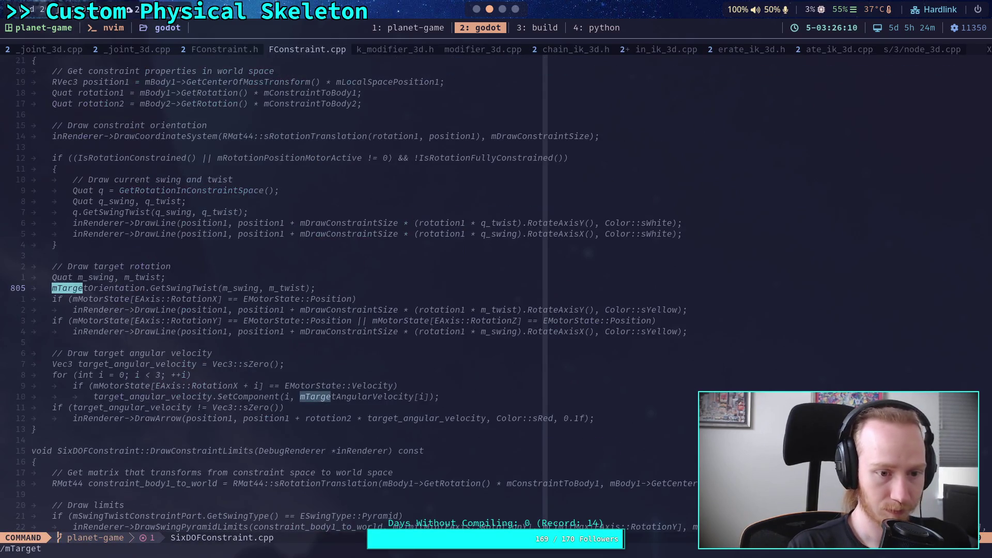
text(Orientation)
key(Return)
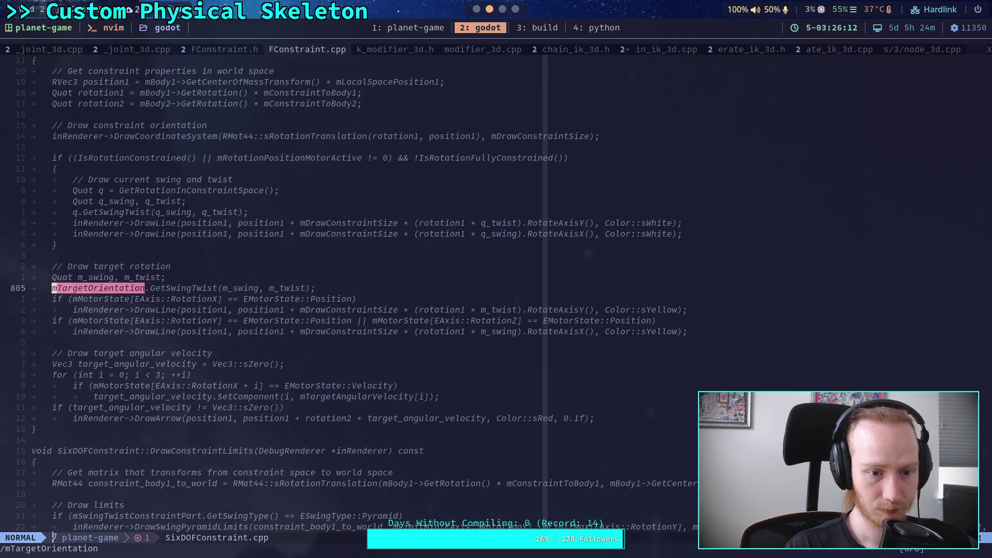
key(n)
key(n)
key(n)
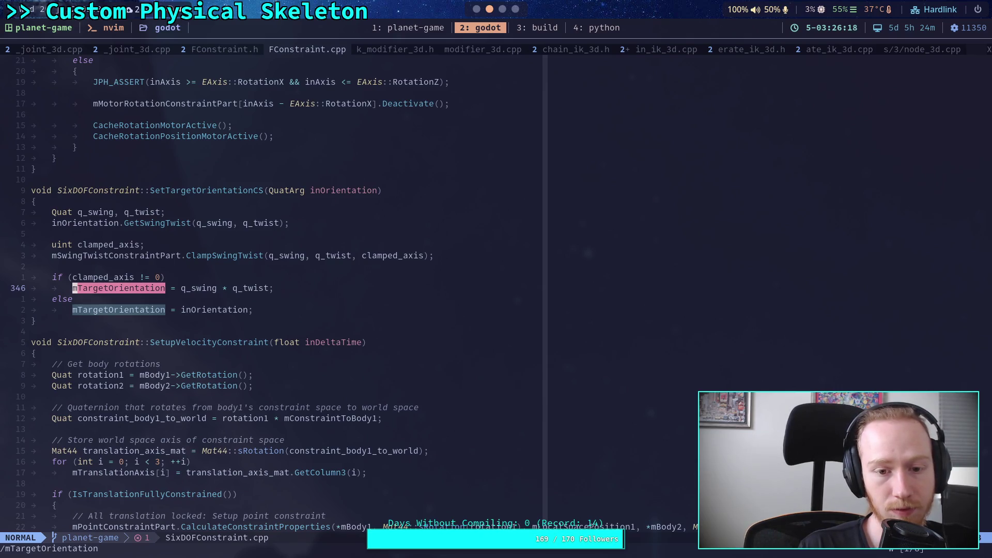
key(n)
key(n)
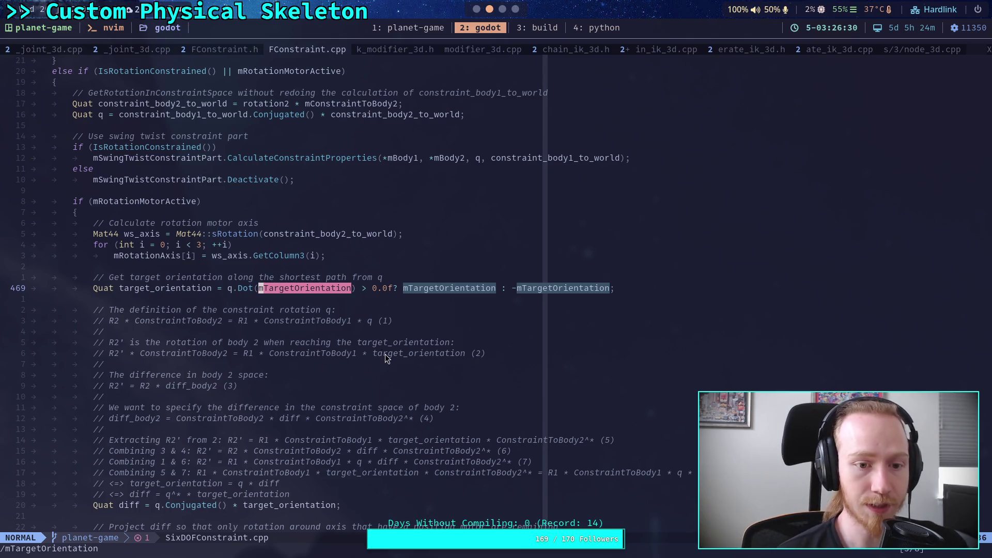
Read SixDOFConstraint.cpp's per-axis rotation motor projection, then bring up physical_skeleton.gd in Godot.
scroll(382, 334, down, 5)
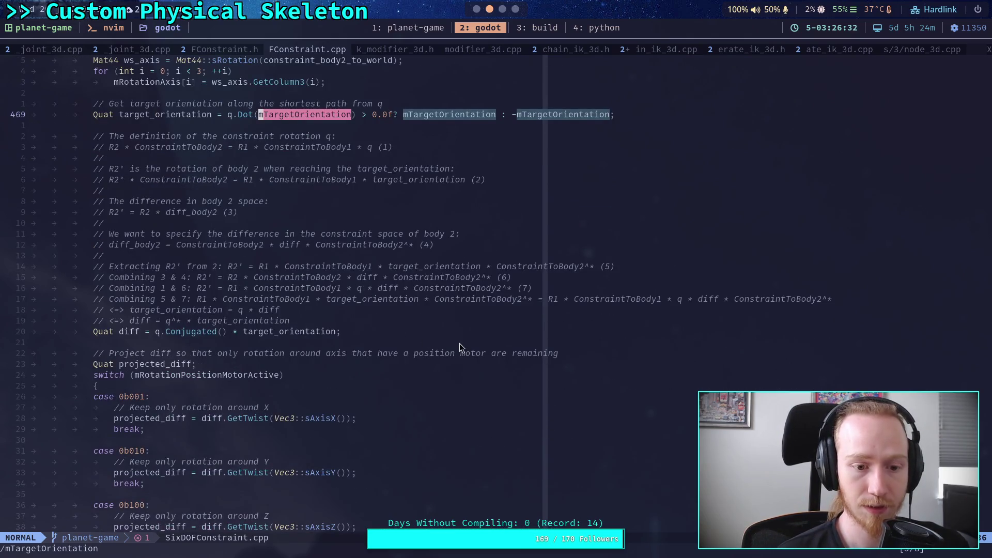
scroll(460, 343, up, 3)
scroll(460, 343, down, 7)
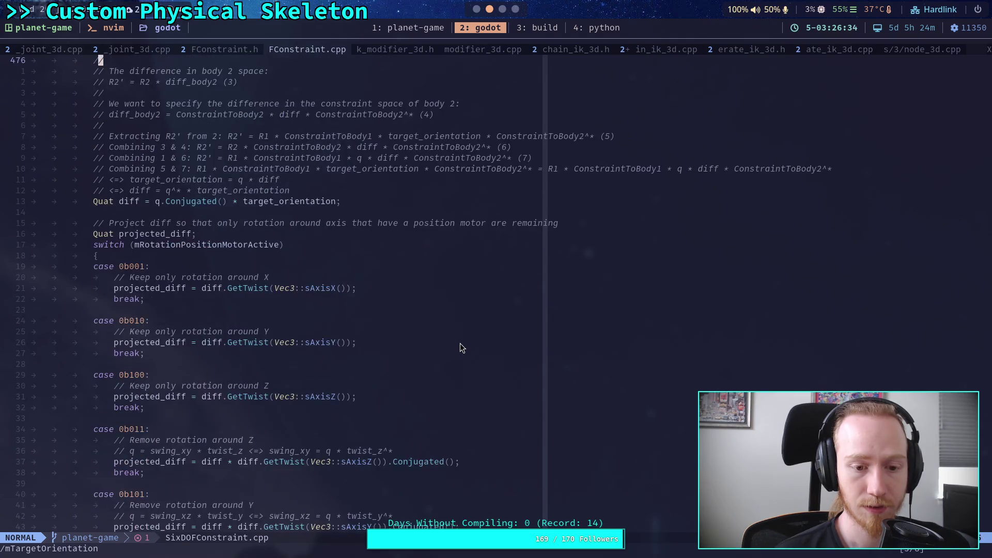
scroll(460, 344, down, 4)
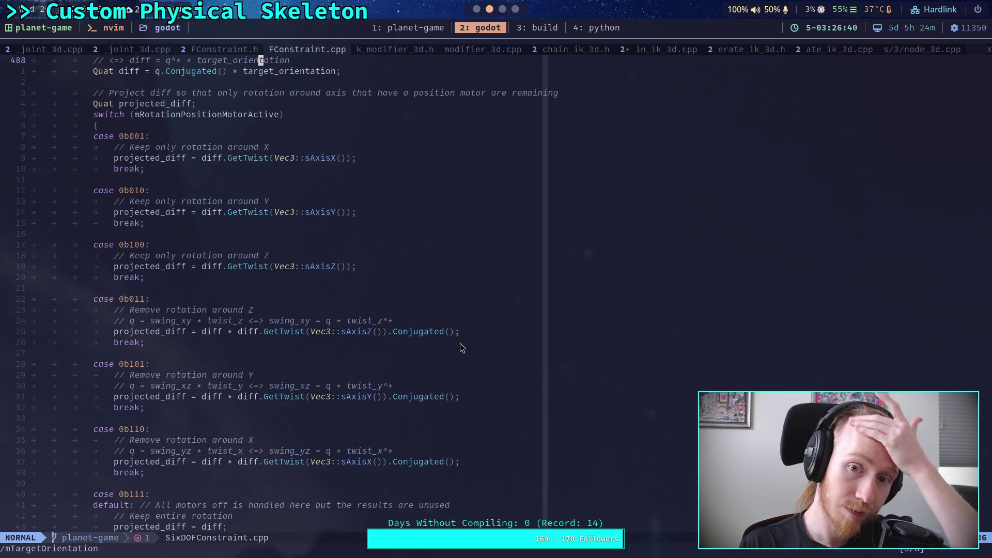
scroll(460, 343, down, 12)
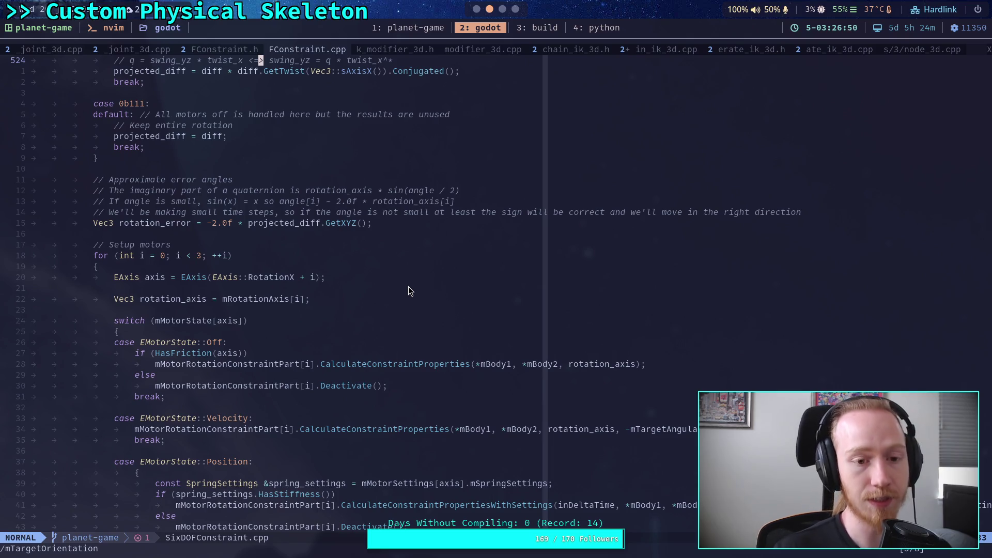
scroll(408, 286, up, 7)
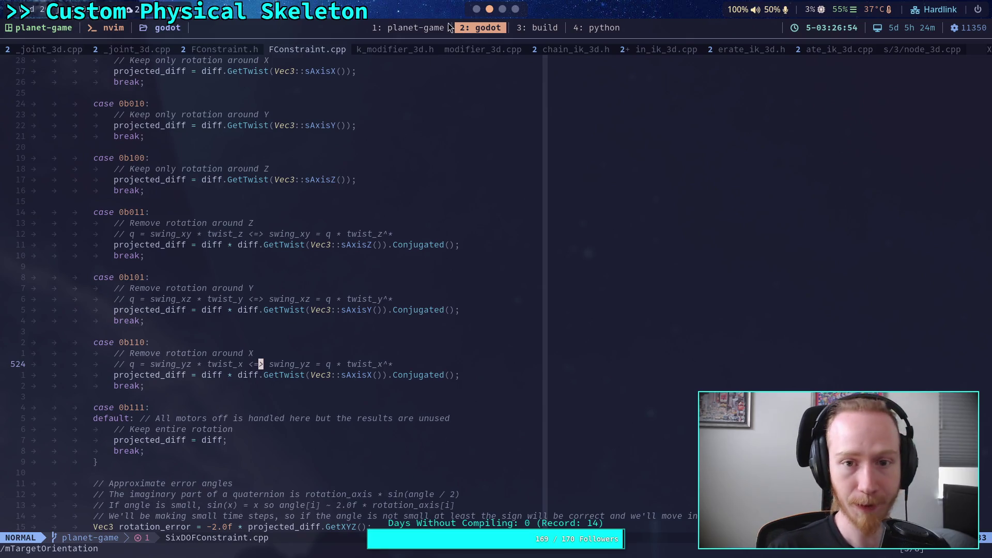
click(476, 9)
click(66, 109)
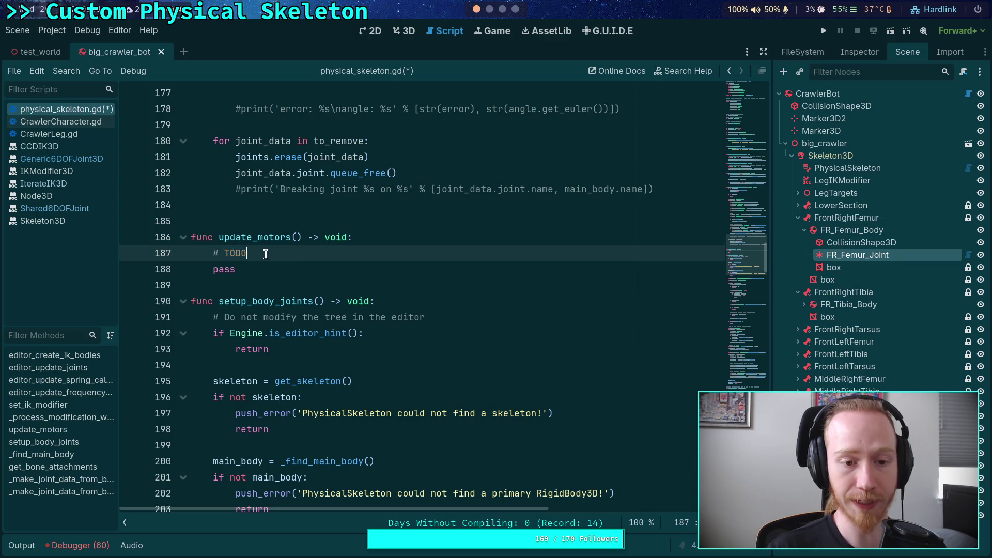
Review update_motors' TODO placeholder, then return to SixDOFConstraint.cpp's shortest-path target_orientation code in Neovim.
scroll(448, 305, up, 1)
scroll(447, 306, up, 3)
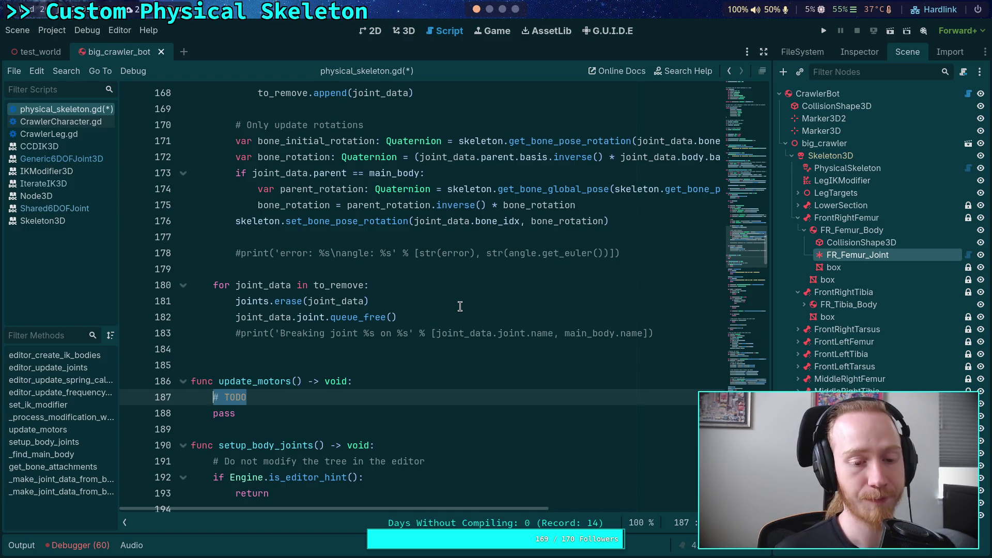
key(super+3)
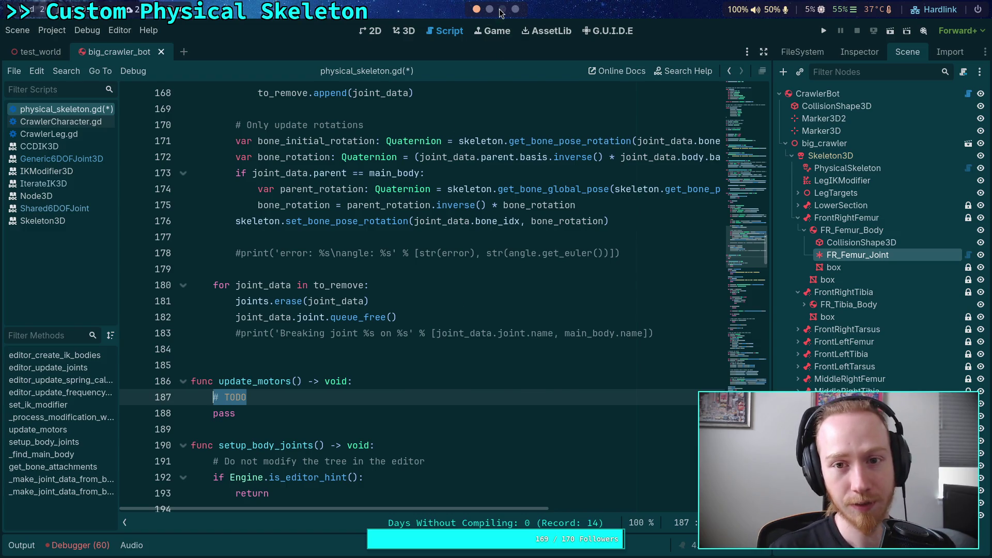
key(super+2)
scroll(420, 386, up, 20)
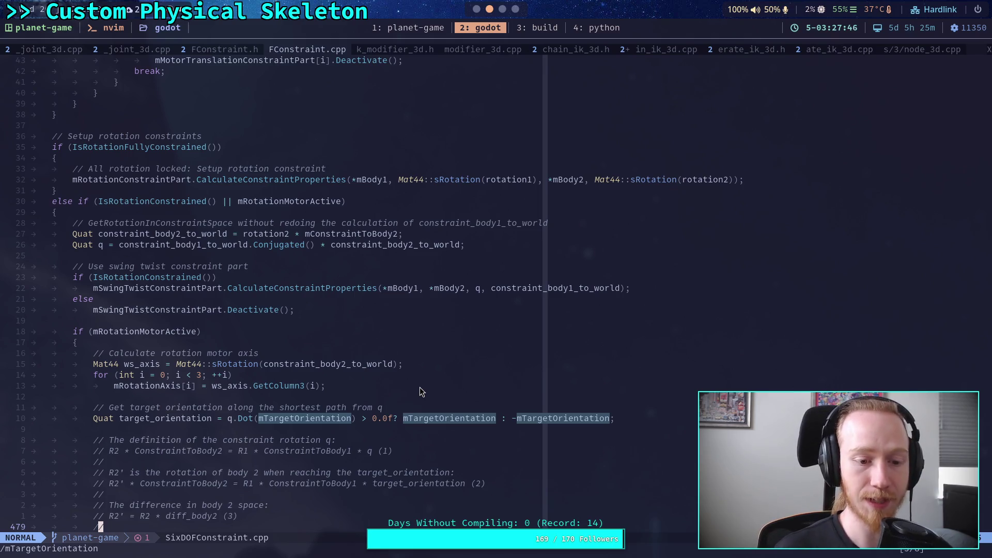
Check FR_Femur_Joint's Angular Spring stiffness and damping, then return to the diff-projection switch in SixDOFConstraint.cpp.
key(super+1)
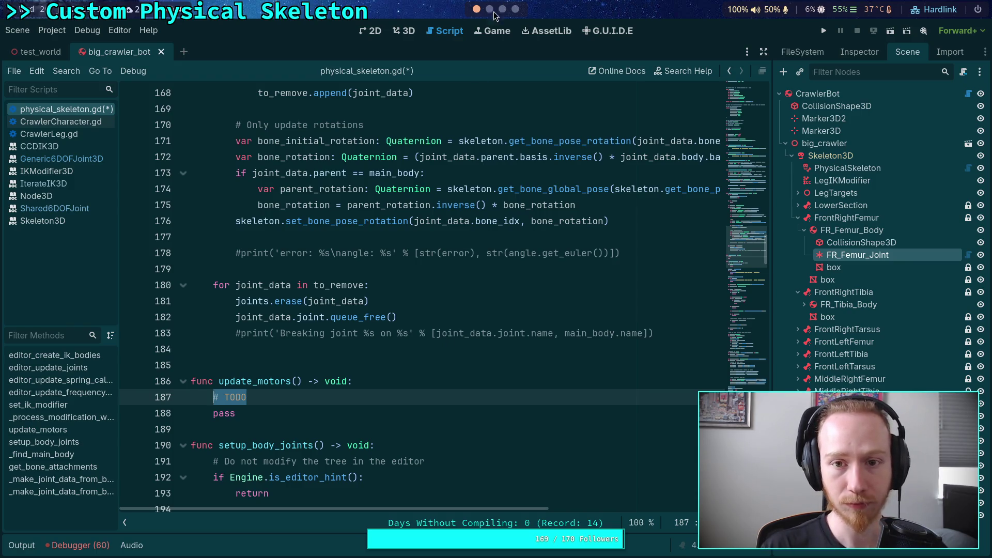
key(super+2)
key(z)
key(z)
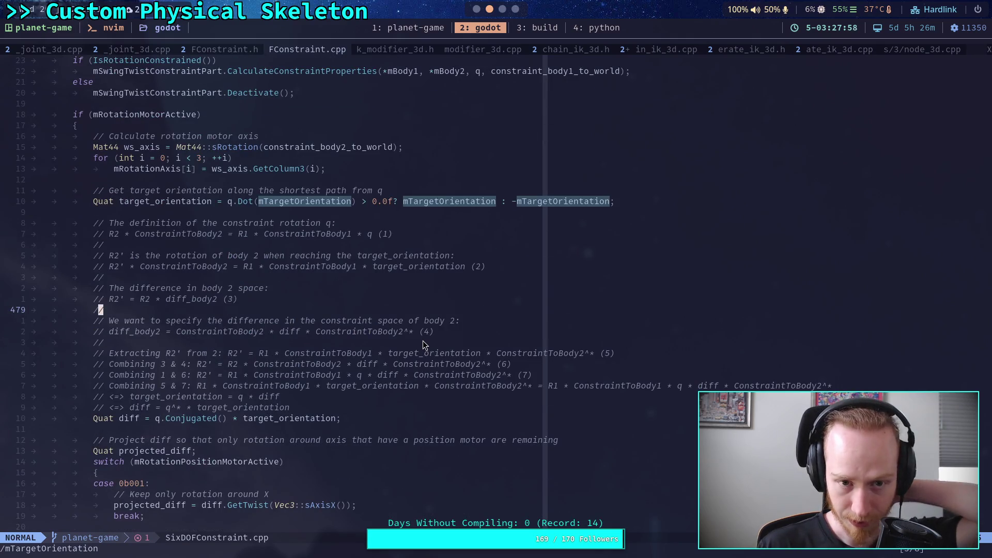
click(479, 12)
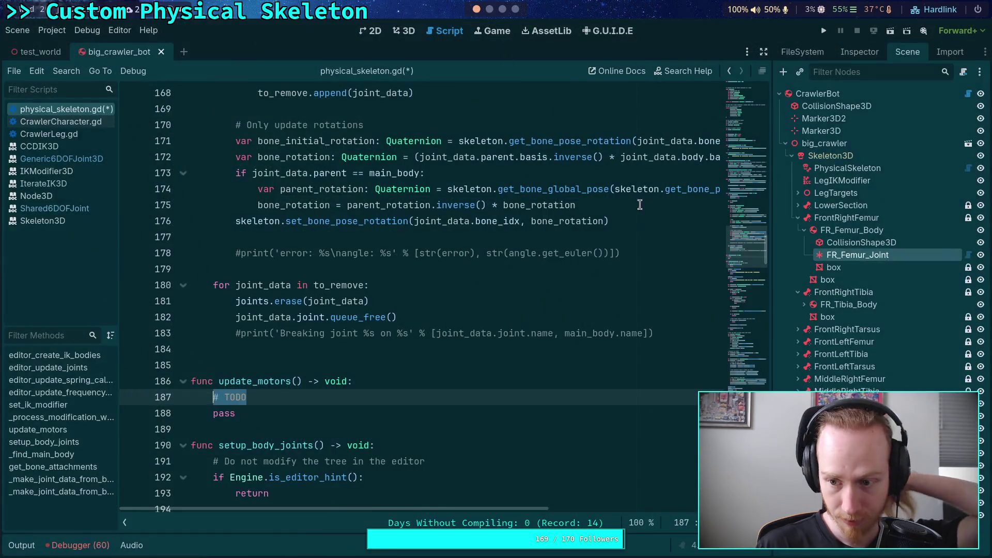
click(861, 46)
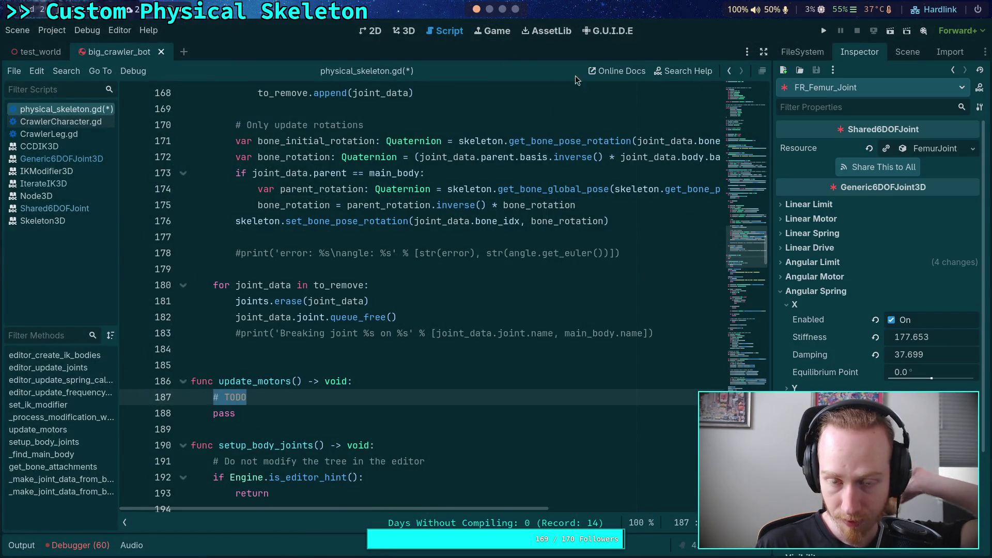
click(489, 9)
scroll(507, 109, down, 4)
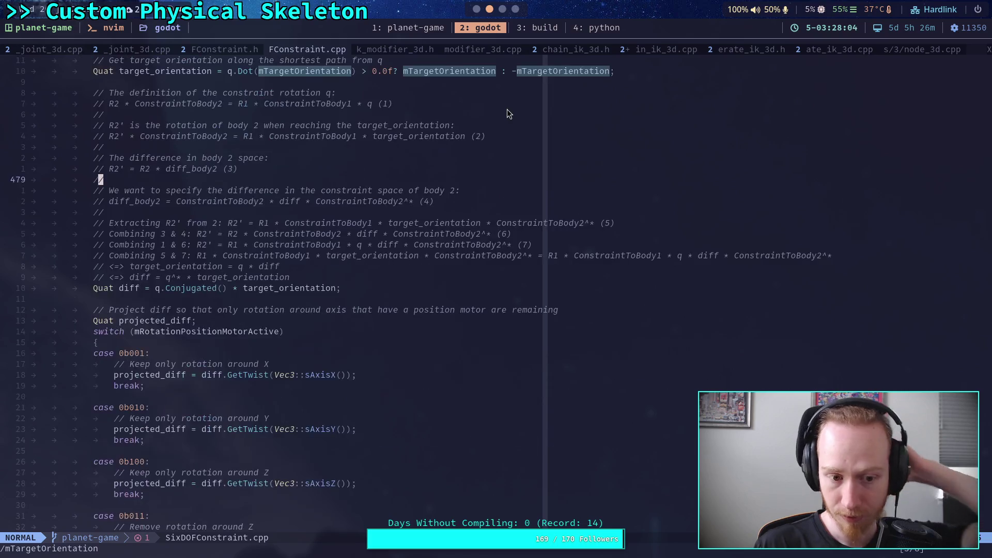
Bring SixDOFConstraint.cpp's 'Setup motors' loop into view and select the rotation_error variable.
scroll(507, 109, down, 5)
scroll(508, 114, down, 9)
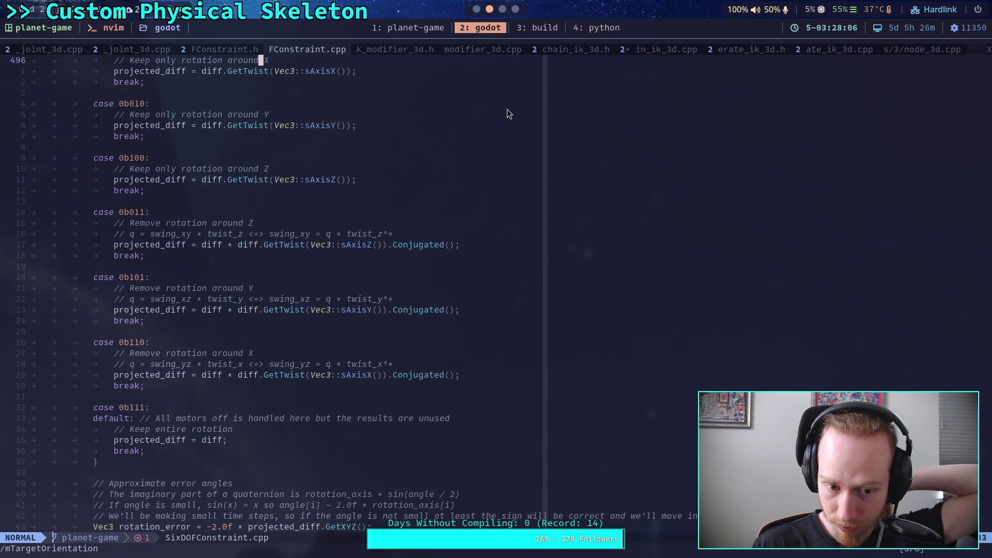
scroll(508, 113, down, 3)
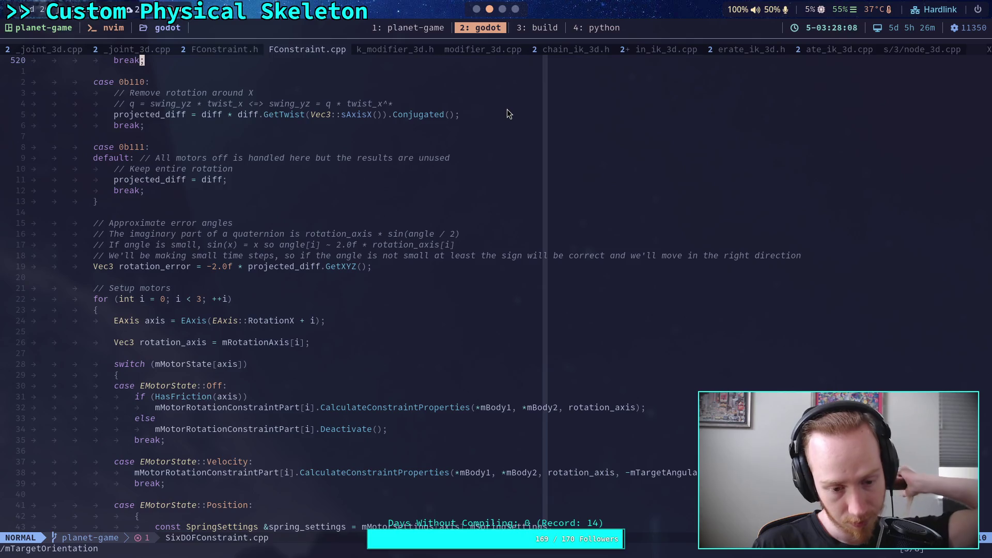
scroll(508, 134, down, 4)
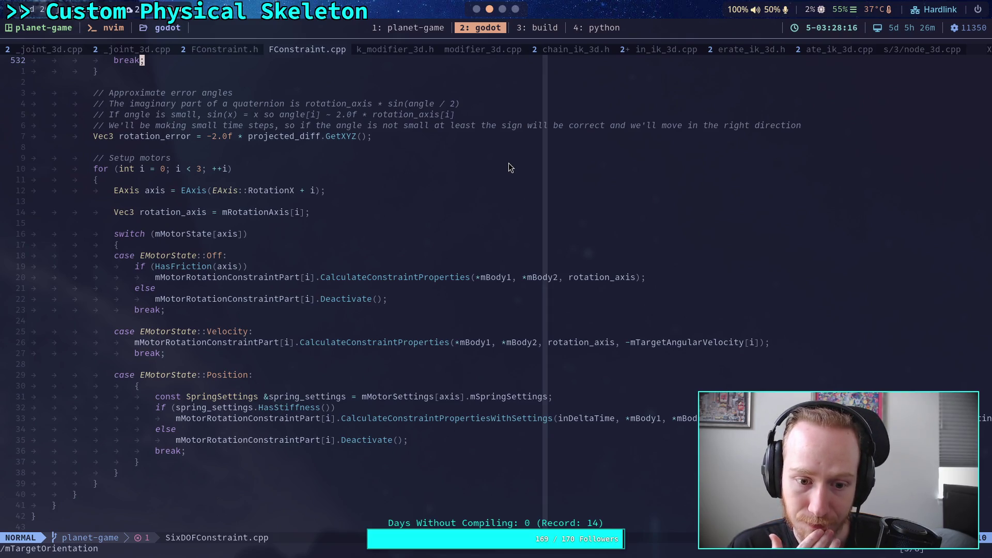
scroll(489, 245, up, 3)
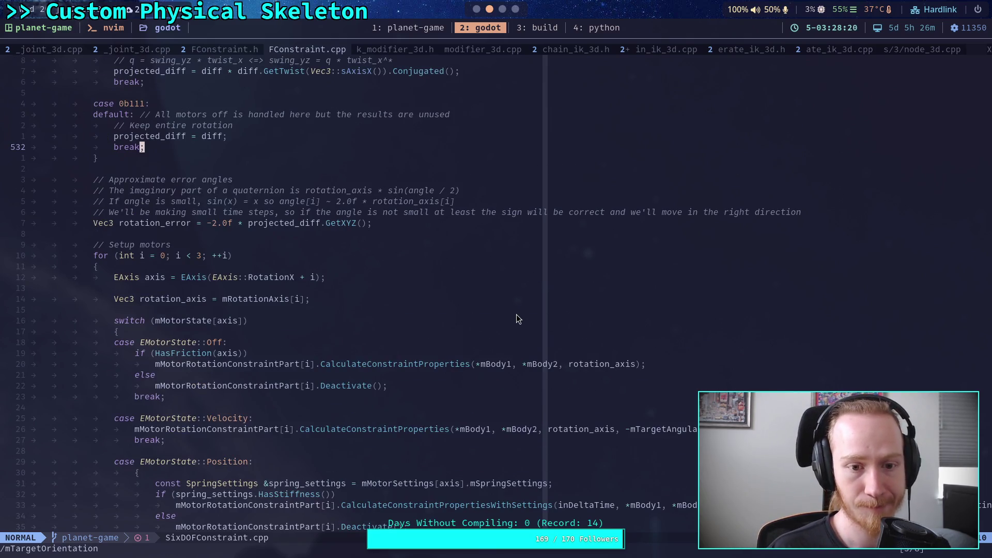
double_click(138, 224)
scroll(374, 302, down, 3)
scroll(389, 304, up, 2)
Trace line 565's position motor CalculateConstraintPropertiesWithSettings call back to its axis index argument.
click(667, 461)
key(Escape)
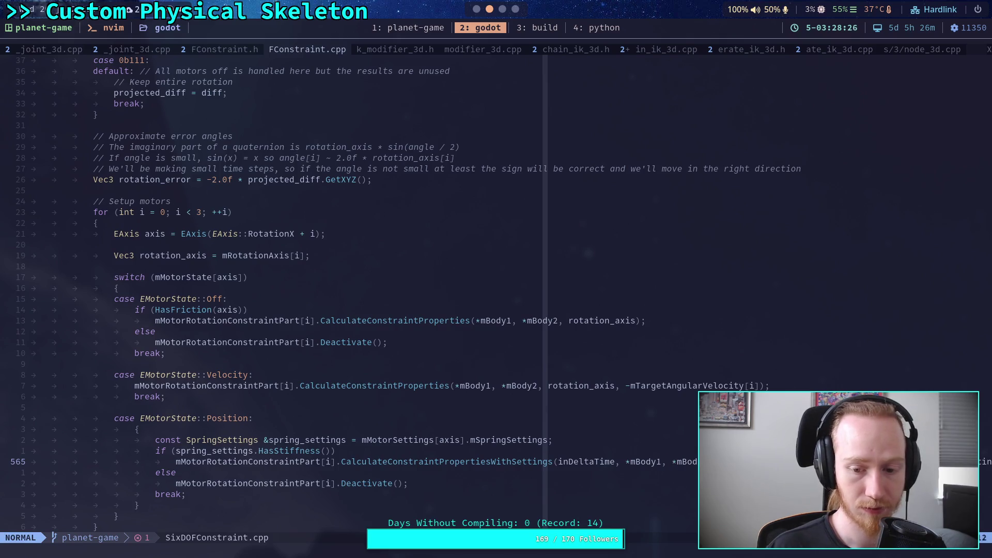
key(dollar)
key(h)
key(b)
key(b)
key(h)
key(h)
key(h)
key(h)
key(h)
key(h)
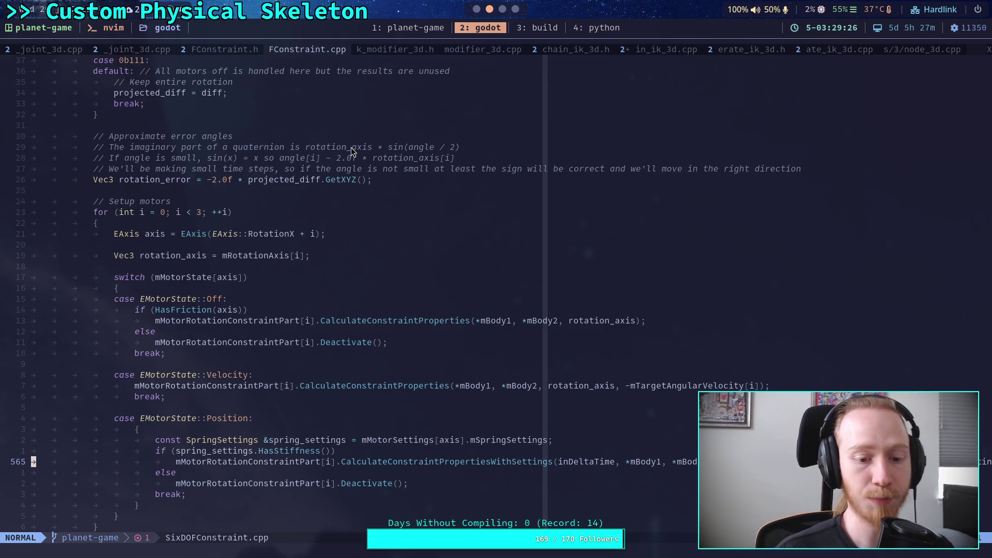
click(219, 52)
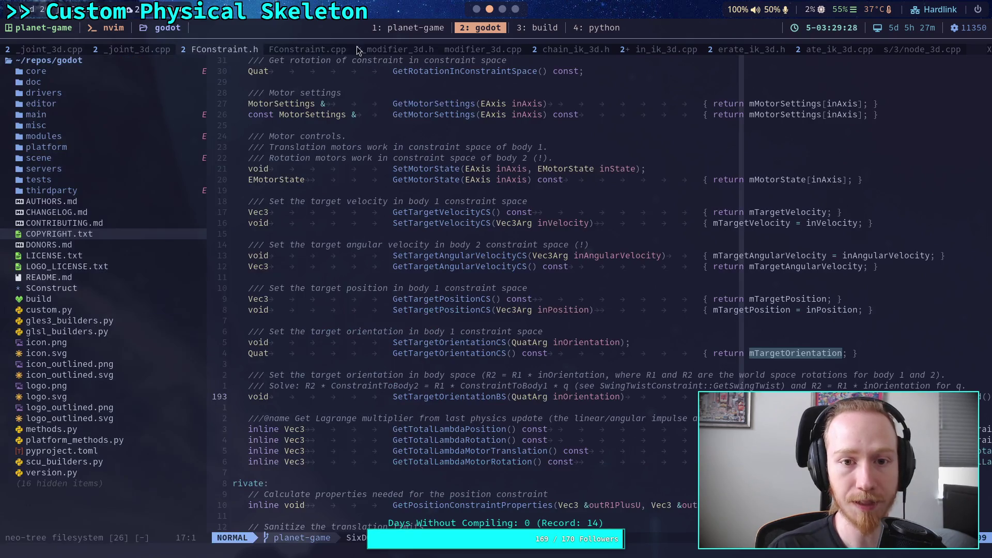
Visit the ik_modifier_3d.h and node_3d.cpp buffers, then cycle back to SixDOFConstraint.cpp.
click(395, 52)
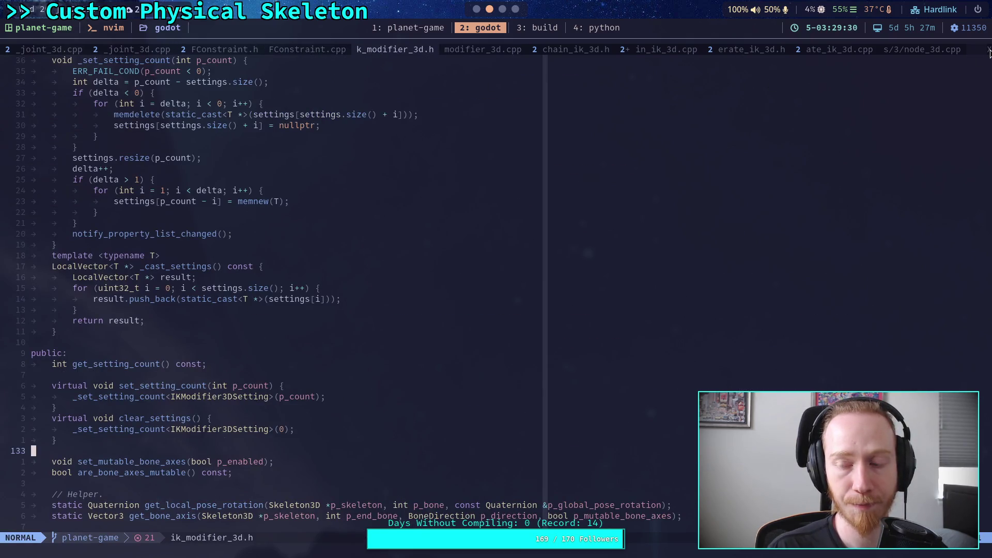
click(913, 52)
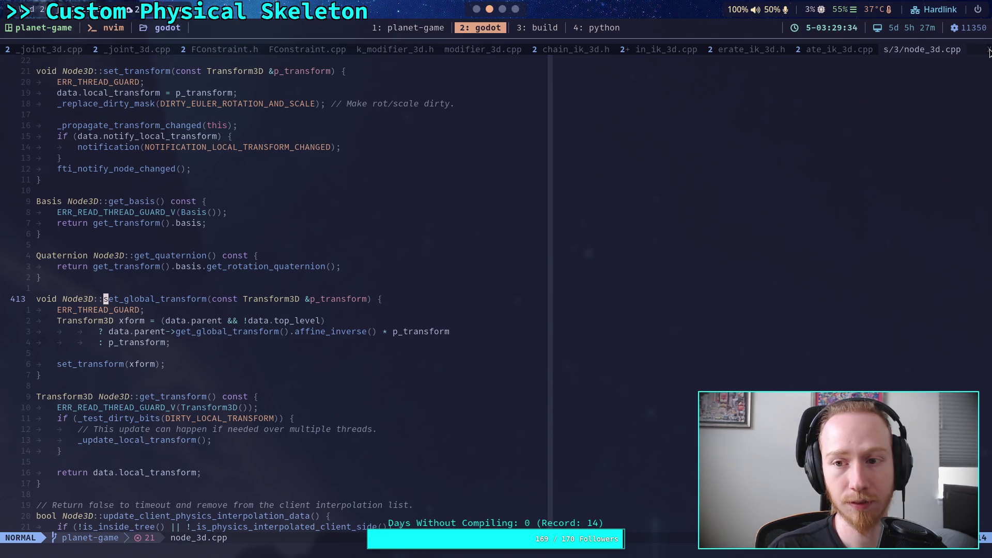
key(space)
key(e)
key(H)
key(H)
key(H)
key(H)
key(H)
key(H)
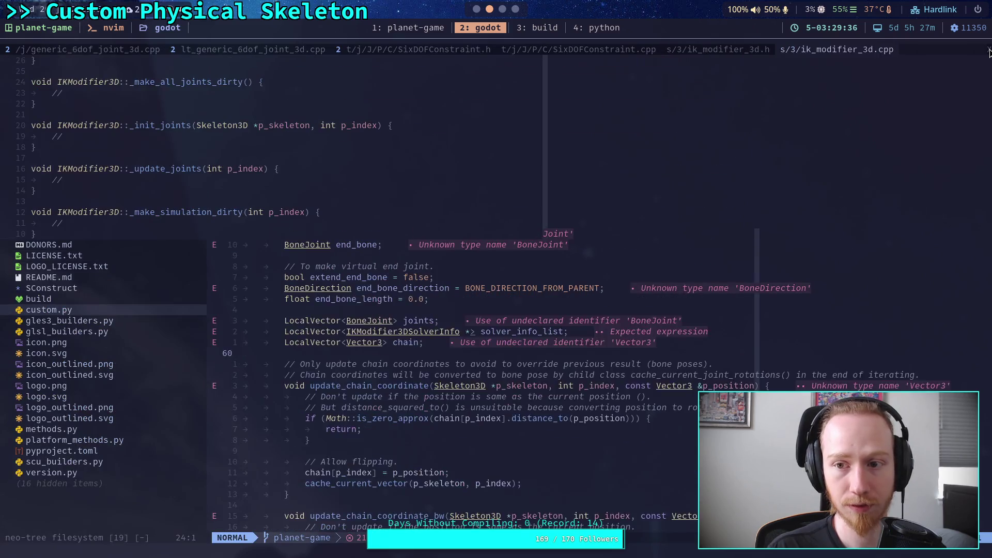
key(space)
key(e)
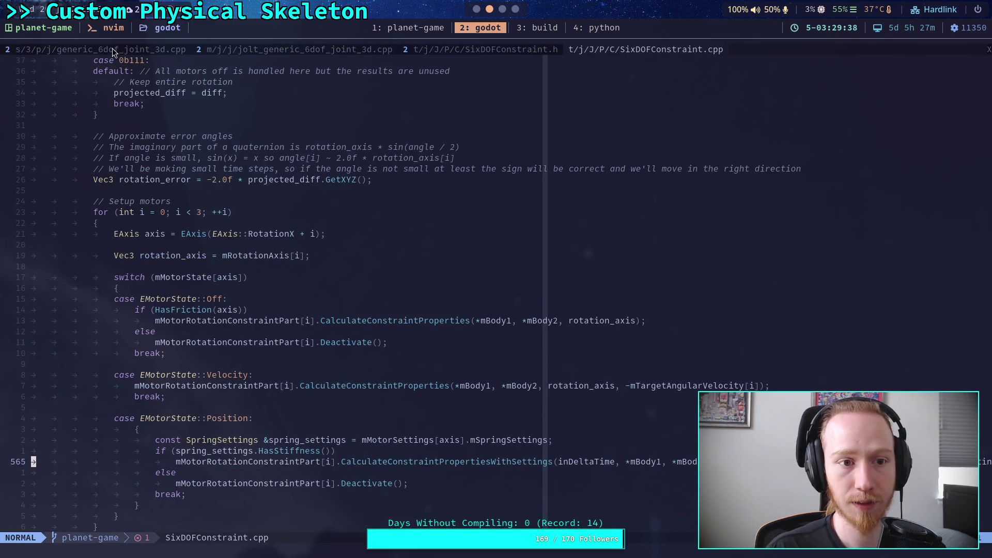
Look at generic_6dof_joint_3d.cpp's angular target rotation code, then open the SixDOFConstraint.h header.
key(space)
key(e)
key(H)
key(H)
key(H)
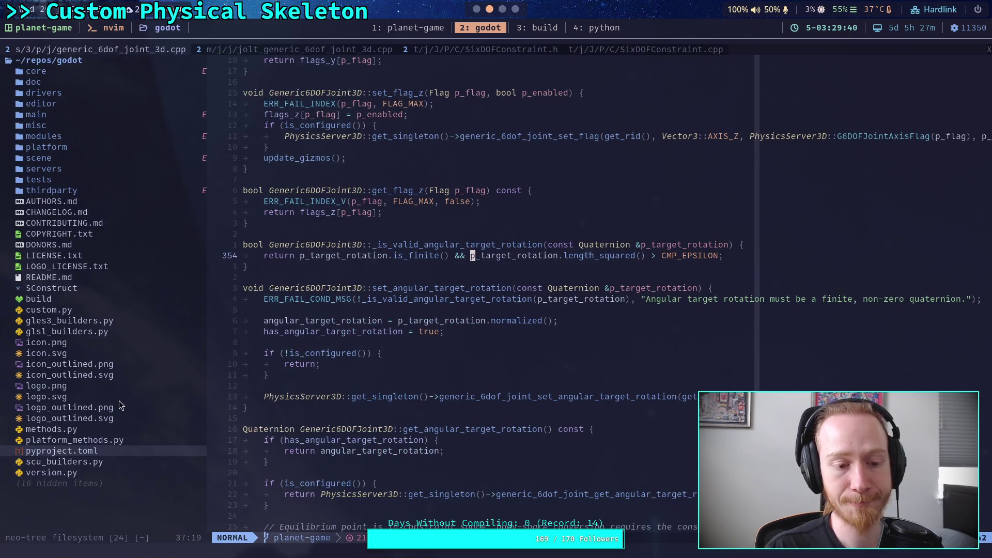
click(148, 365)
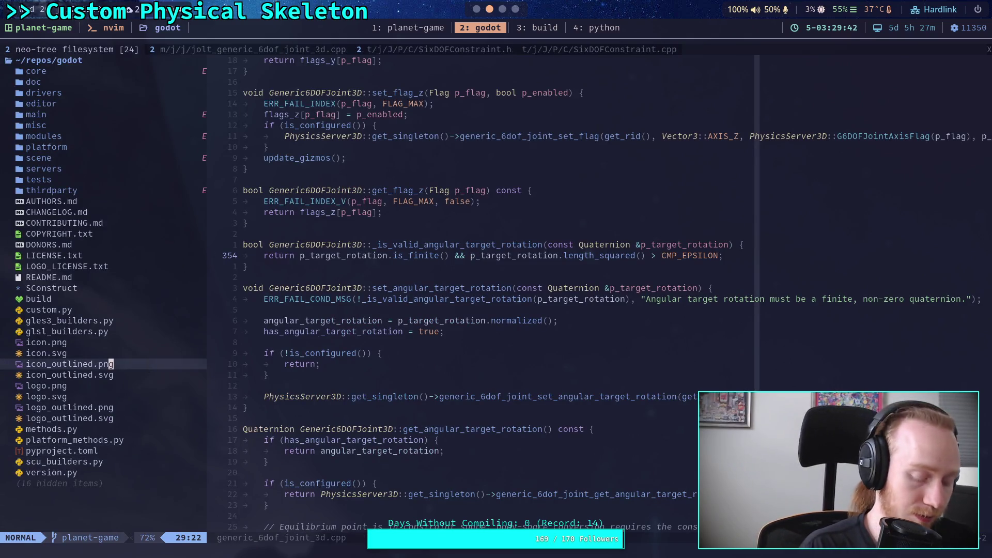
click(441, 51)
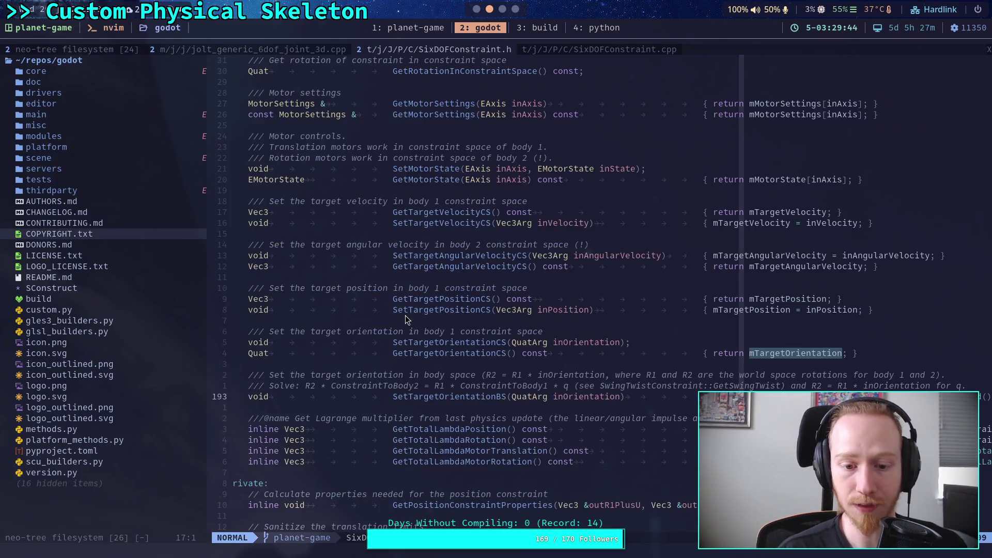
Hide the file tree and show SixDOFConstraint.h's Motor controls section with mTargetOrientation.
key(space)
key(e)
scroll(279, 326, down, 15)
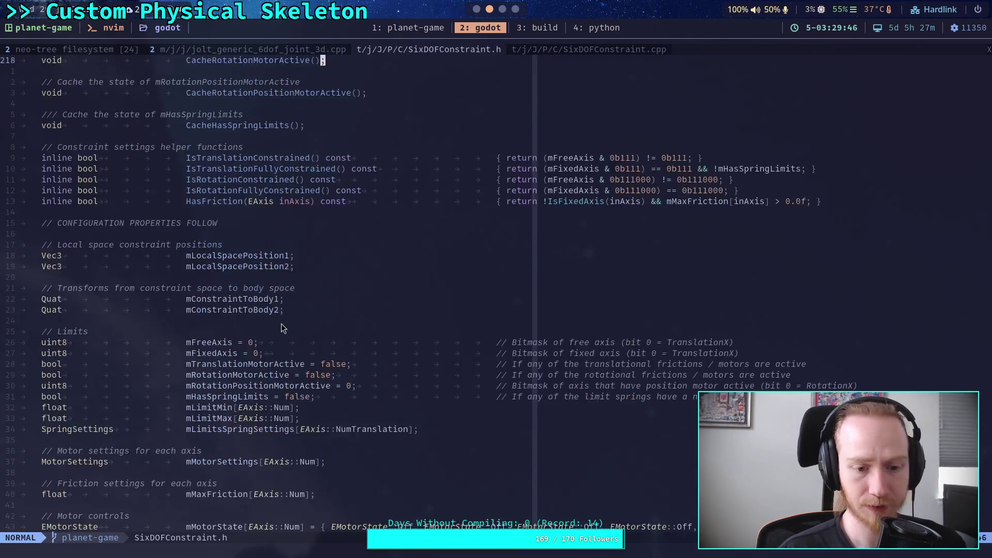
scroll(274, 329, down, 8)
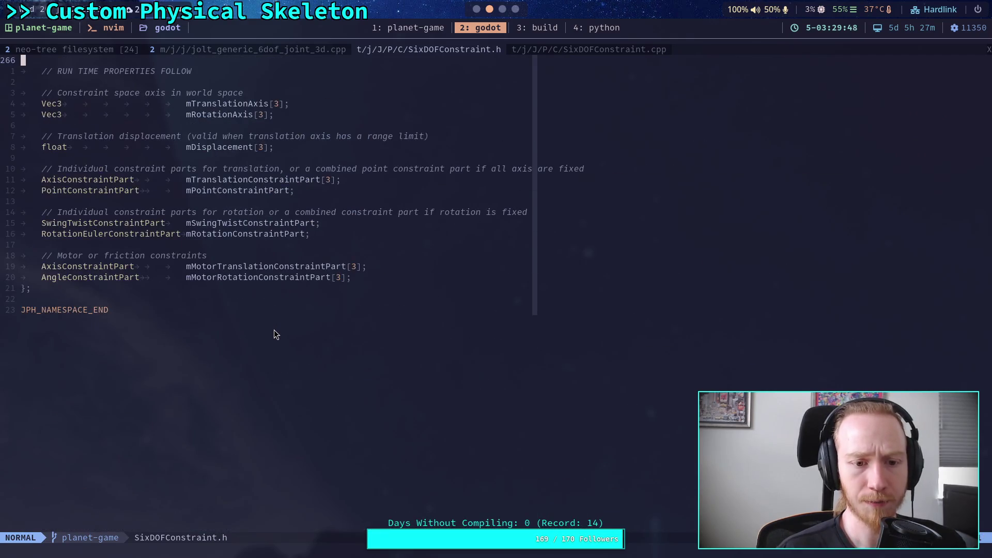
scroll(274, 330, up, 3)
scroll(334, 349, up, 3)
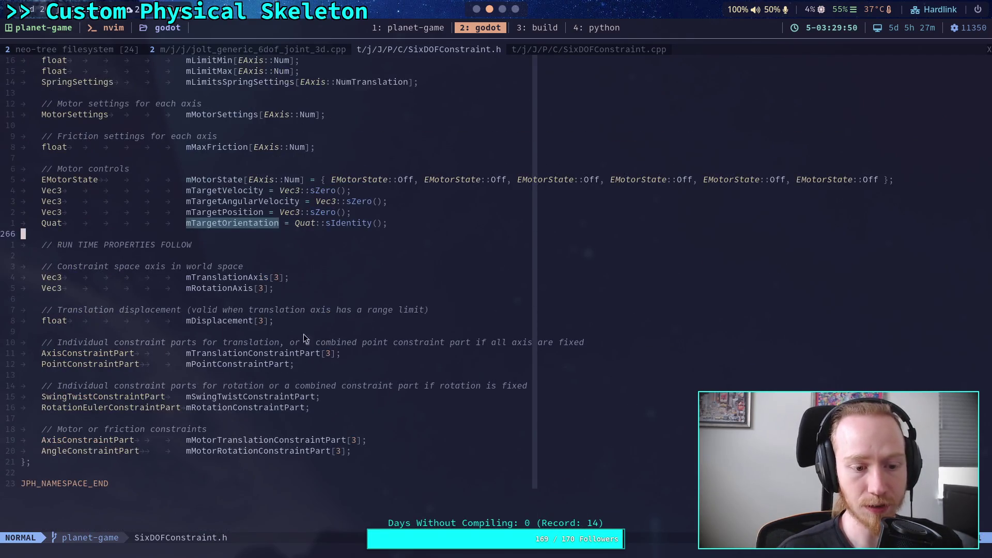
click(358, 169)
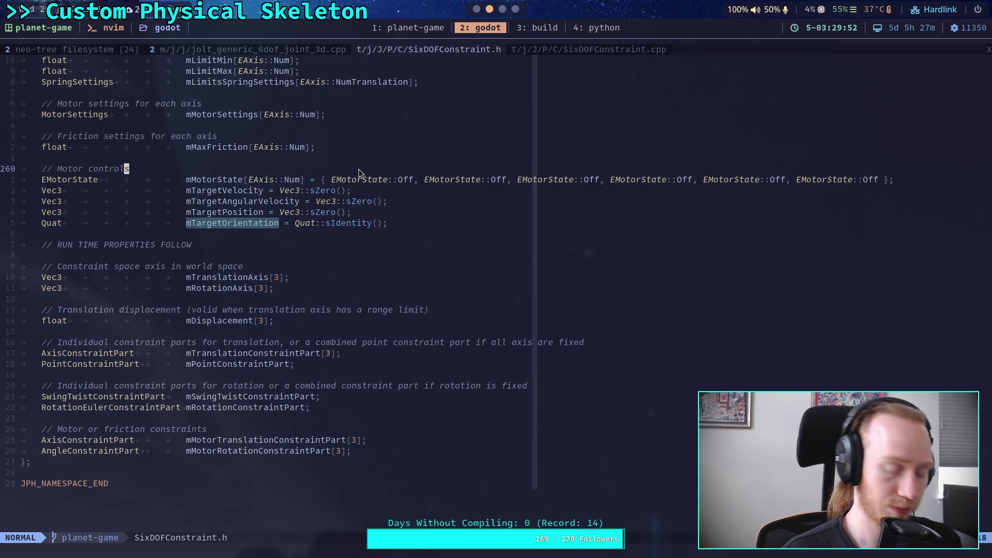
Reopen the file tree with :Neotree, collapse the splits to one window, and start the file finder.
text(:Neotree)
key(Return)
key(j)
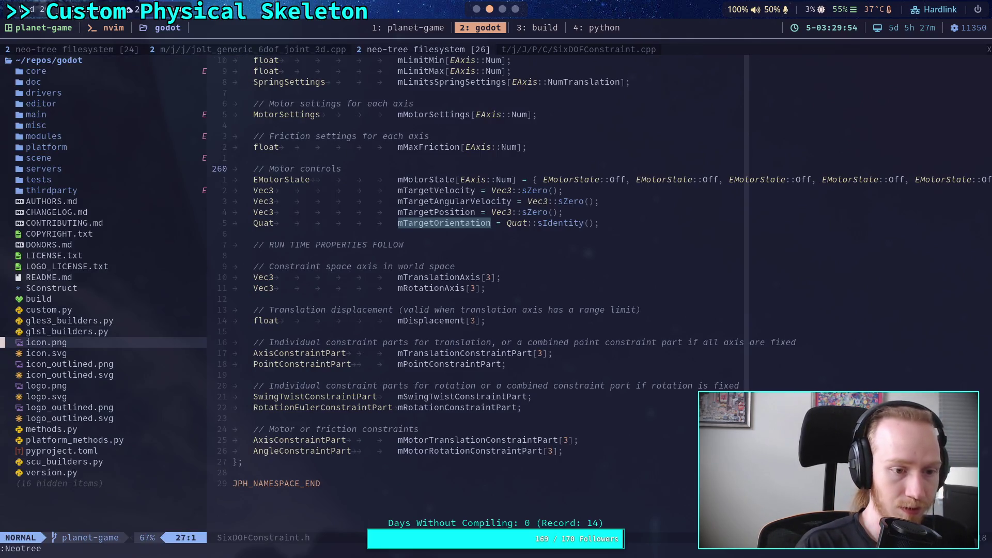
key(S)
key(ctrl+w)
key(o)
key(space)
Search Find Files for 'AngleConstraint' and open AngleConstraintPart.h.
key(f)
key(f)
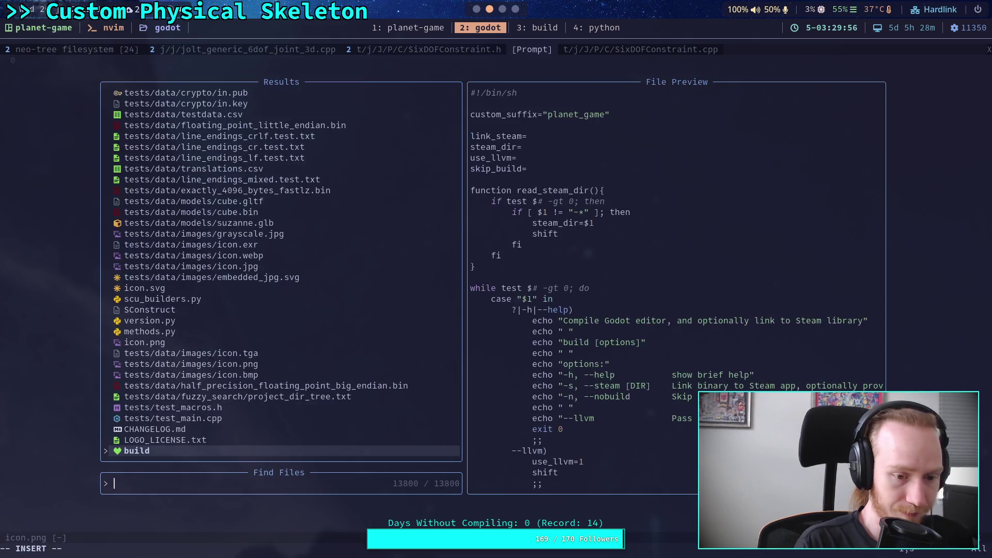
text(AngleConstraint)
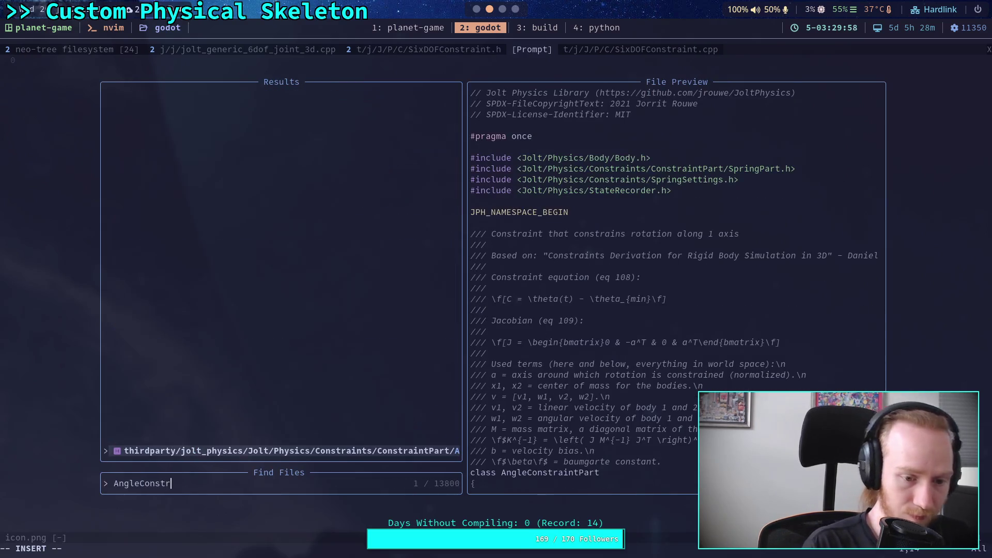
key(Return)
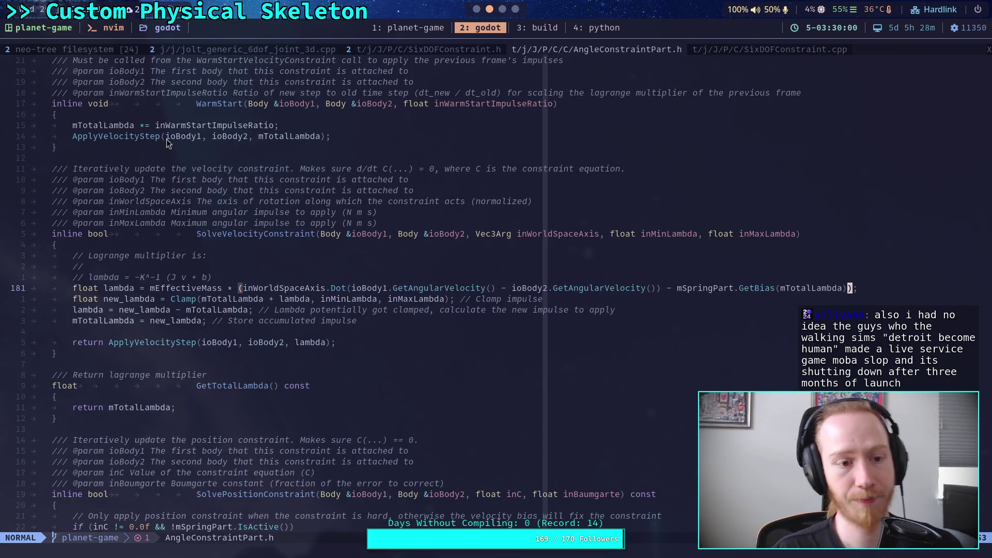
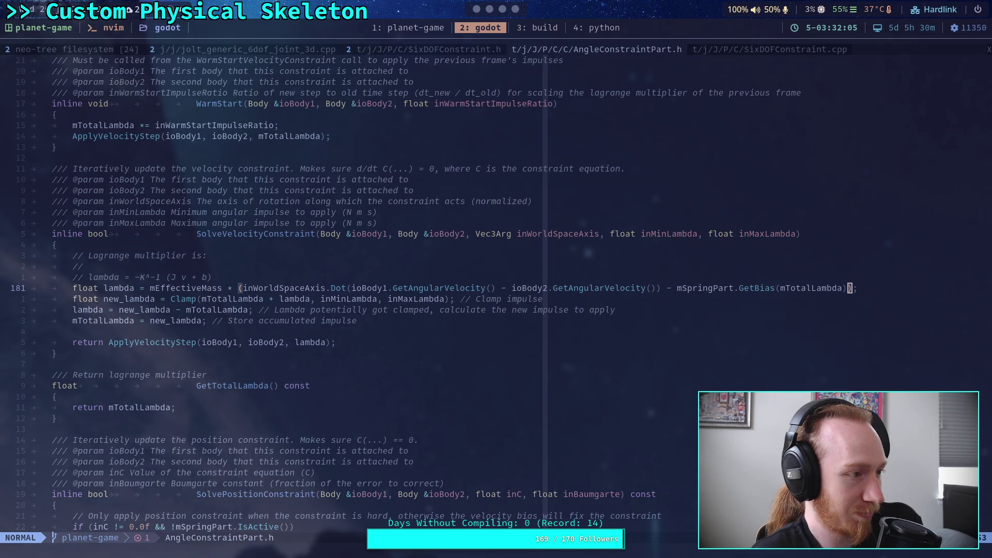
Move the cursor past SolveVelocityConstraint through GetTotalLambda and its lagrange multiplier comment.
click(578, 385)
click(585, 353)
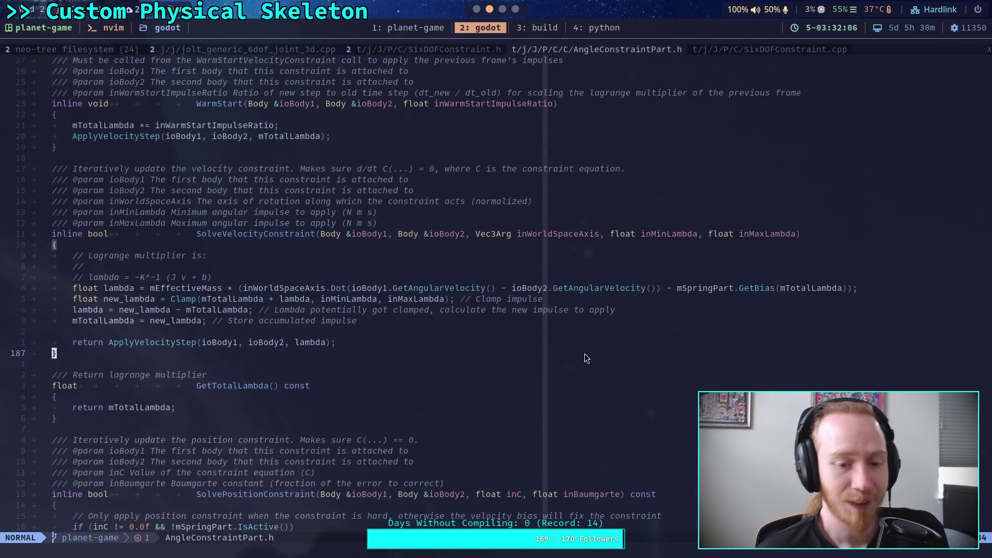
click(569, 366)
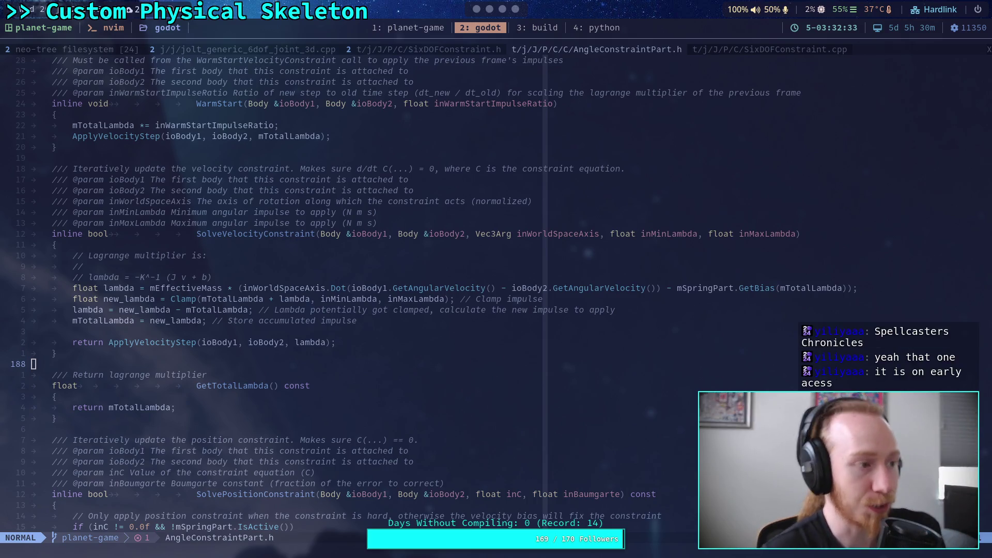
click(495, 385)
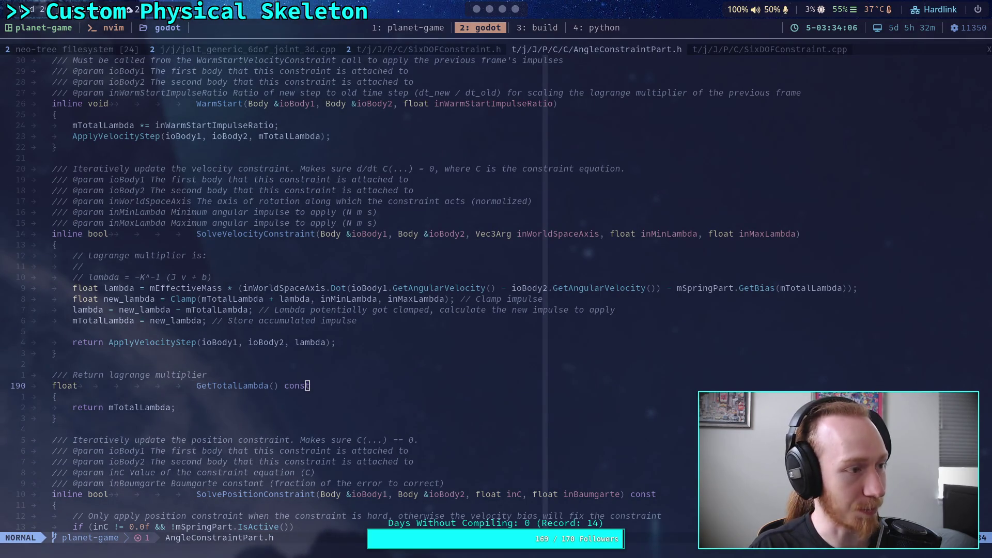
key(j)
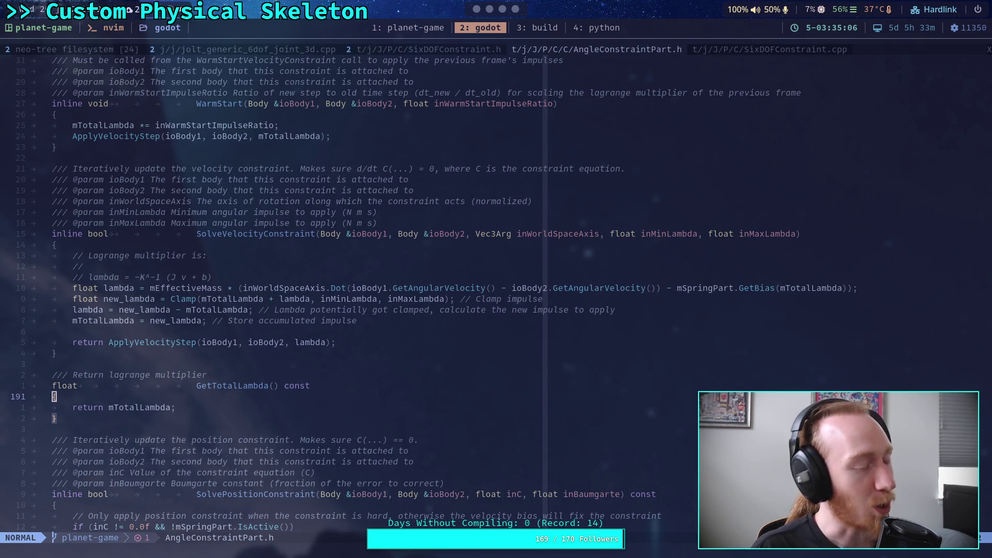
click(382, 374)
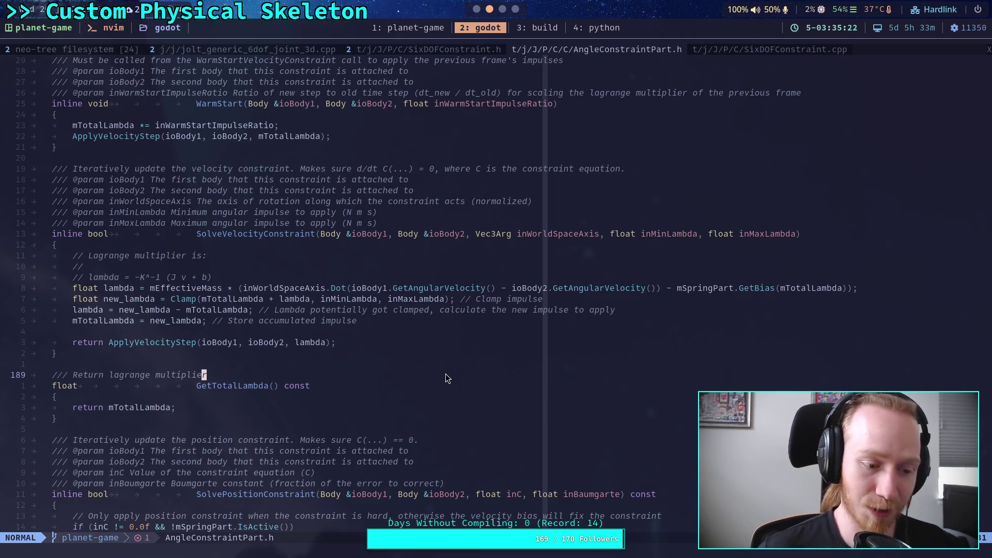
click(330, 356)
click(319, 363)
click(268, 429)
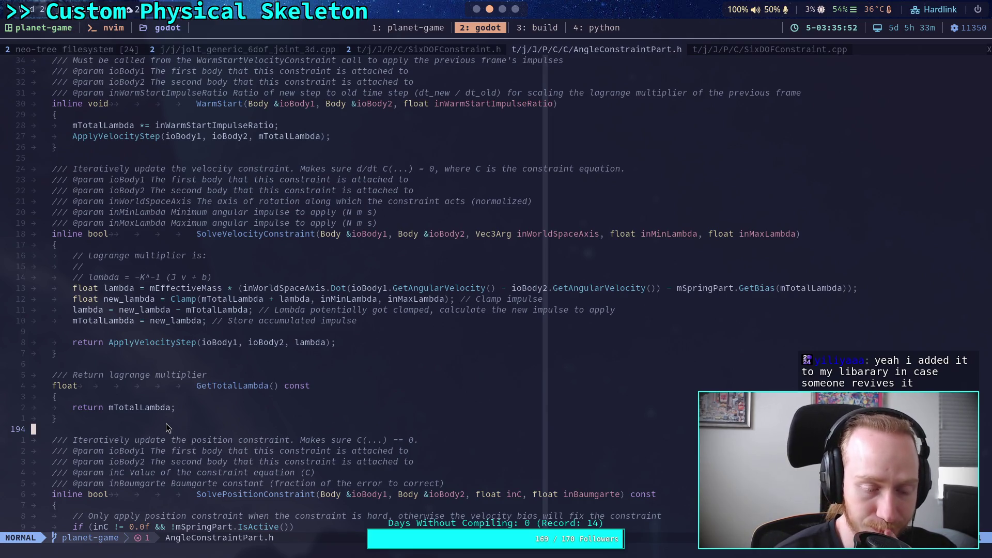
Scroll to SolvePositionConstraint's Baumgarte code and place the cursor on line 194.
scroll(166, 425, down, 3)
scroll(145, 340, down, 4)
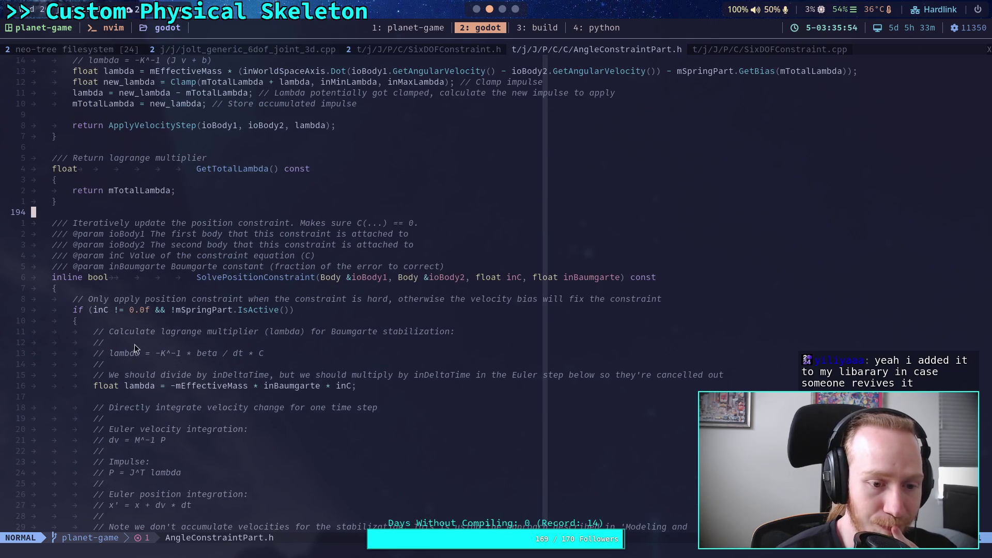
click(110, 288)
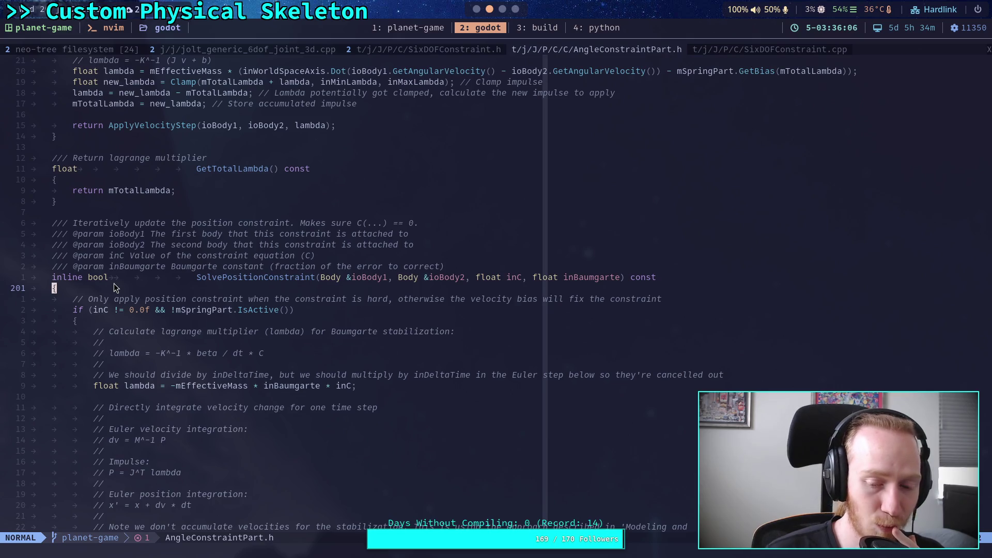
click(153, 212)
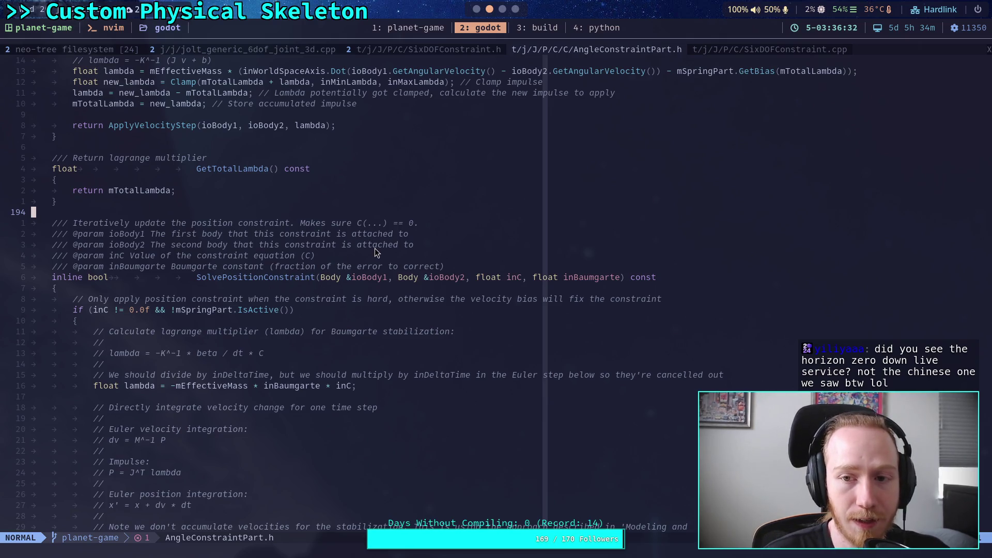
scroll(376, 248, up, 7)
Go to the CalculateConstraintPropertiesWithSettings signature, then bring up physical_skeleton.gd in Godot.
scroll(376, 247, up, 20)
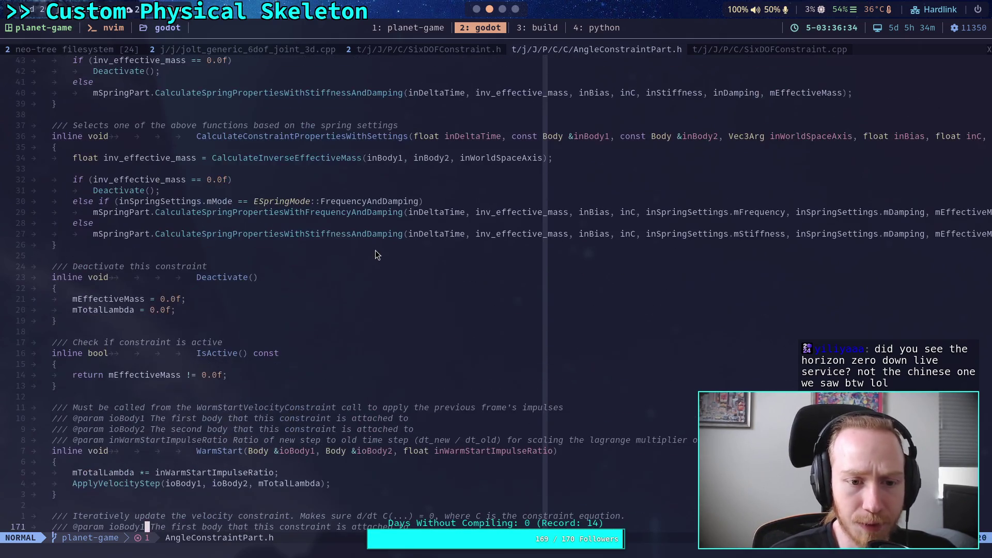
scroll(376, 253, up, 11)
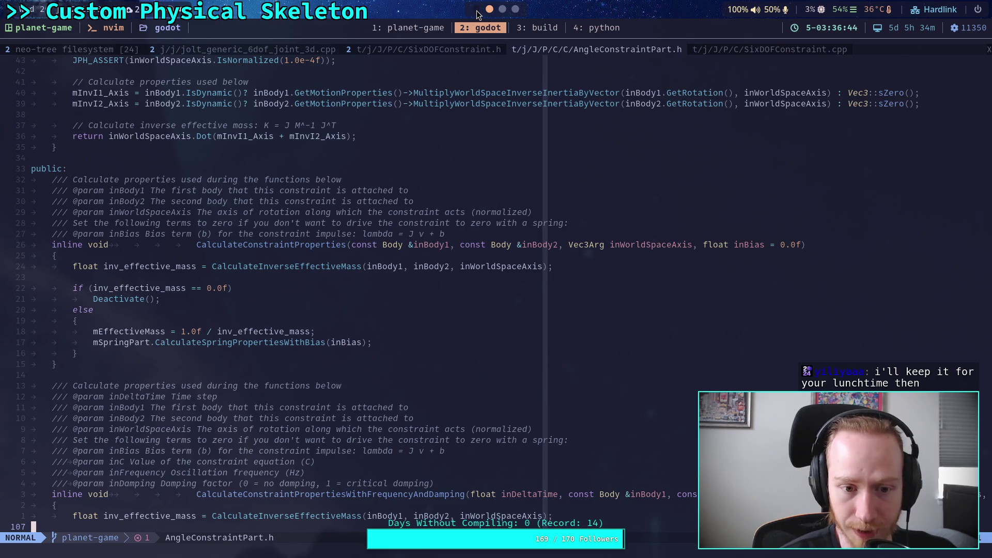
scroll(538, 302, down, 9)
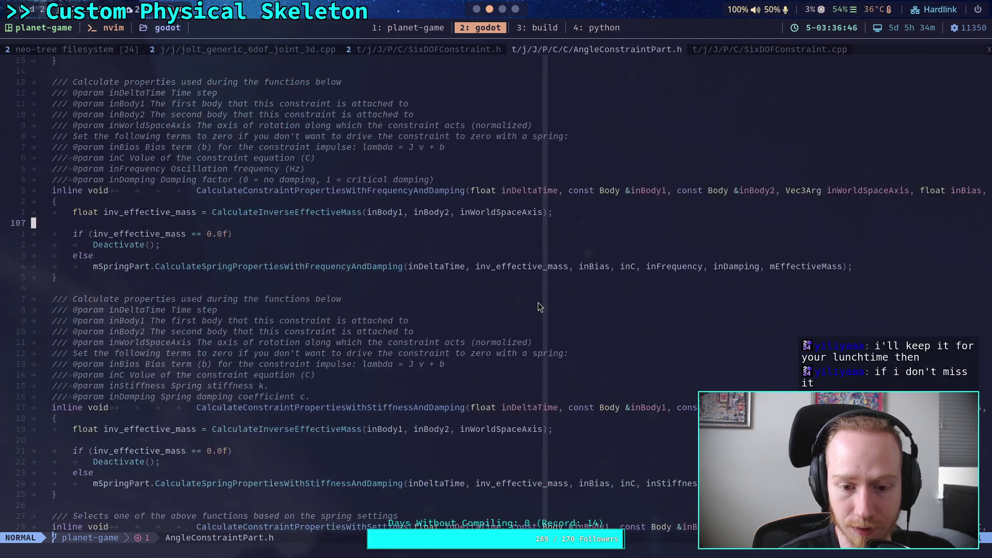
scroll(538, 303, down, 5)
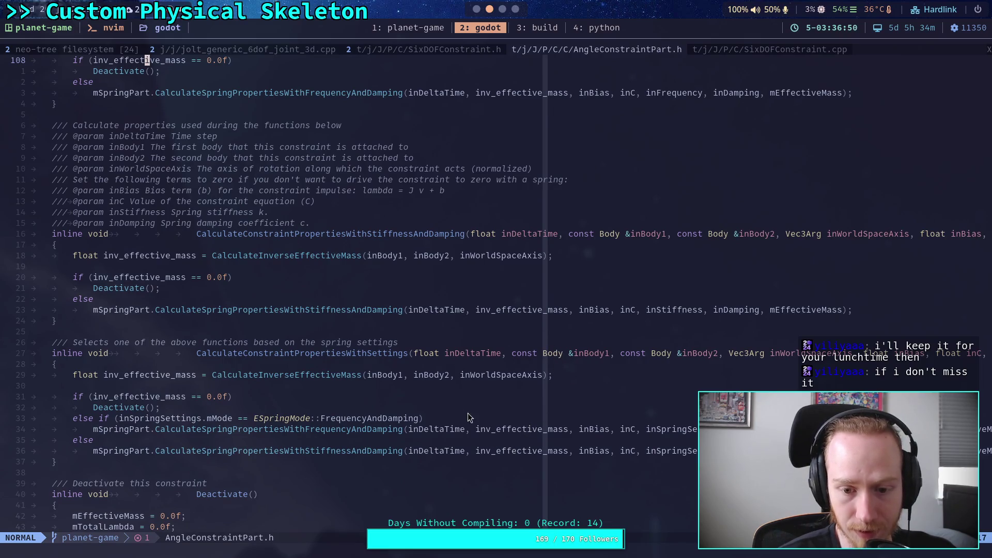
click(818, 356)
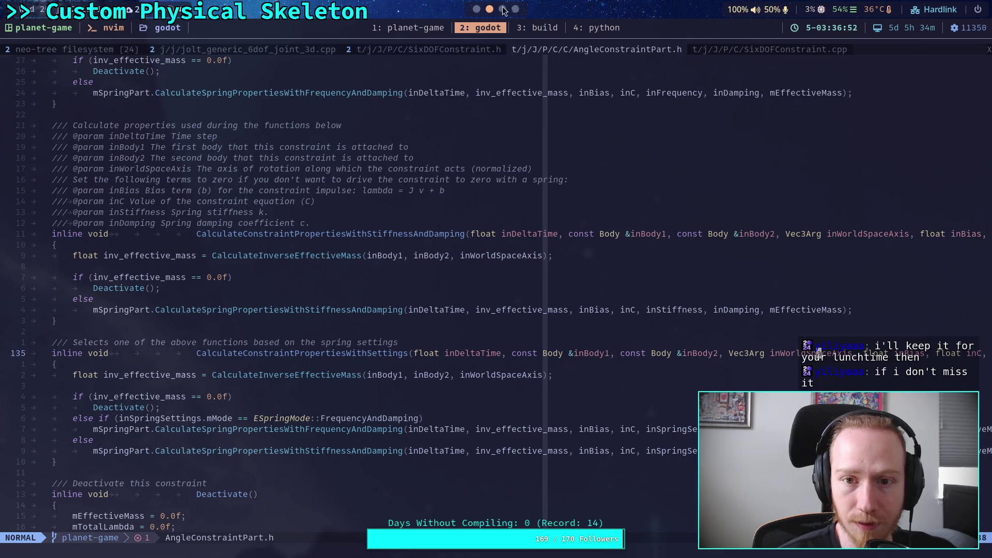
click(502, 9)
click(476, 8)
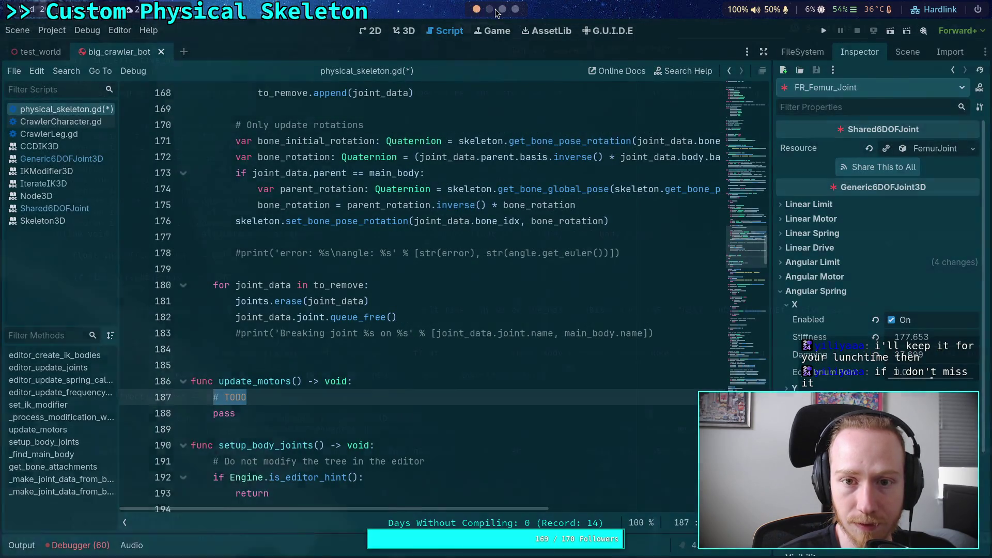
Back in Neovim, view SixDOFConstraint.cpp's motor setup, briefly selecting the motor properties line 565.
click(489, 9)
click(417, 55)
key(ctrl+o)
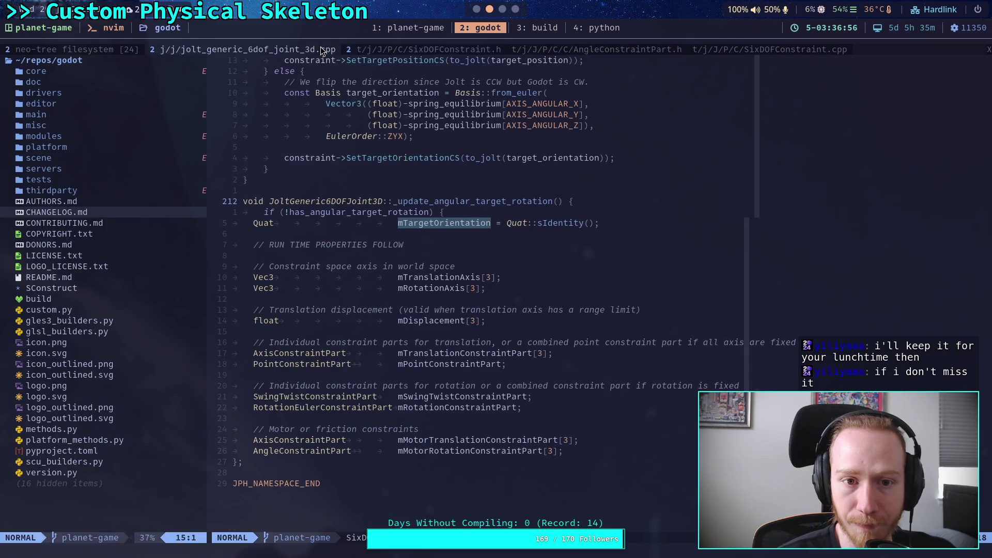
click(764, 53)
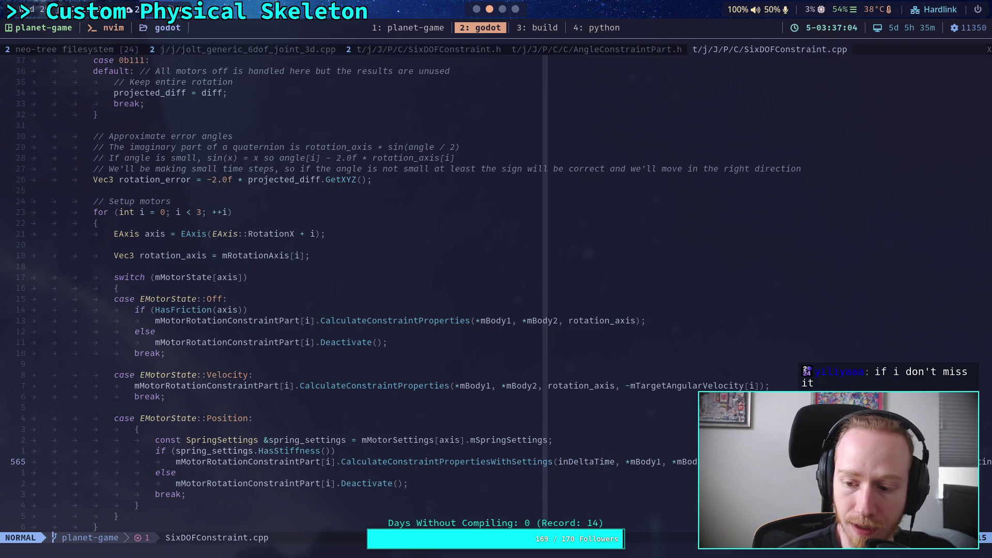
key(V)
key(v)
key(Escape)
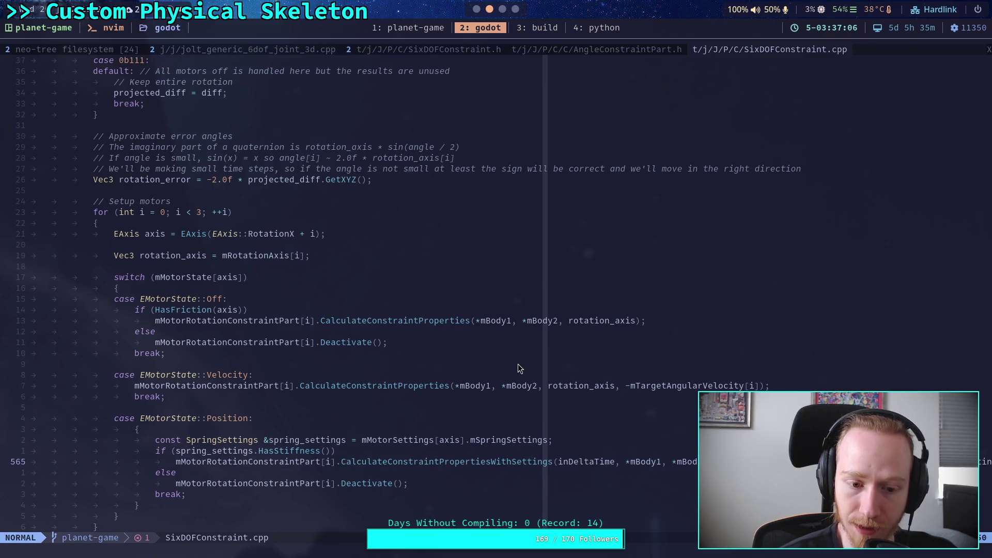
Check the Godot script, then return to CalculateConstraintPropertiesWithSettings' inC parameter in AngleConstraintPart.h.
click(501, 10)
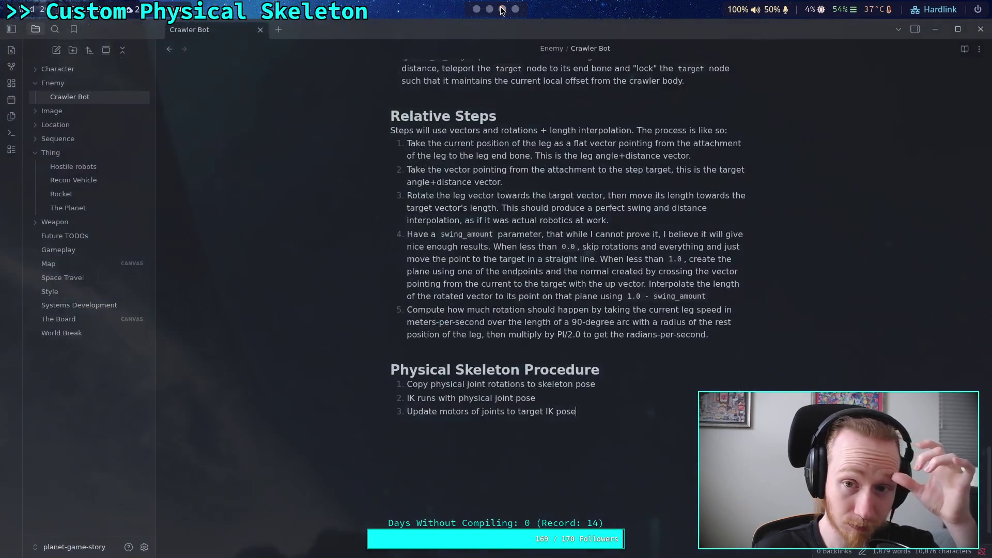
click(490, 13)
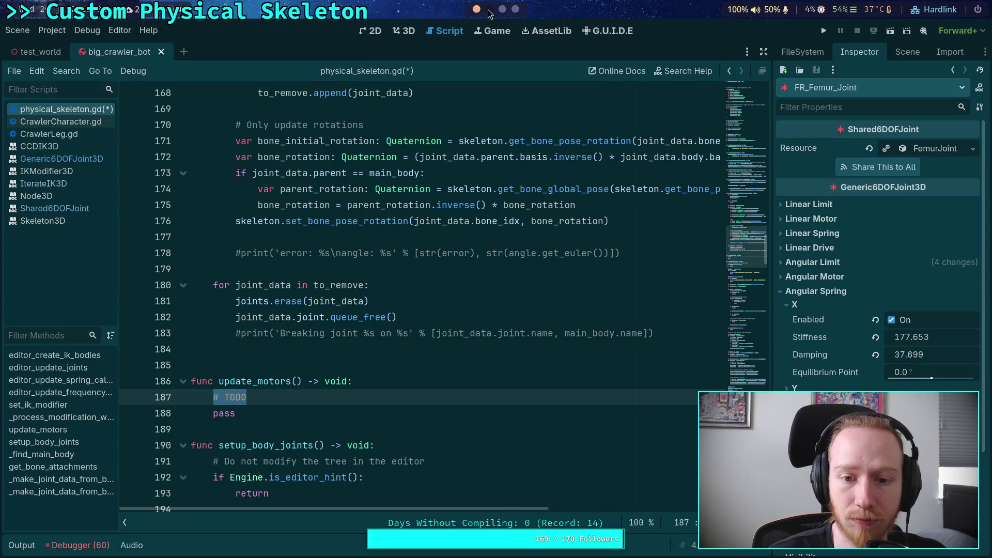
click(489, 9)
click(572, 48)
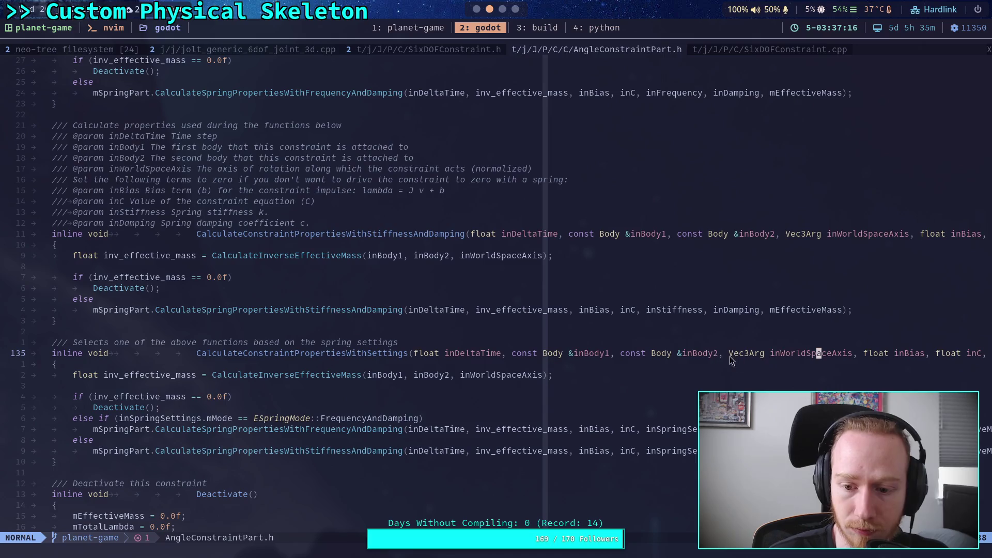
click(898, 356)
click(977, 355)
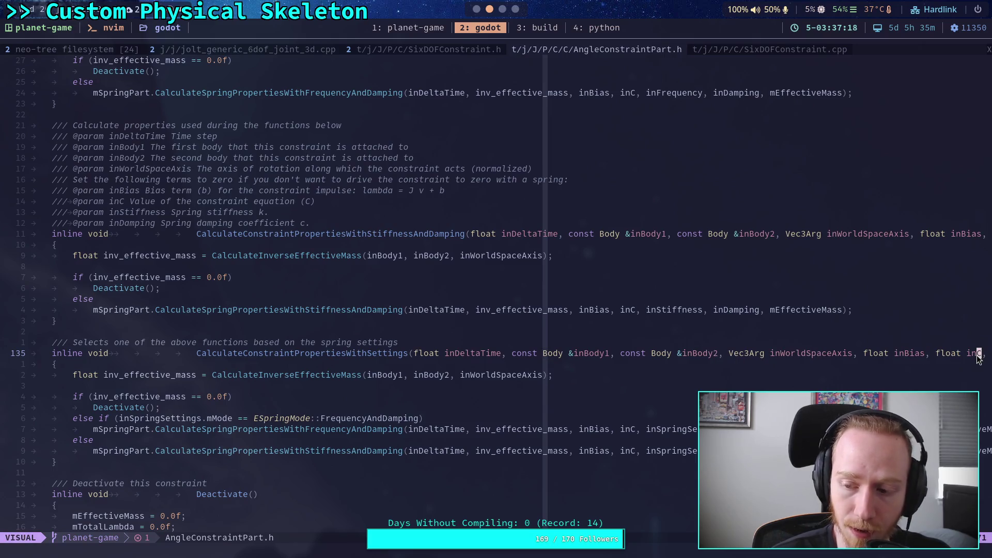
scroll(827, 364, right, 6)
click(740, 375)
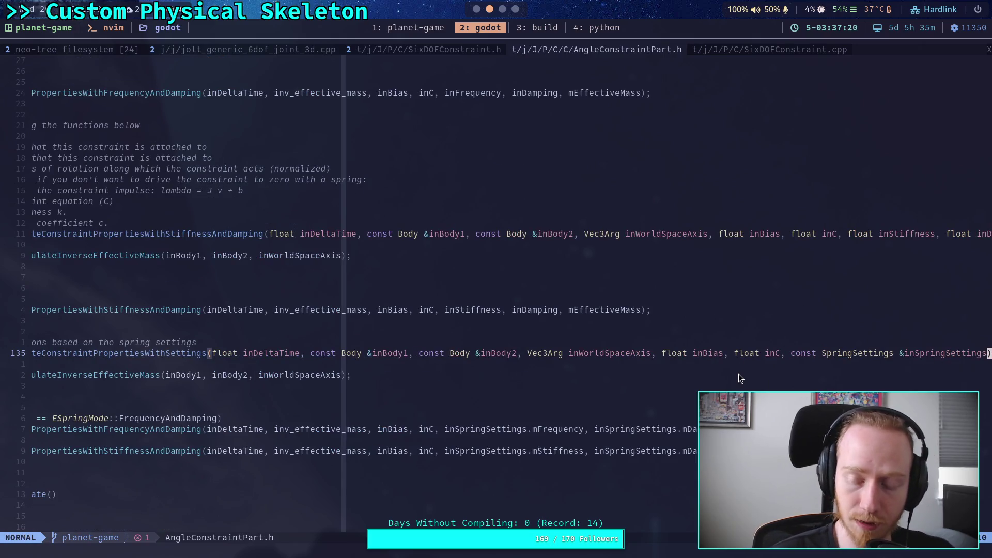
scroll(739, 376, left, 6)
click(548, 398)
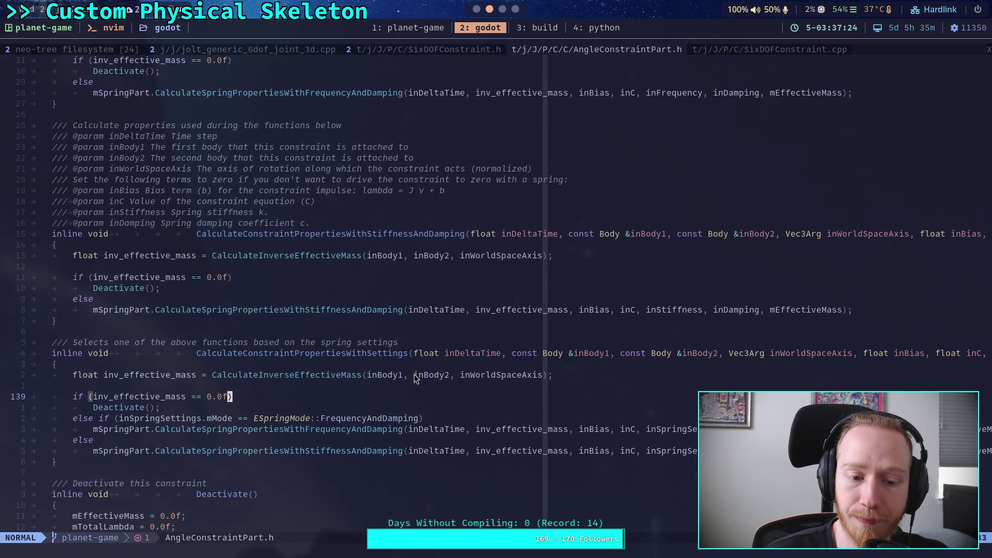
scroll(366, 203, up, 2)
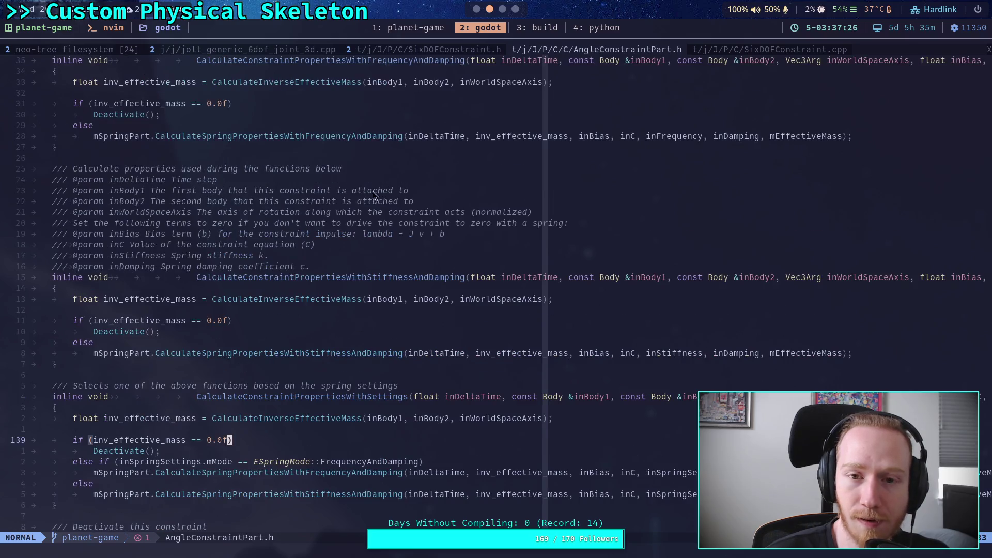
scroll(443, 209, down, 4)
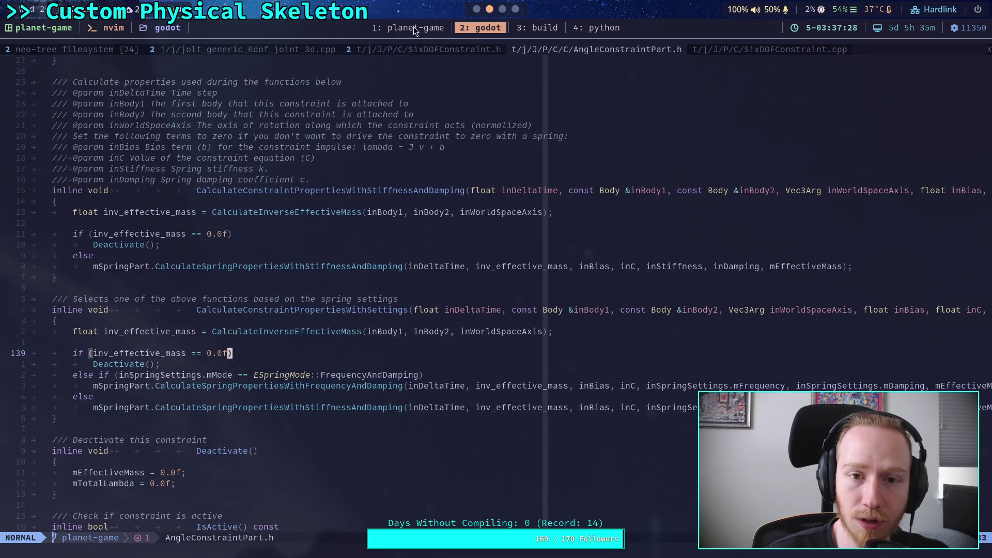
Open the file tree and switch to the SixDOFConstraint.cpp buffer.
key(space)
key(e)
click(430, 52)
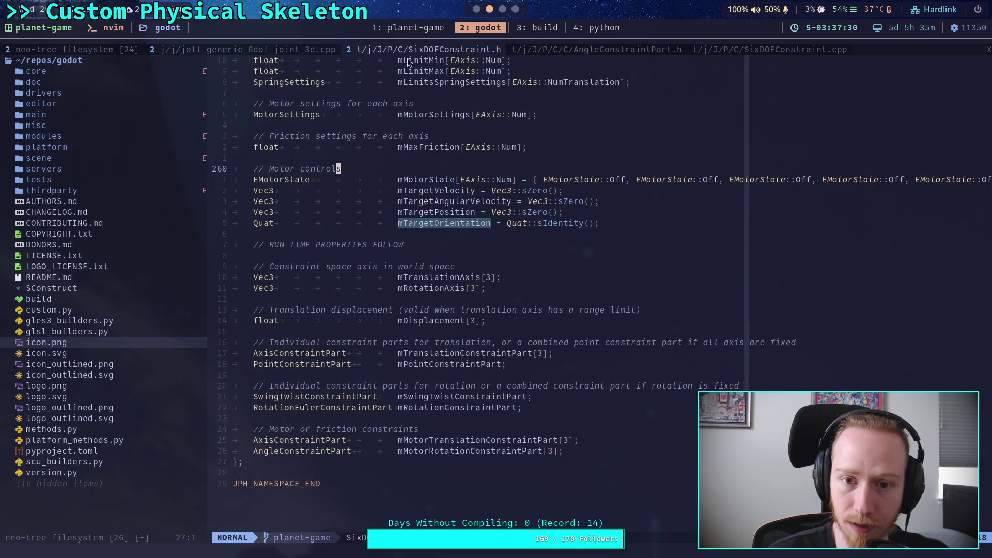
click(739, 48)
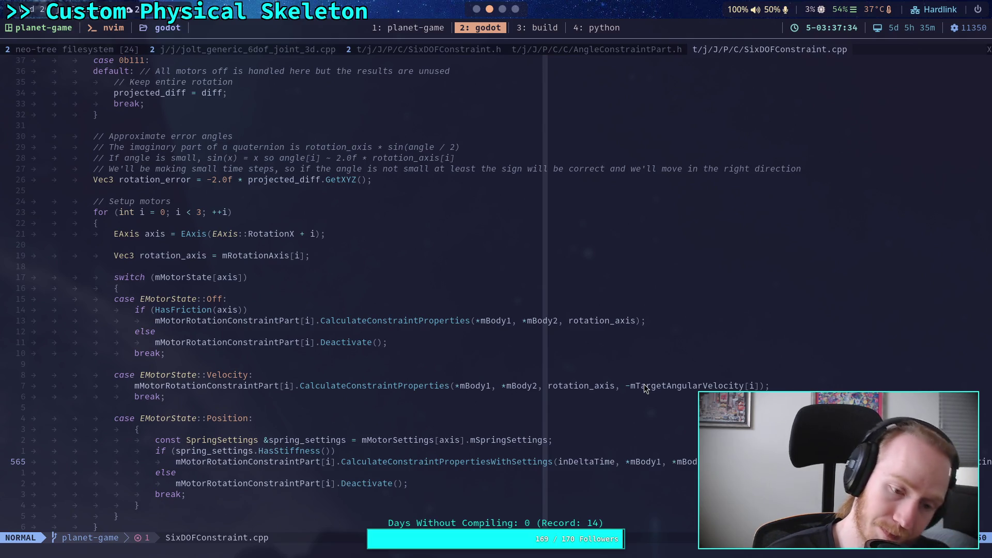
Select mMotorRotationConstraintPart in the Velocity case and search for all its occurrences.
click(260, 379)
double_click(252, 386)
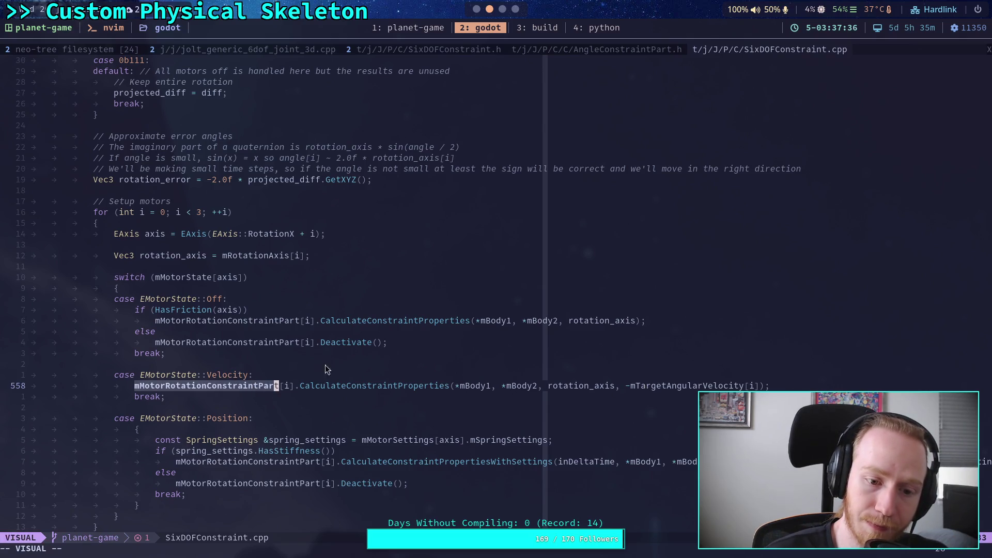
key(z)
key(z)
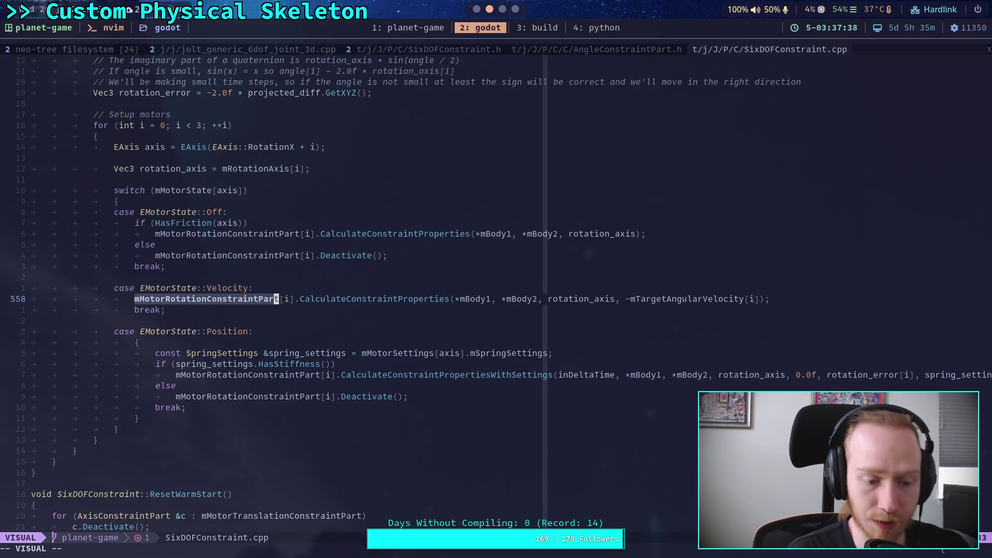
text(y/mMote)
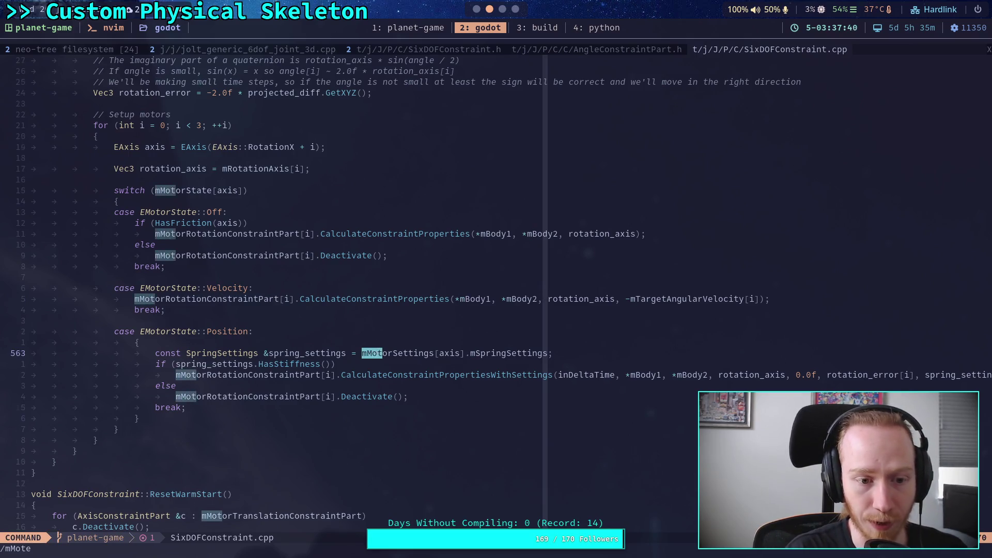
text(orR)
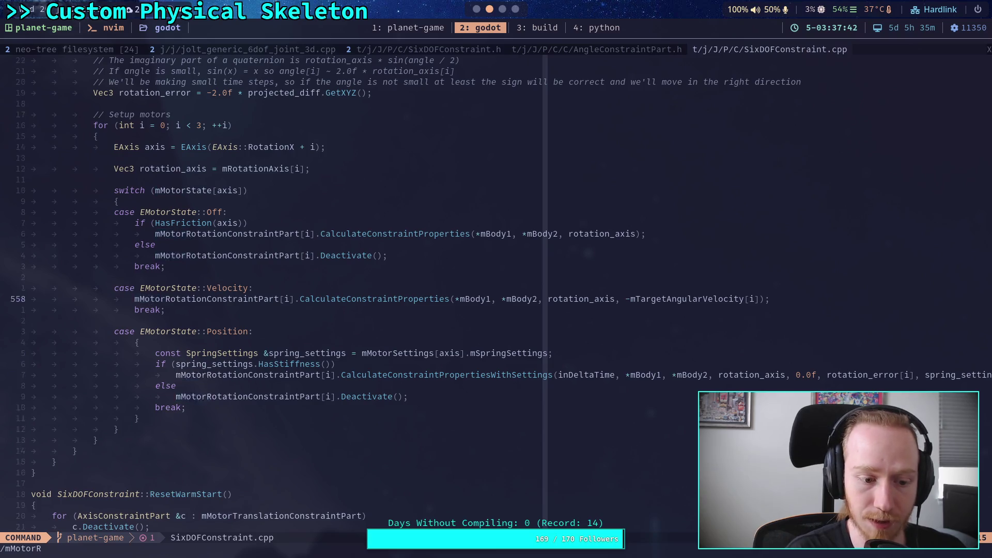
text(otationConst)
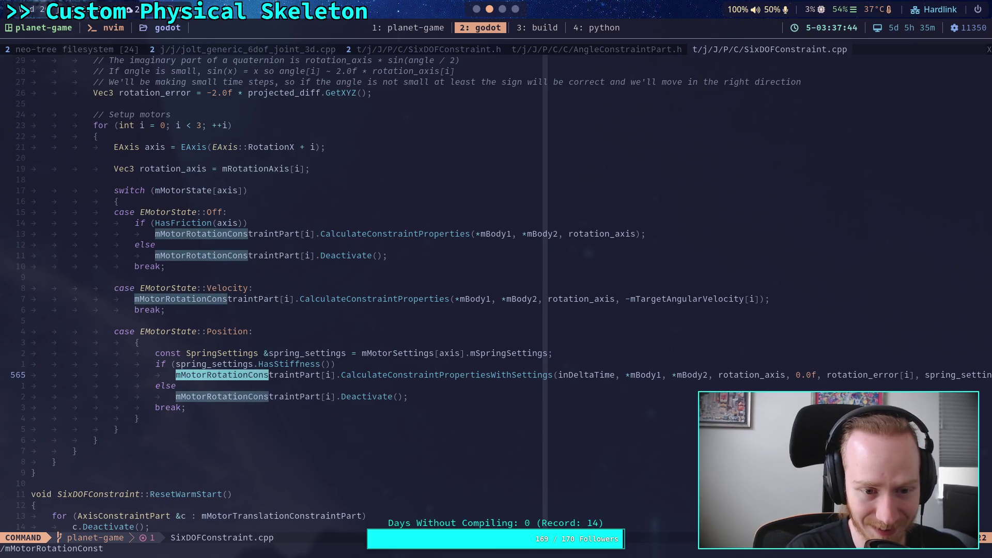
text(raintPart)
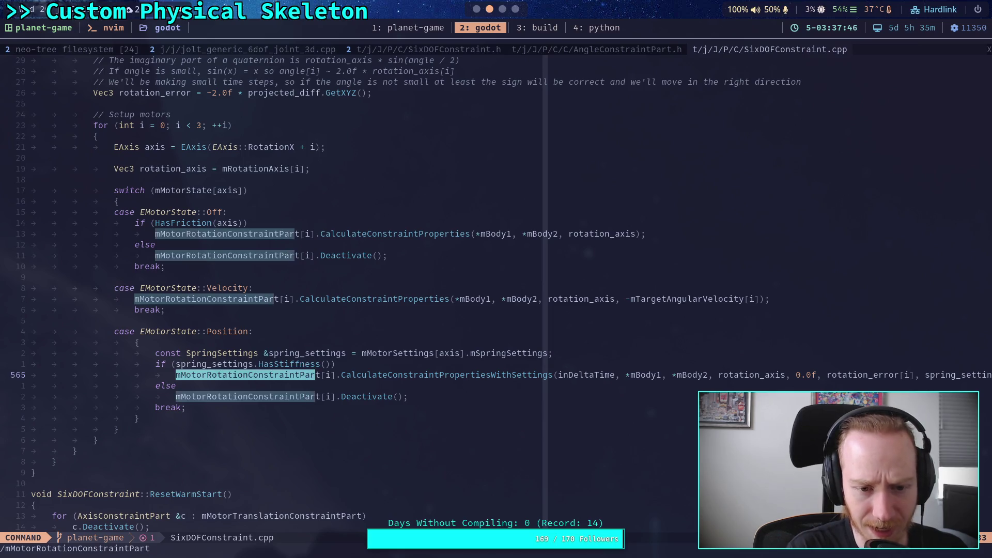
key(Return)
Step through the search matches to mMotorRotationConstraintPart in WarmStartVelocityConstraint.
text(//)
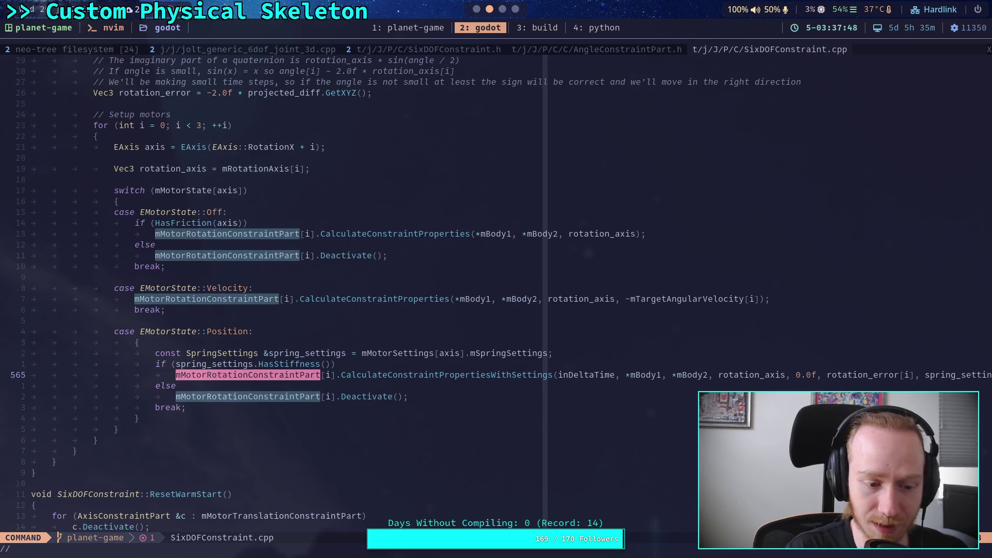
key(BackSpace)
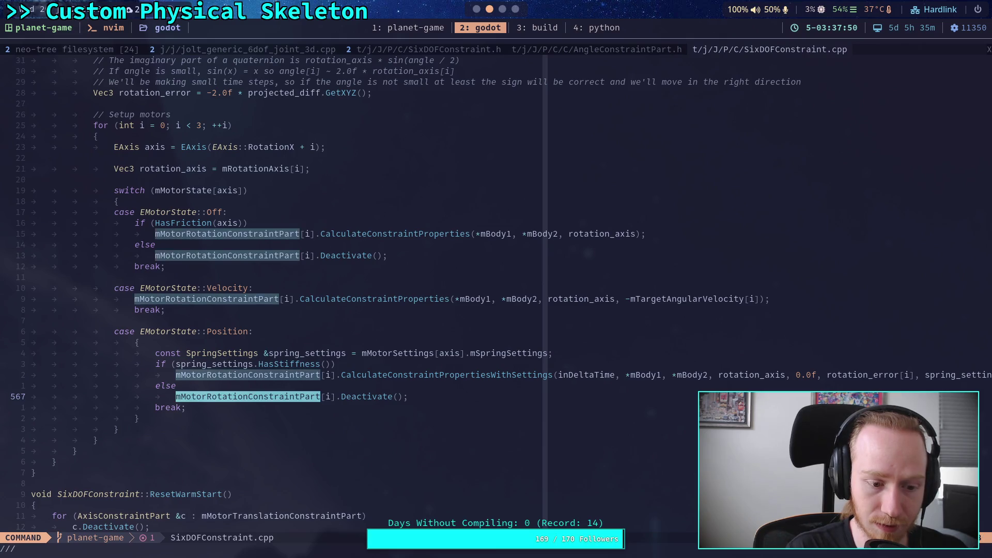
key(Return)
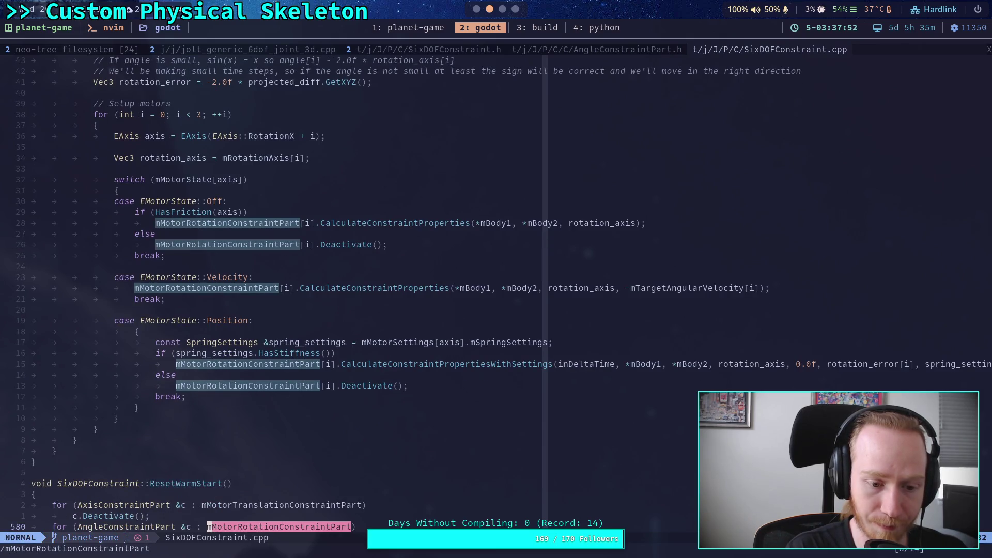
key(n)
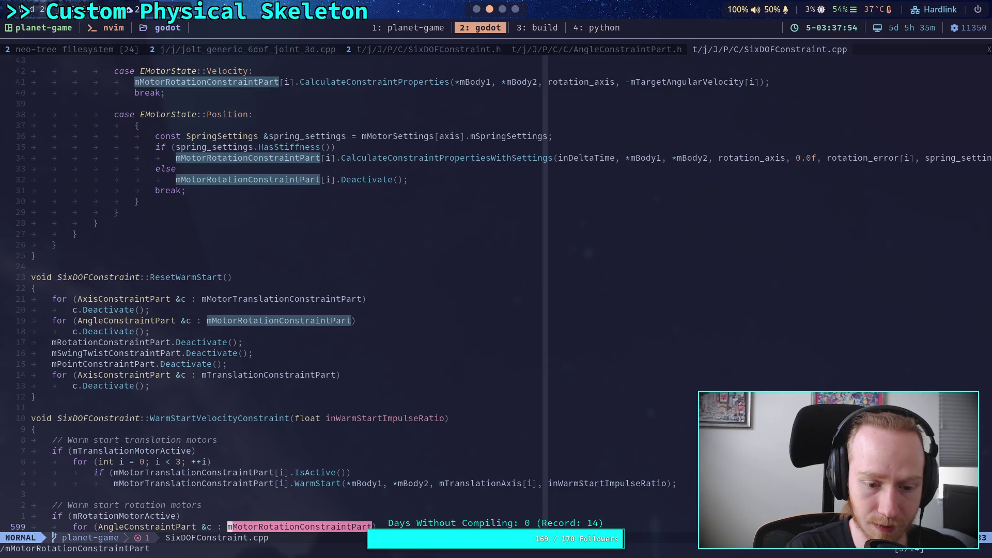
Scroll down to SolveVelocityConstraint's translation motor solve call on line 639.
scroll(395, 355, down, 5)
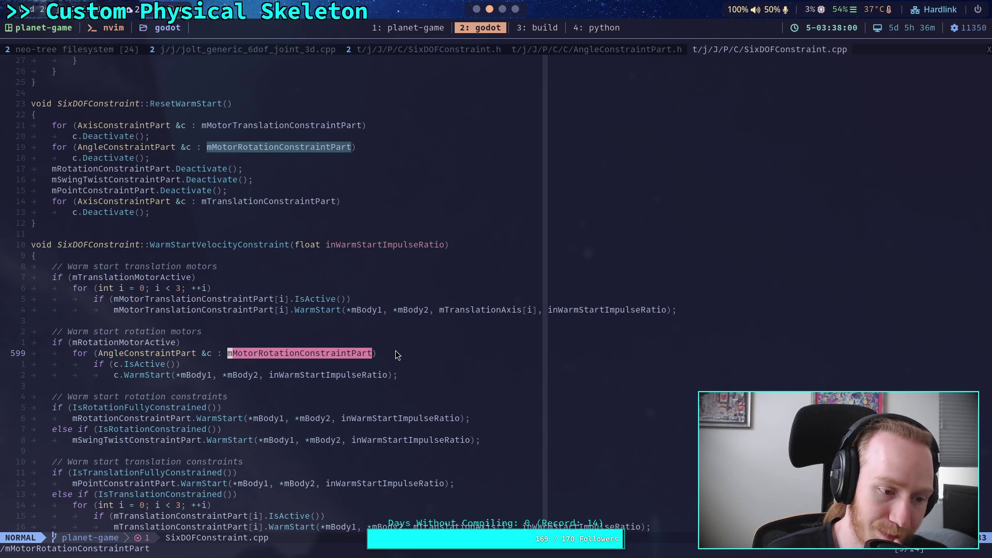
scroll(265, 342, down, 2)
click(263, 343)
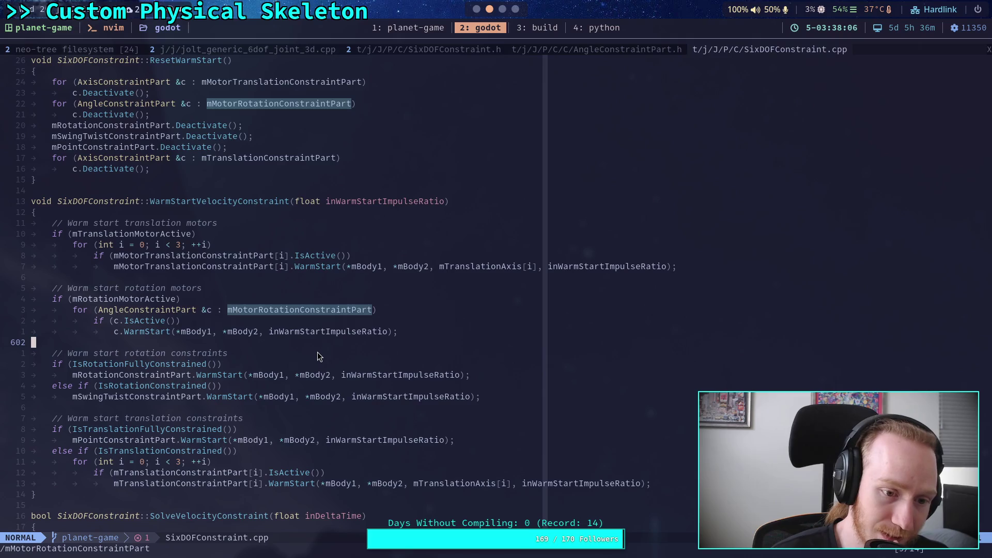
scroll(317, 353, down, 2)
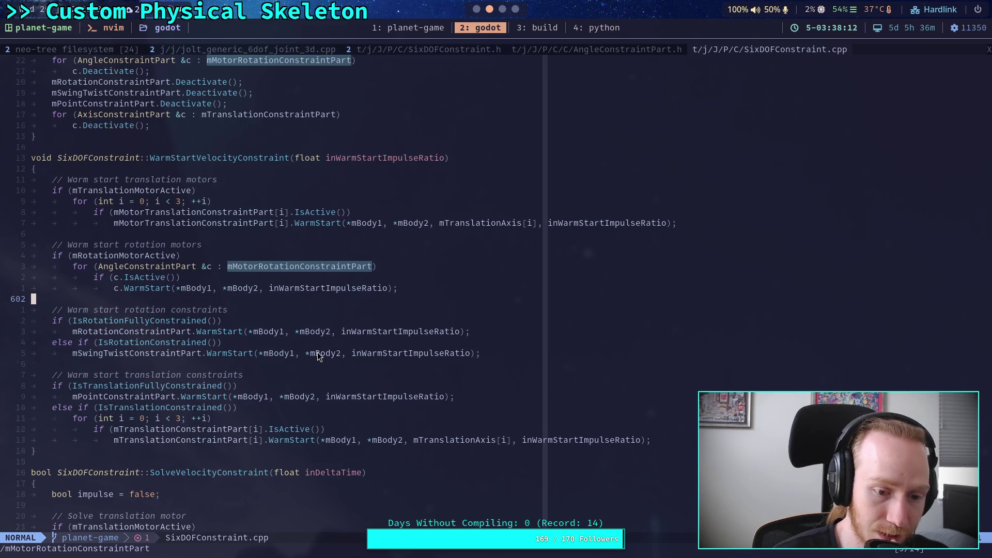
scroll(317, 352, down, 12)
click(306, 316)
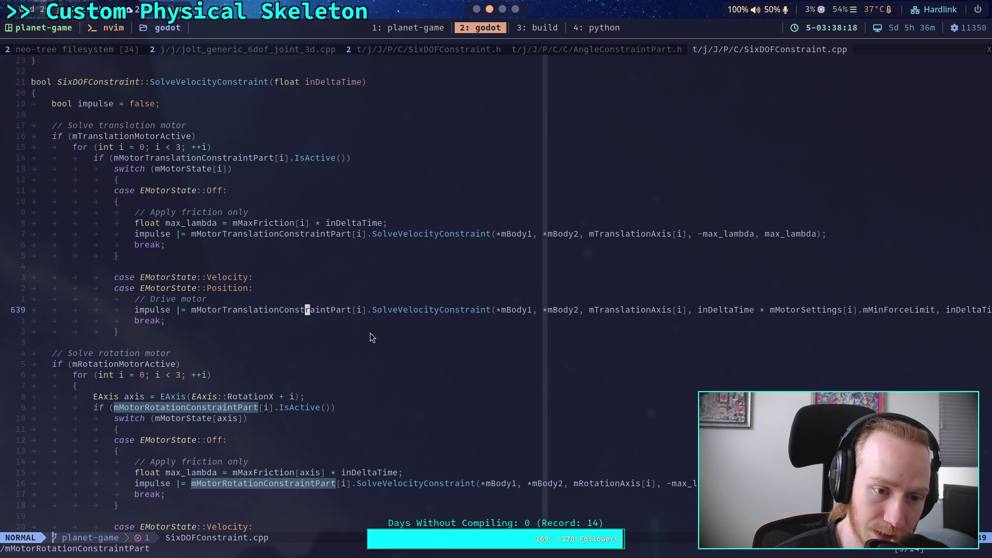
click(834, 312)
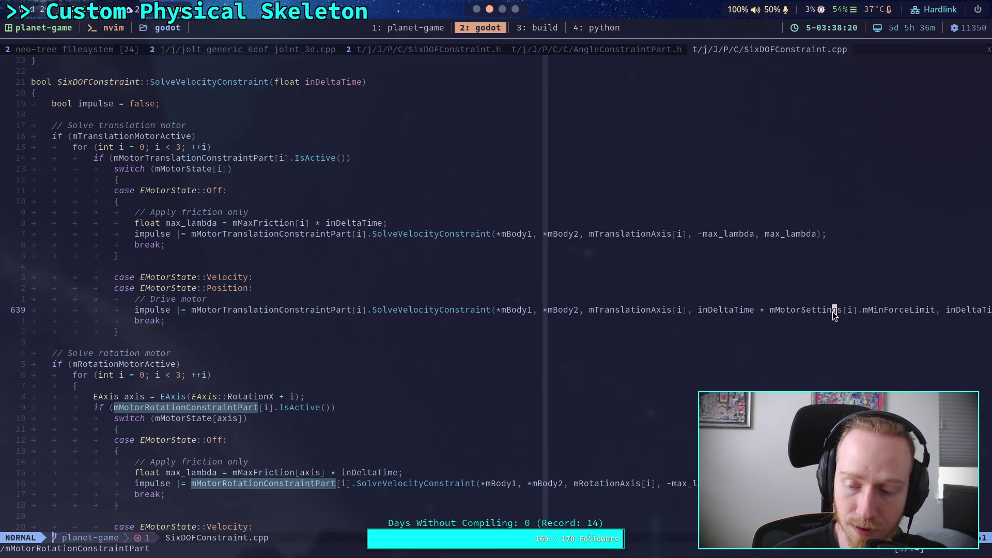
key(w)
key(w)
key(w)
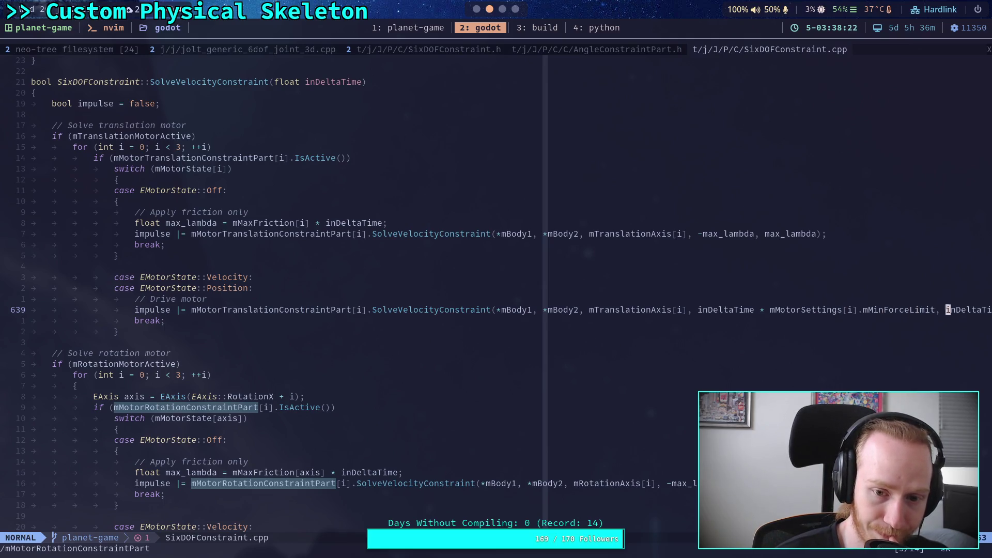
key(l)
key(l)
key(l)
key(l)
key(l)
key(l)
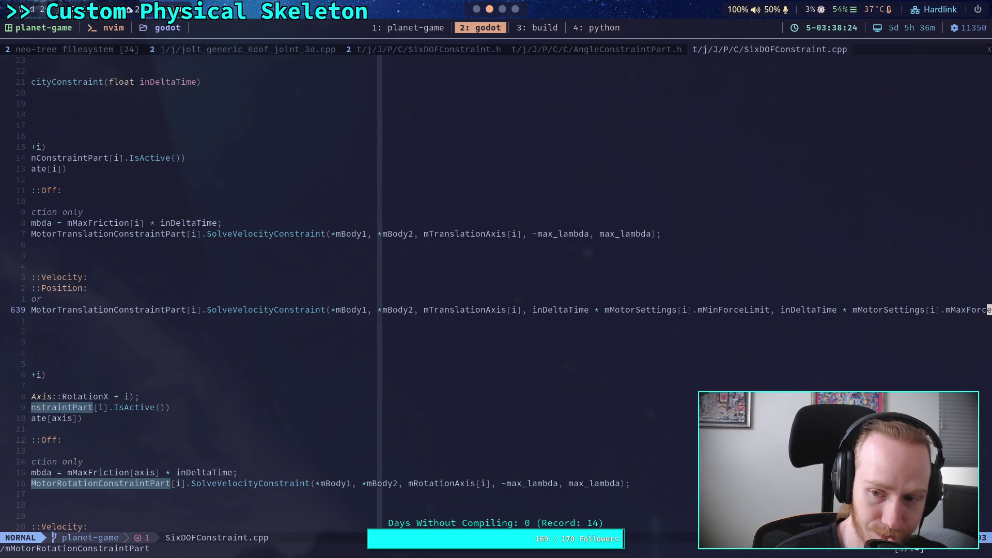
key(h)
key(h)
key(h)
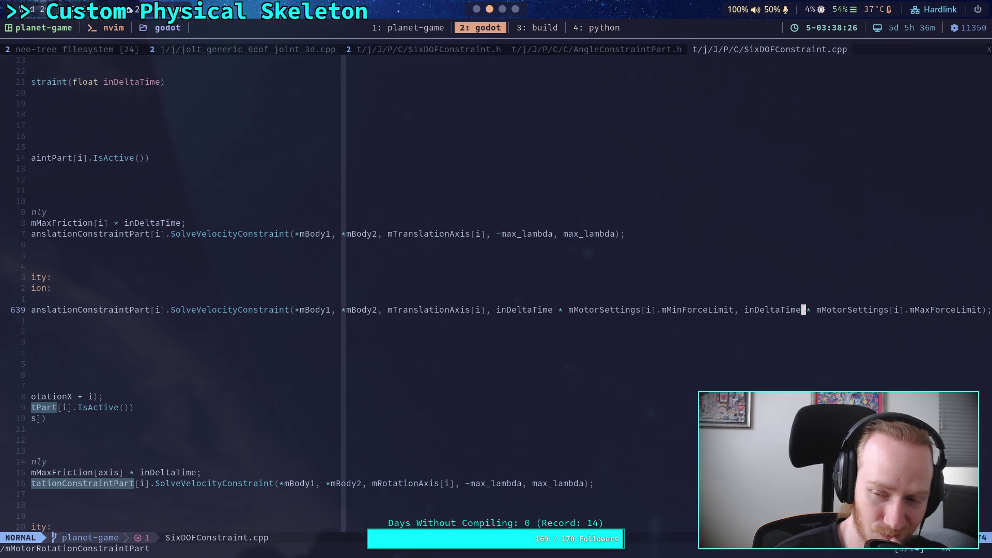
key(h)
key(h)
key(h)
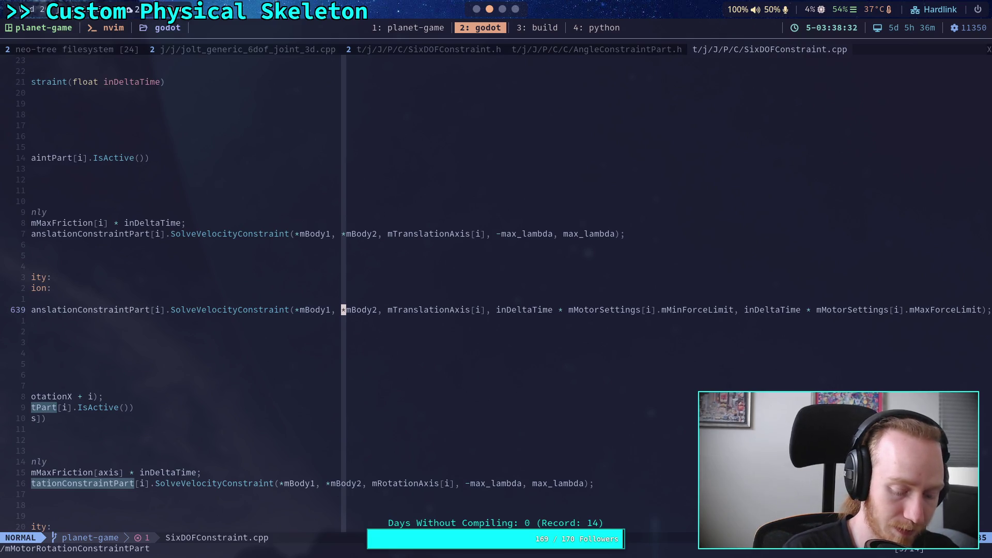
key(0)
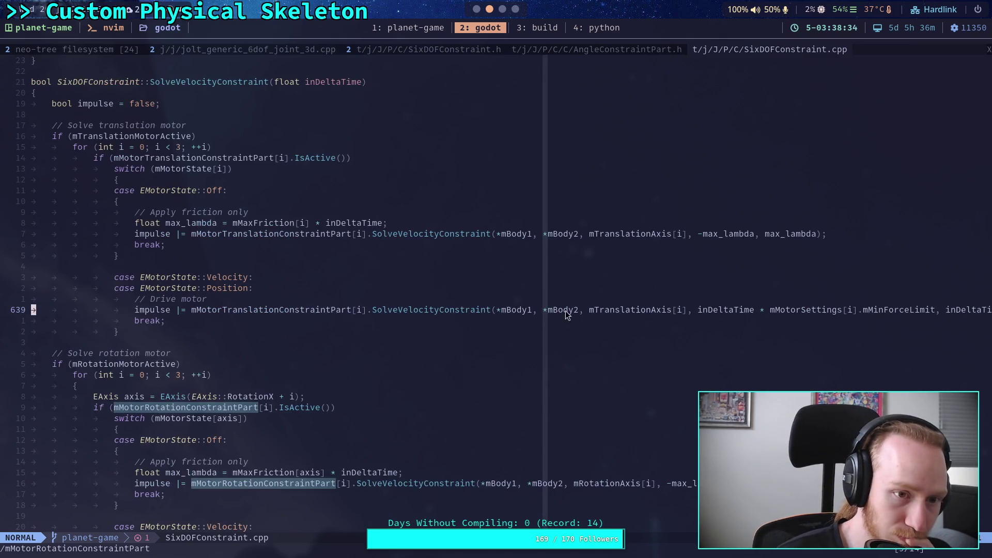
scroll(520, 310, down, 3)
scroll(520, 310, down, 3)
click(395, 310)
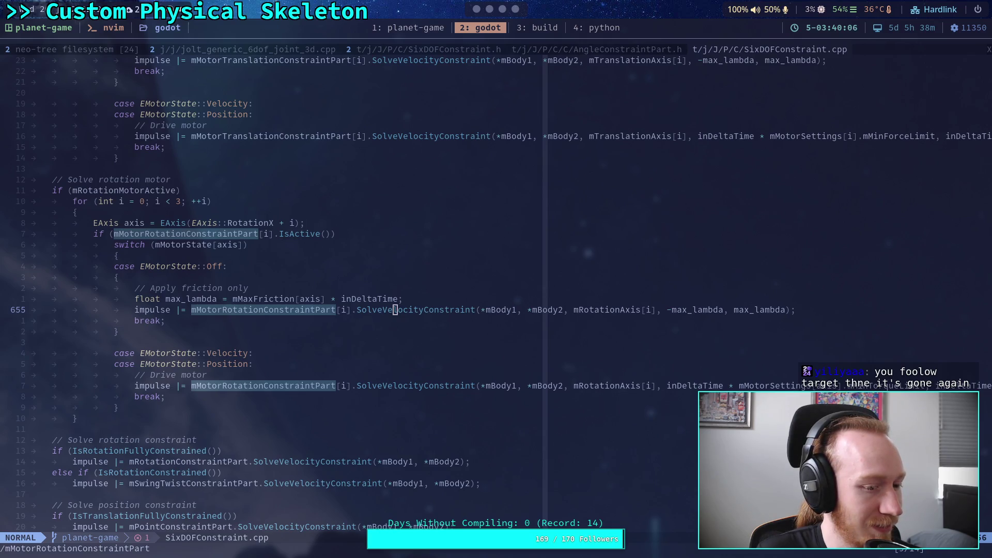
Place the cursor in the rotation motor solve block, before the drive motor case.
click(283, 340)
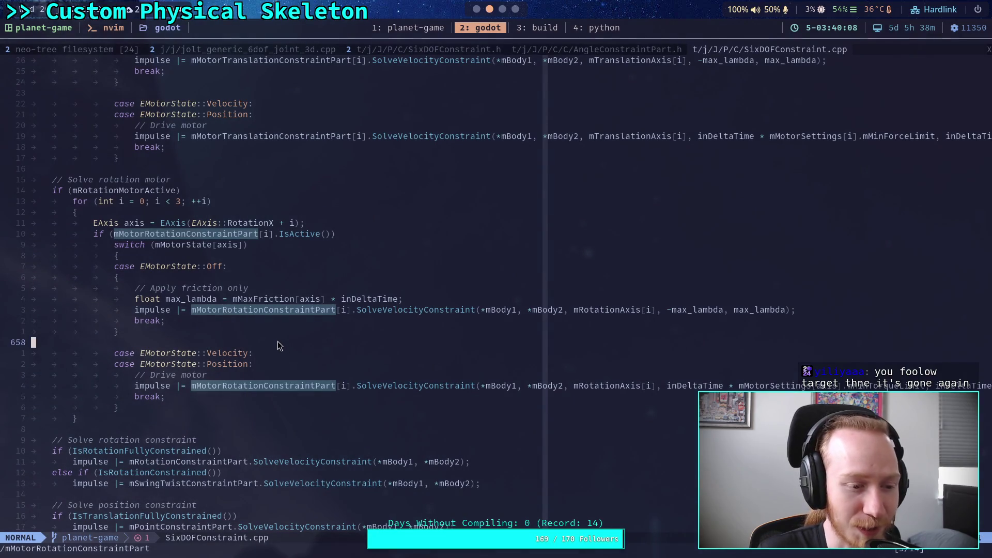